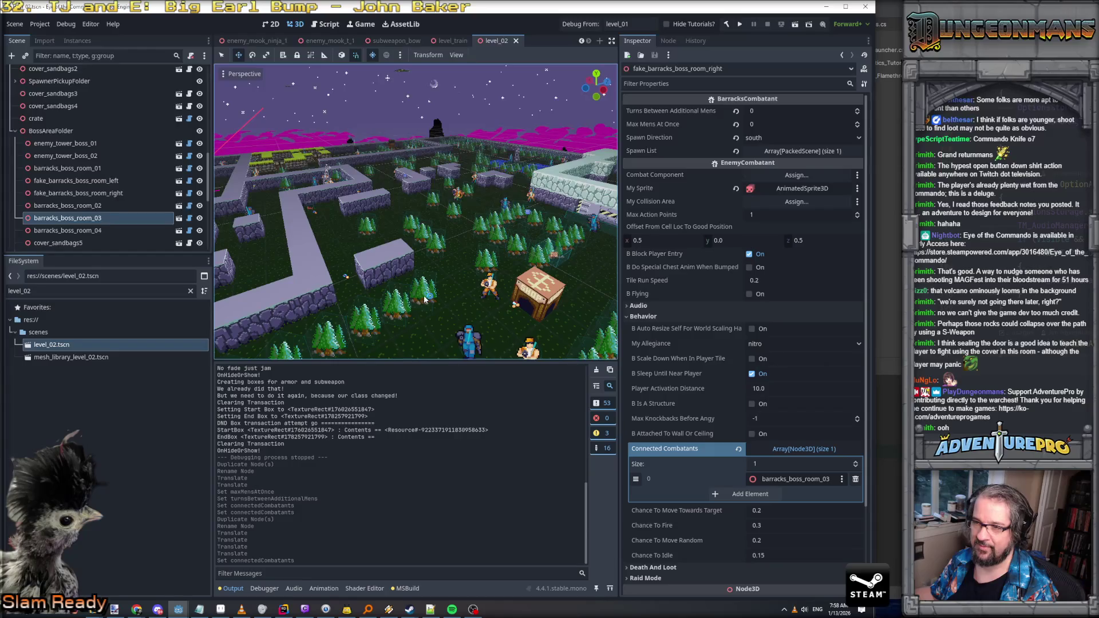
Step: Collapse the BossAreaFolder group in the level_02 Scene dock
click(104, 172)
click(51, 131)
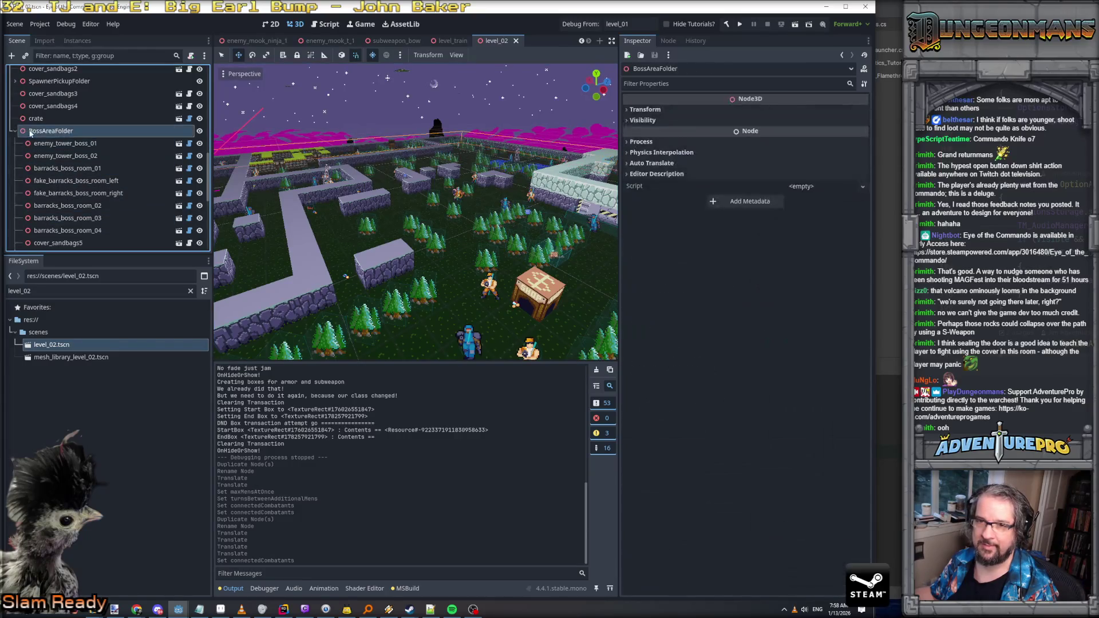
click(15, 130)
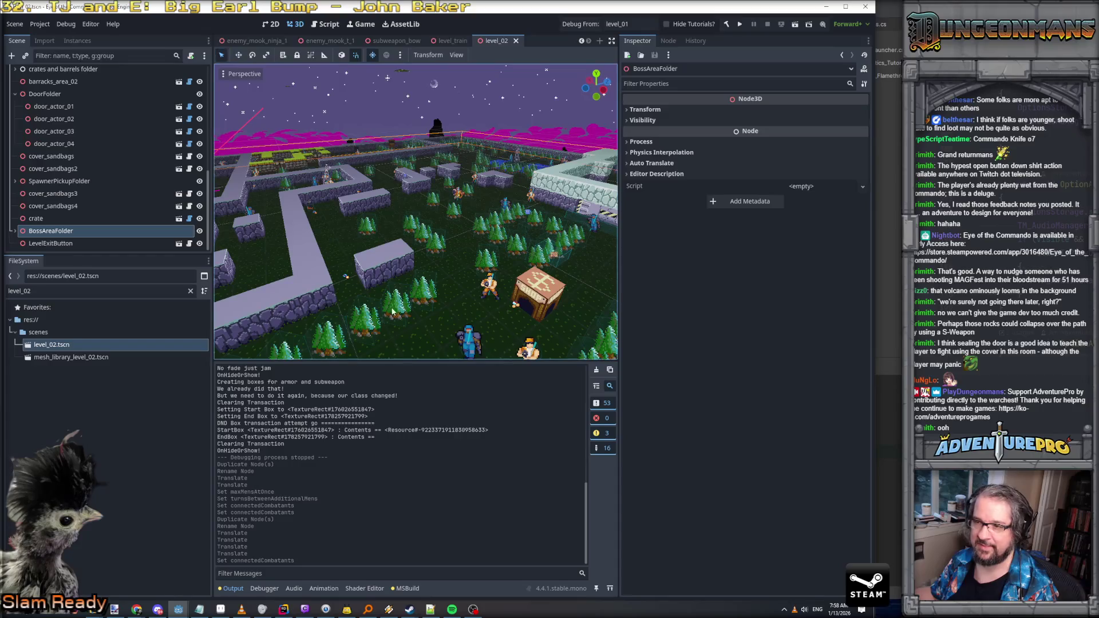
Step: Select the obstacle_trees16 pine tree and briefly check its Fun Shader Params
click(397, 312)
scroll(117, 173, up, 10)
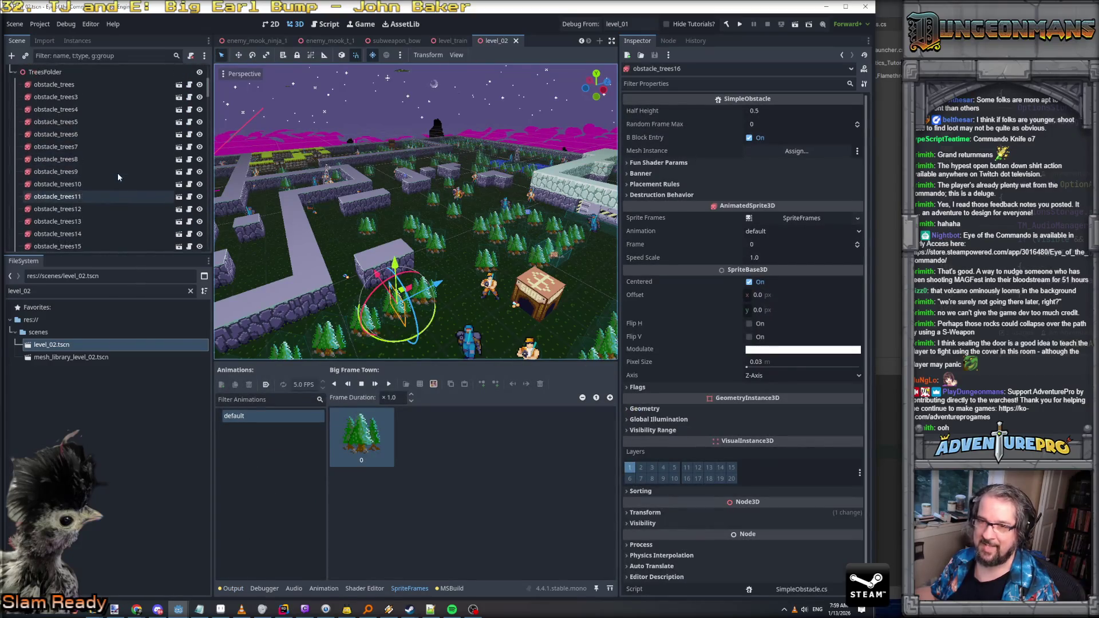
scroll(118, 173, down, 10)
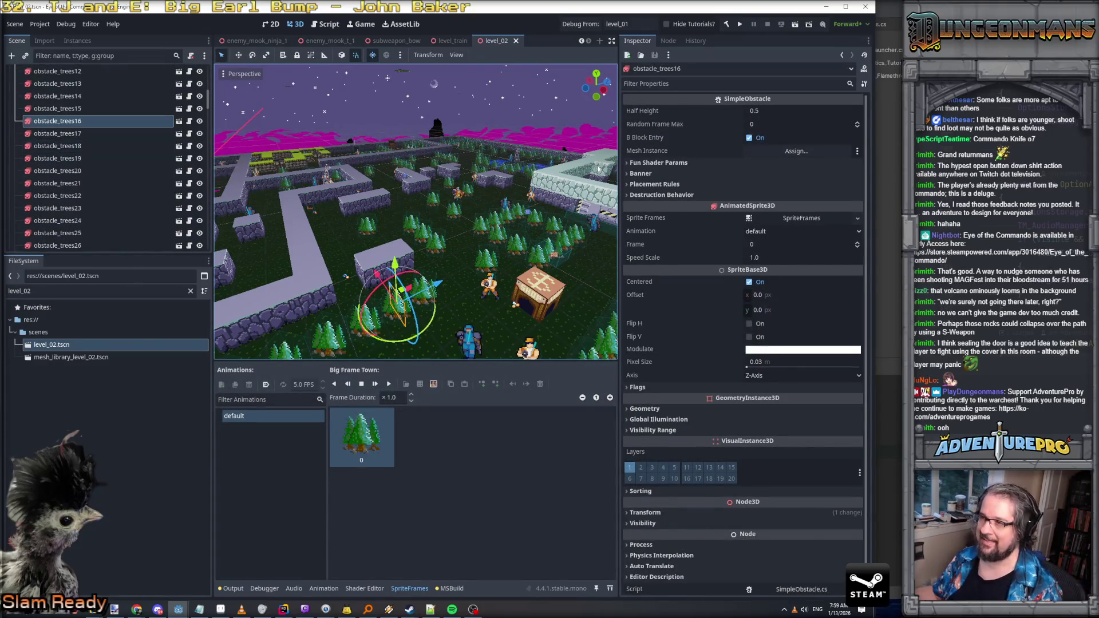
click(667, 163)
click(667, 164)
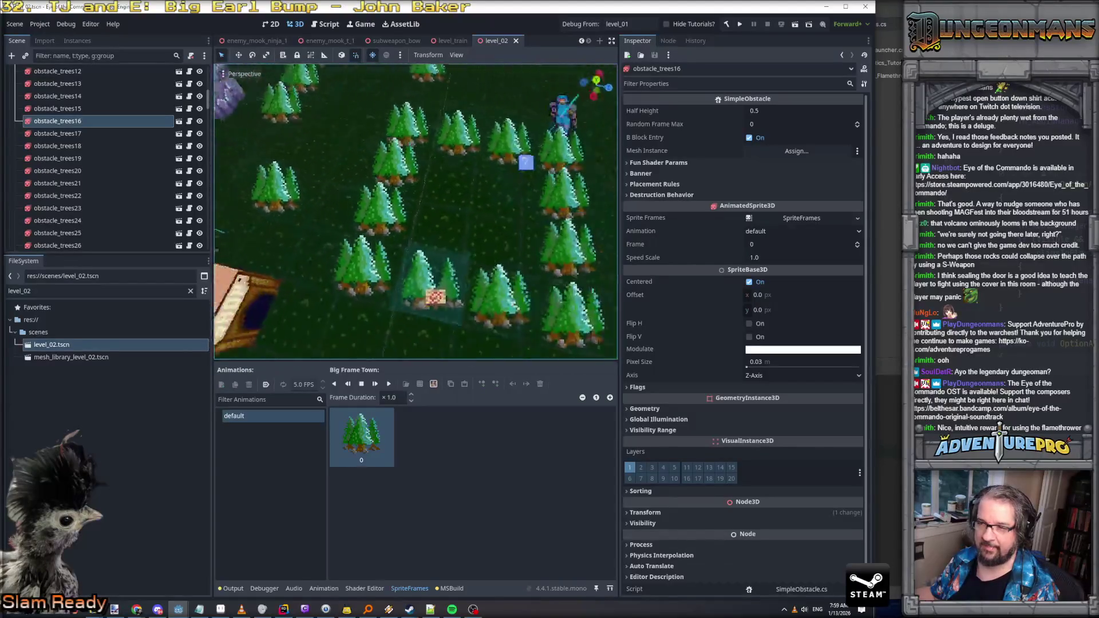
Step: Deselect the tree obstacle and scroll the Scene dock up to TreesFolder
click(432, 264)
scroll(73, 150, up, 2)
scroll(72, 149, up, 5)
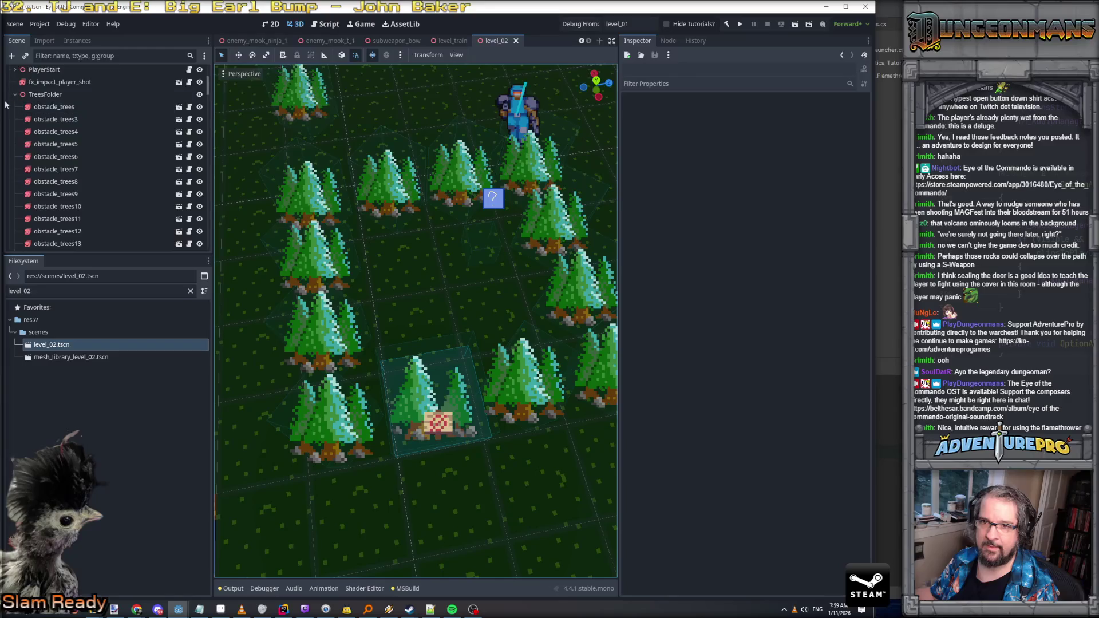
Step: Collapse TreesFolder, trigger_gate_dialog and DoorFolder in the Scene dock
click(15, 94)
scroll(17, 100, up, 4)
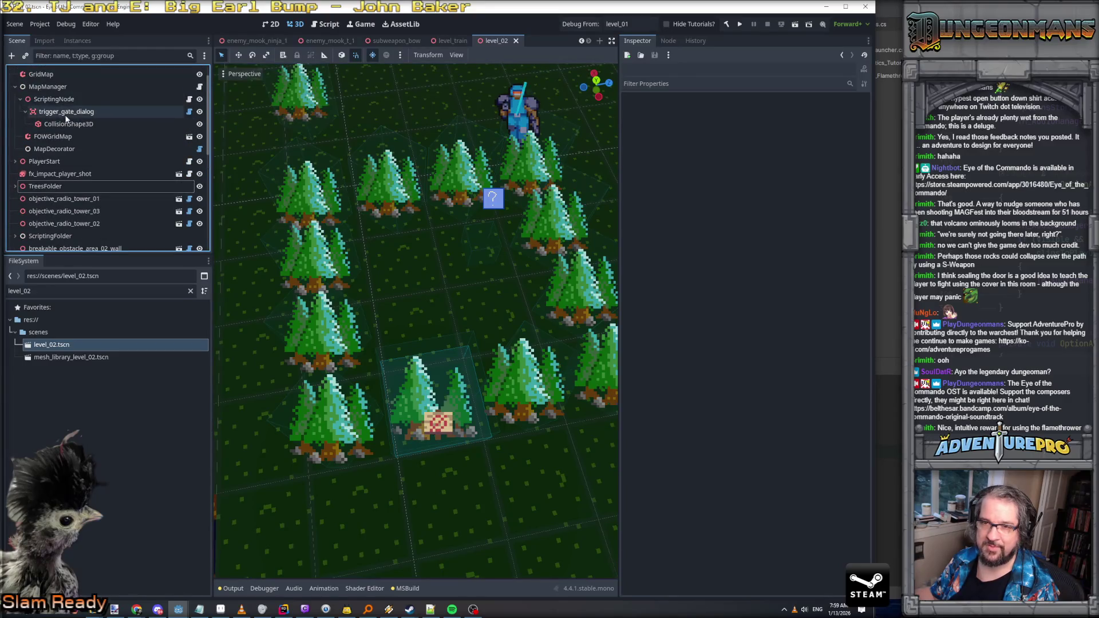
scroll(73, 178, down, 2)
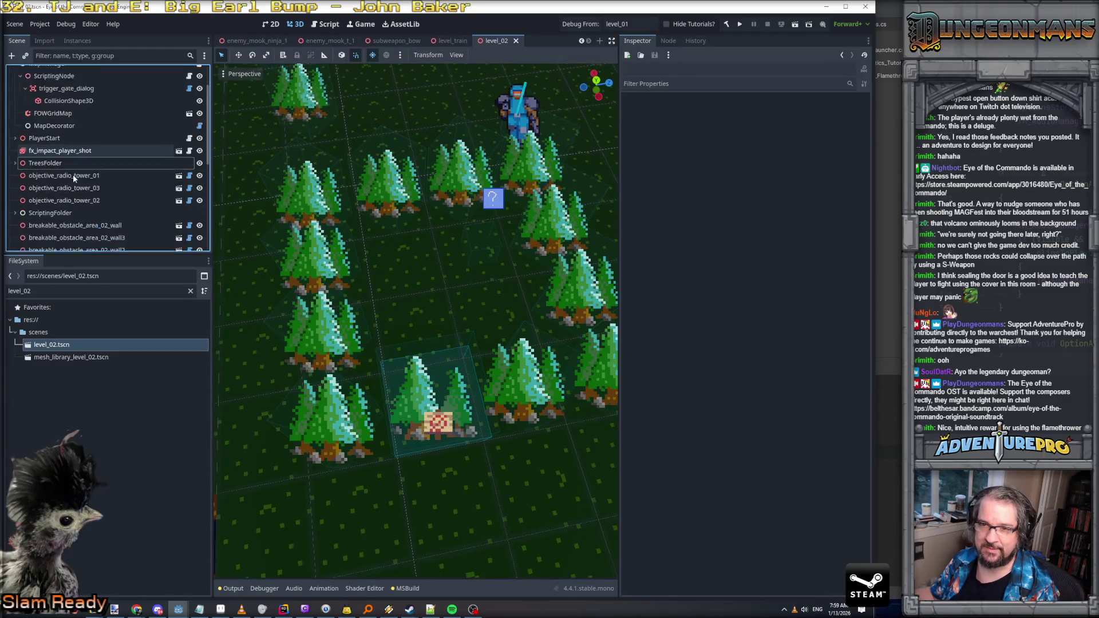
scroll(73, 174, up, 2)
click(20, 122)
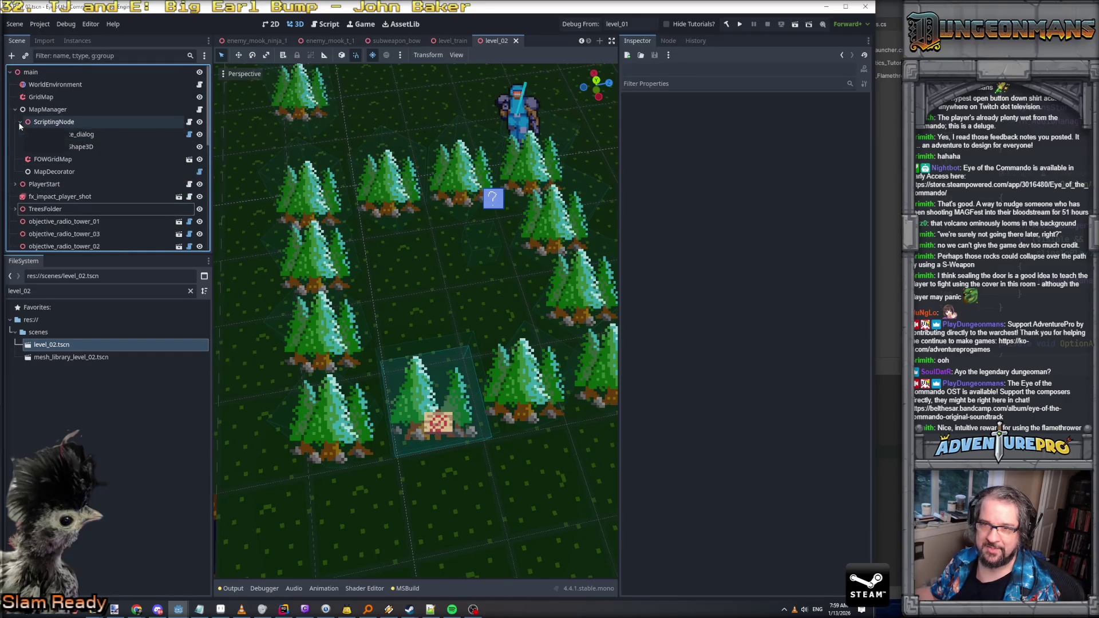
click(20, 122)
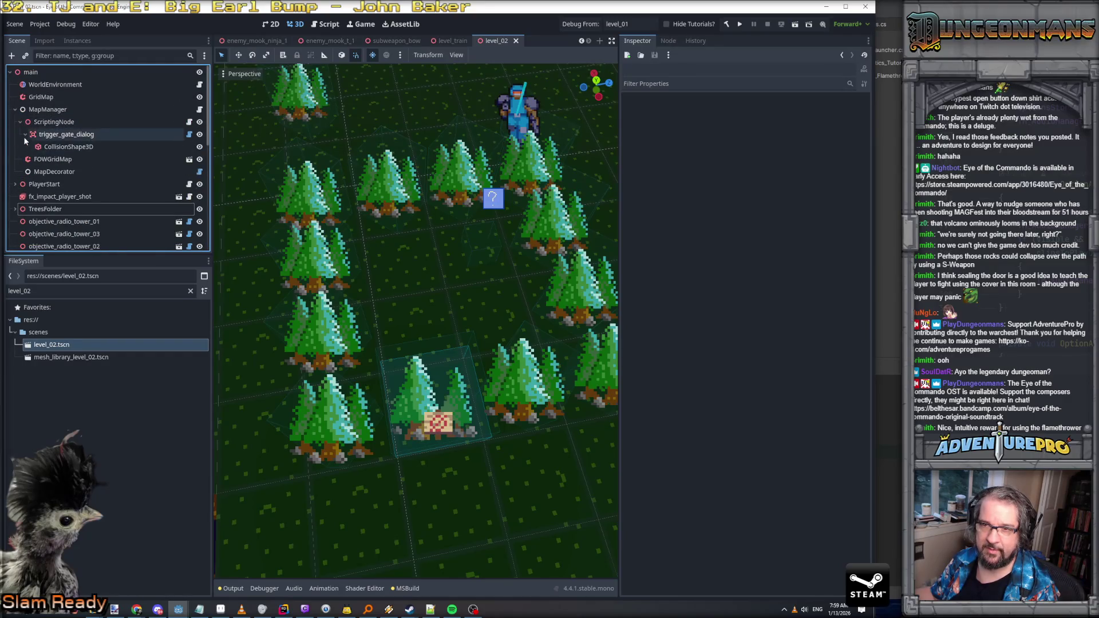
click(23, 133)
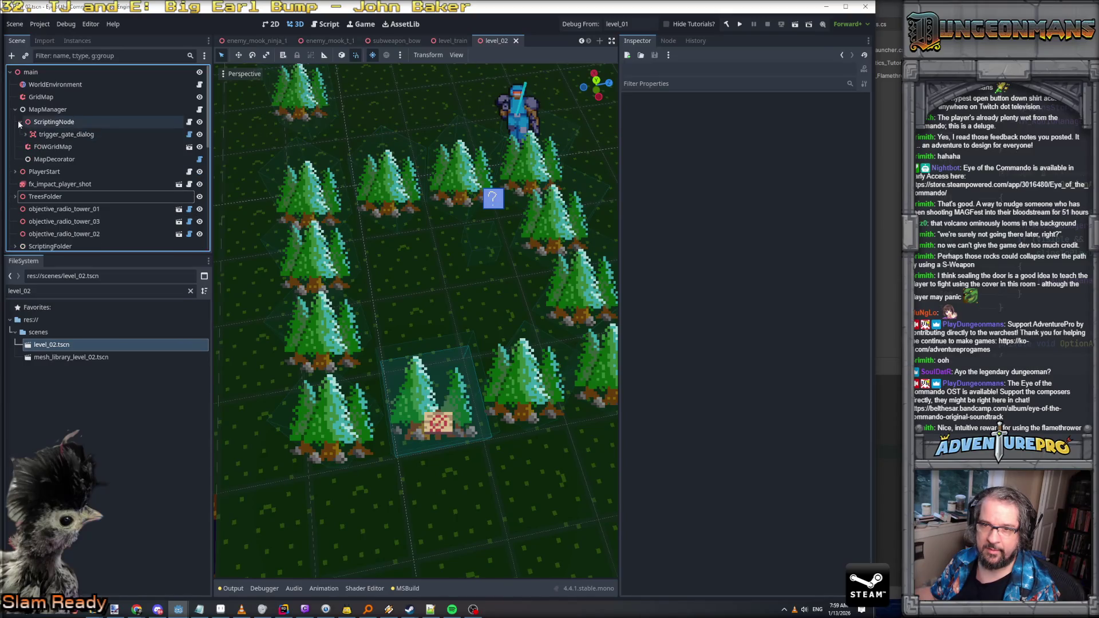
scroll(67, 169, down, 5)
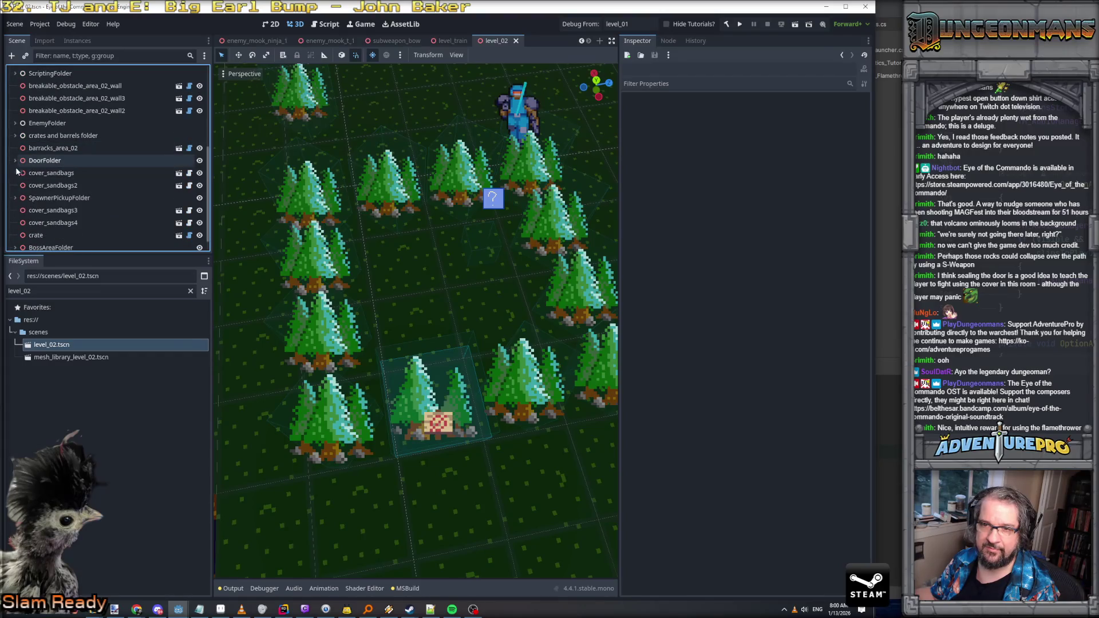
click(15, 169)
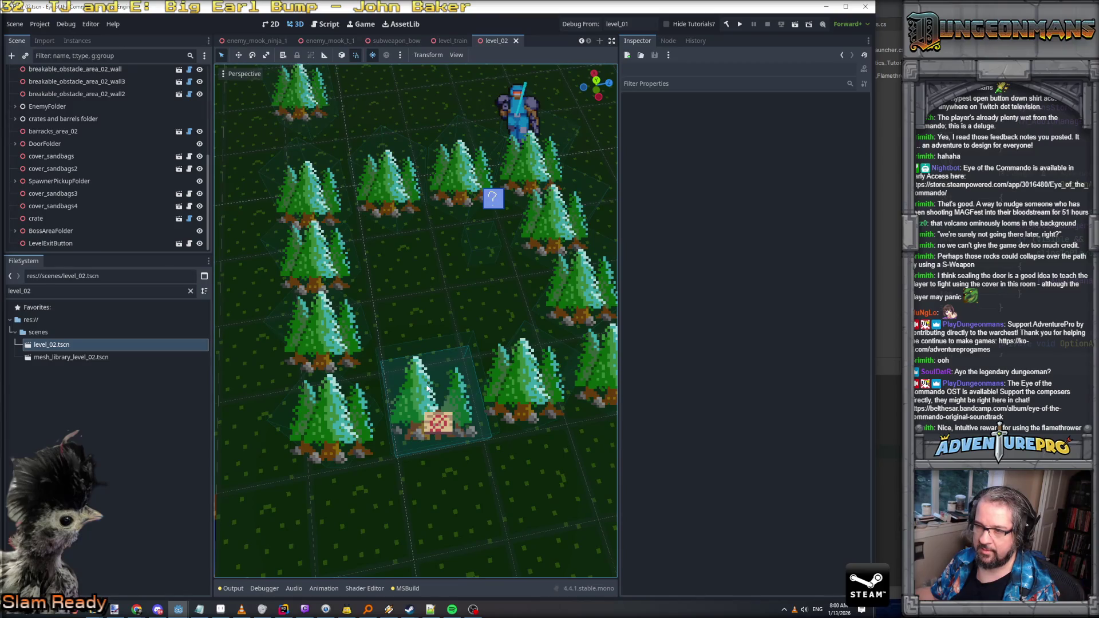
Step: Inspect the obstacle_trees36 and obstacle_trees37 nodes beside the breakable block
click(443, 406)
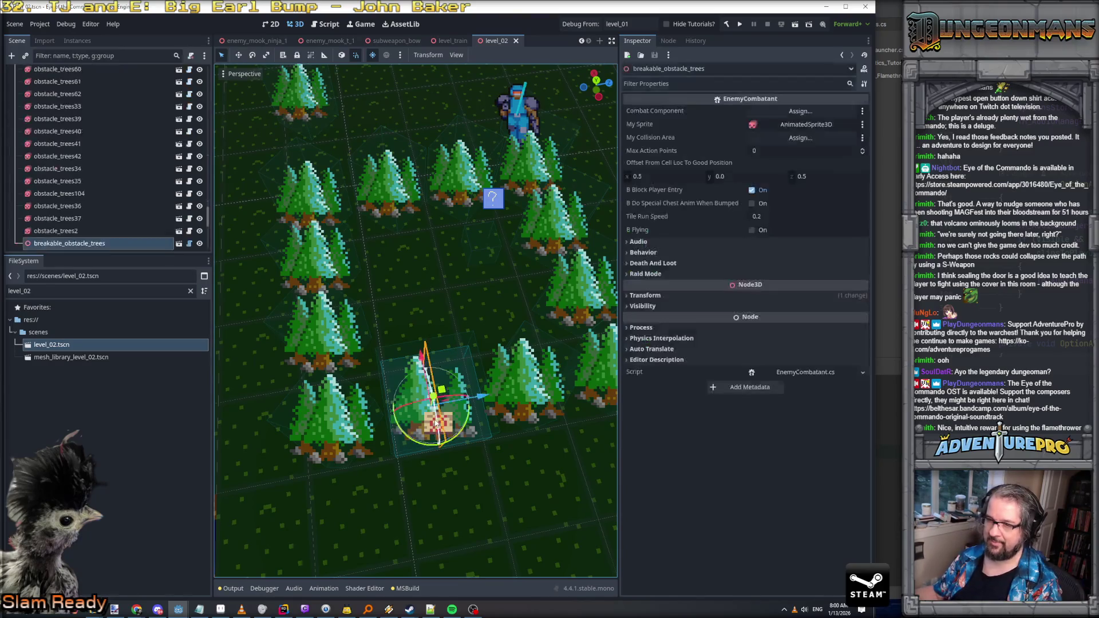
click(97, 209)
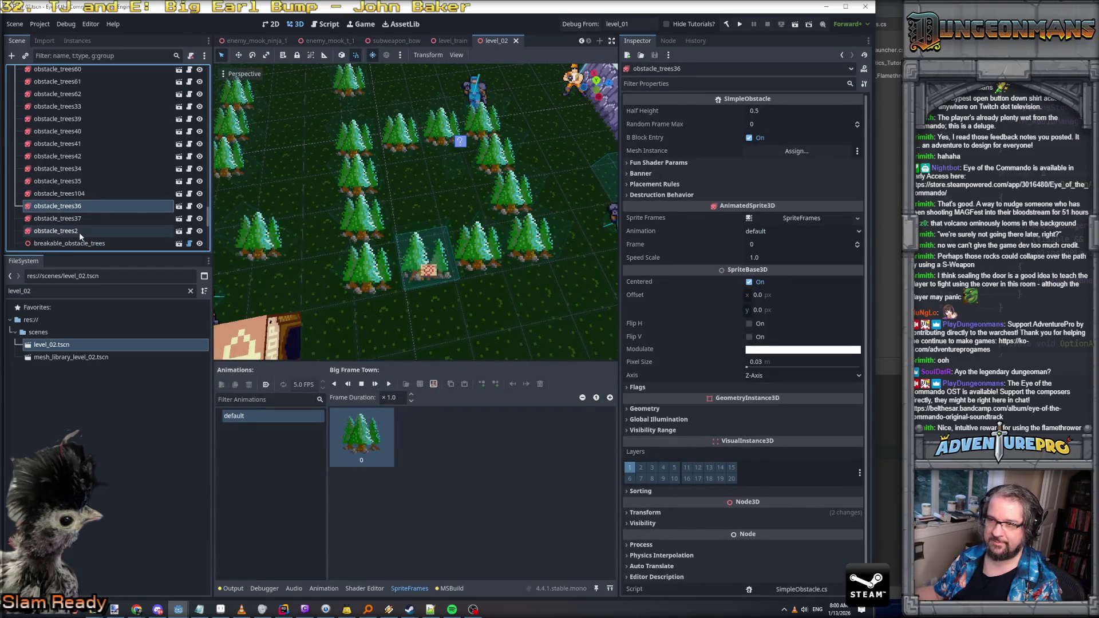
click(74, 218)
click(72, 210)
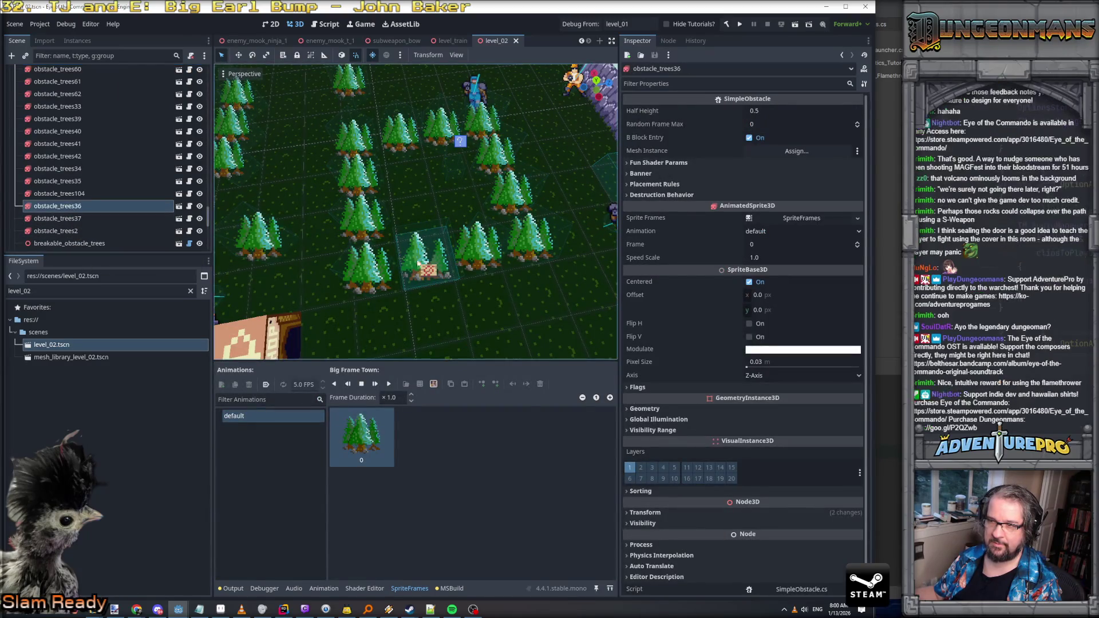
click(433, 265)
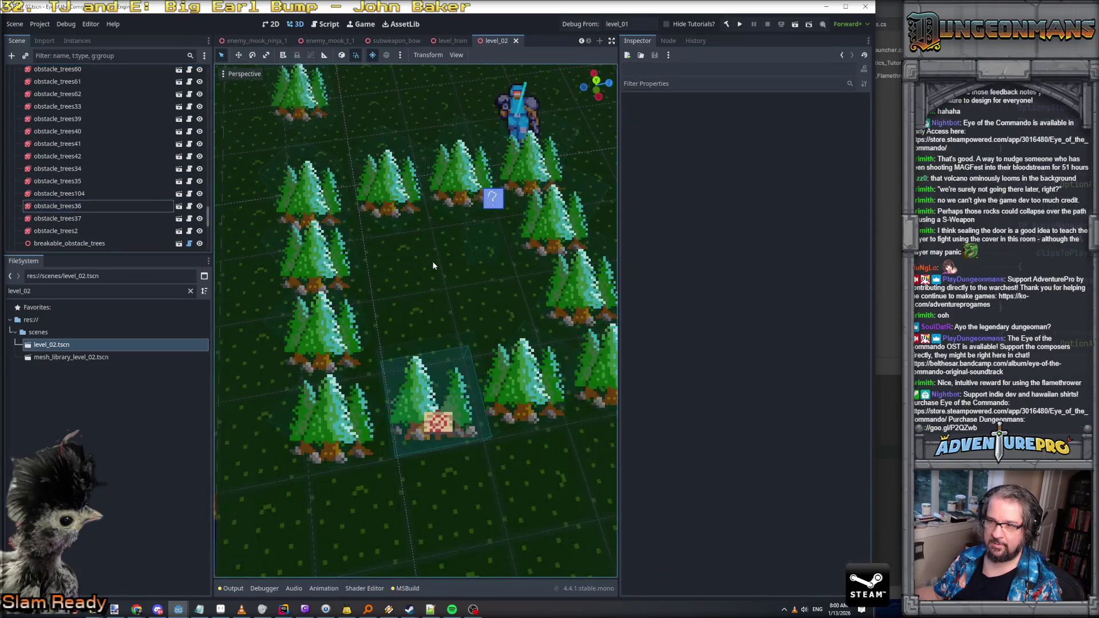
Step: Select the breakable_obstacle_trees block to view its EnemyCombatant properties
click(512, 114)
click(424, 371)
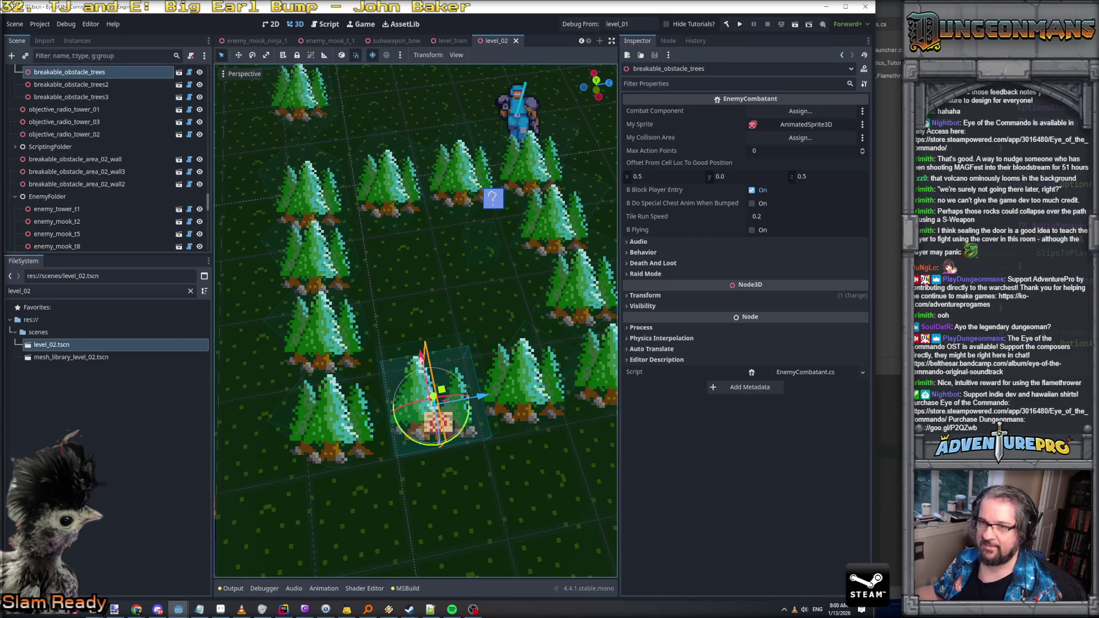
scroll(142, 167, up, 4)
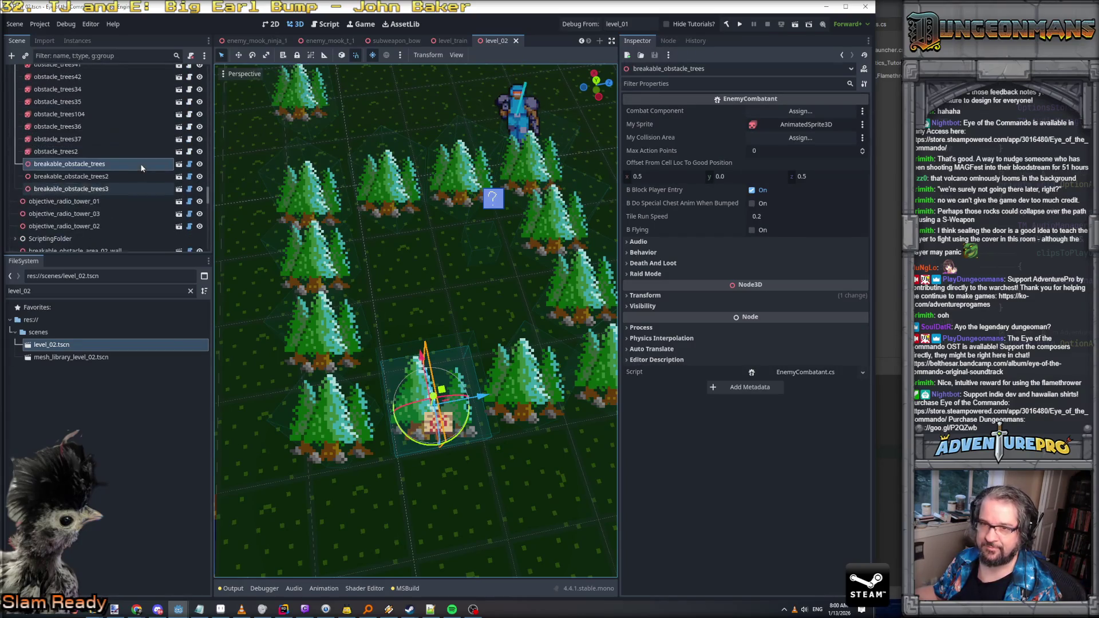
scroll(141, 168, down, 2)
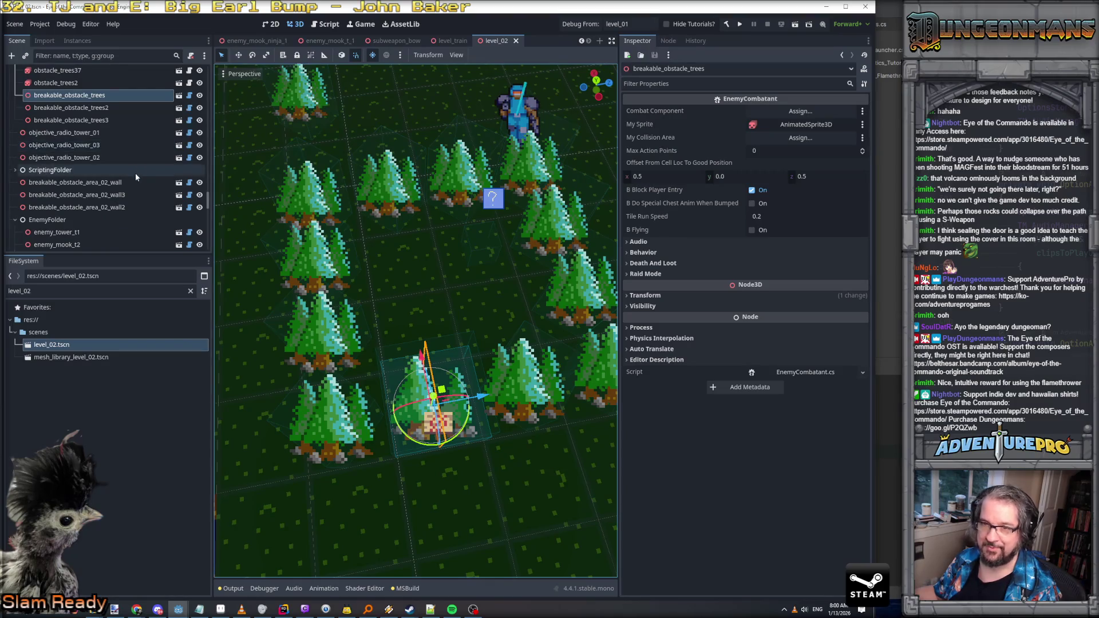
scroll(381, 308, down, 5)
scroll(381, 307, up, 5)
drag(380, 304, 391, 282)
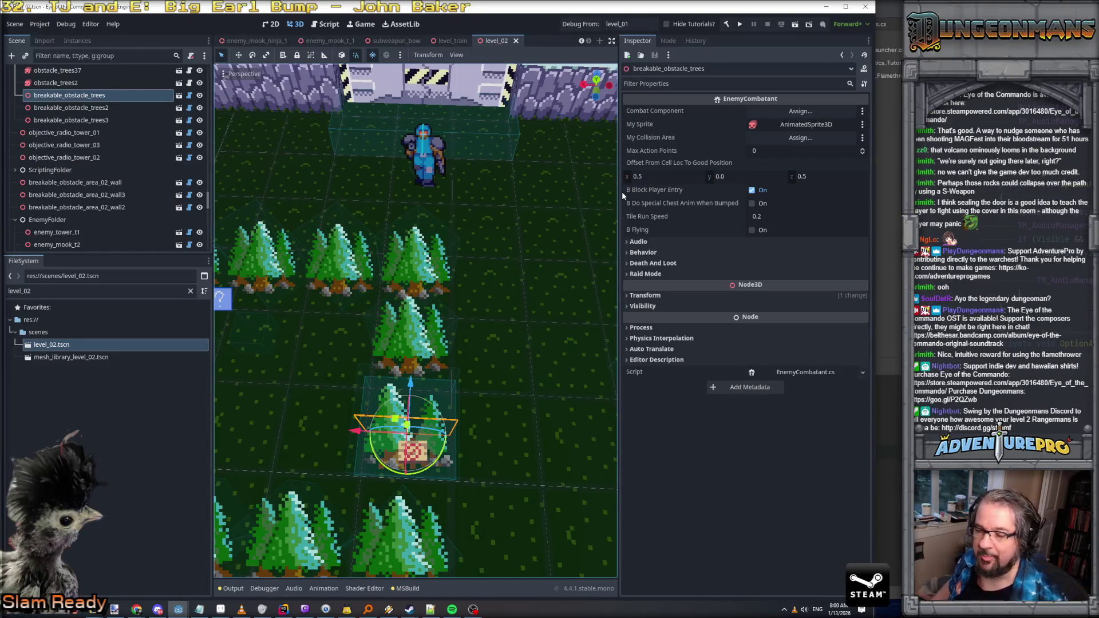
Step: Swing the view to the striped fort-wall gate, deselect, and collapse TreesFolder
mouse_move(606, 191)
mouse_down()
mouse_move(515, 171)
mouse_move(486, 143)
mouse_move(515, 206)
mouse_move(407, 324)
mouse_up()
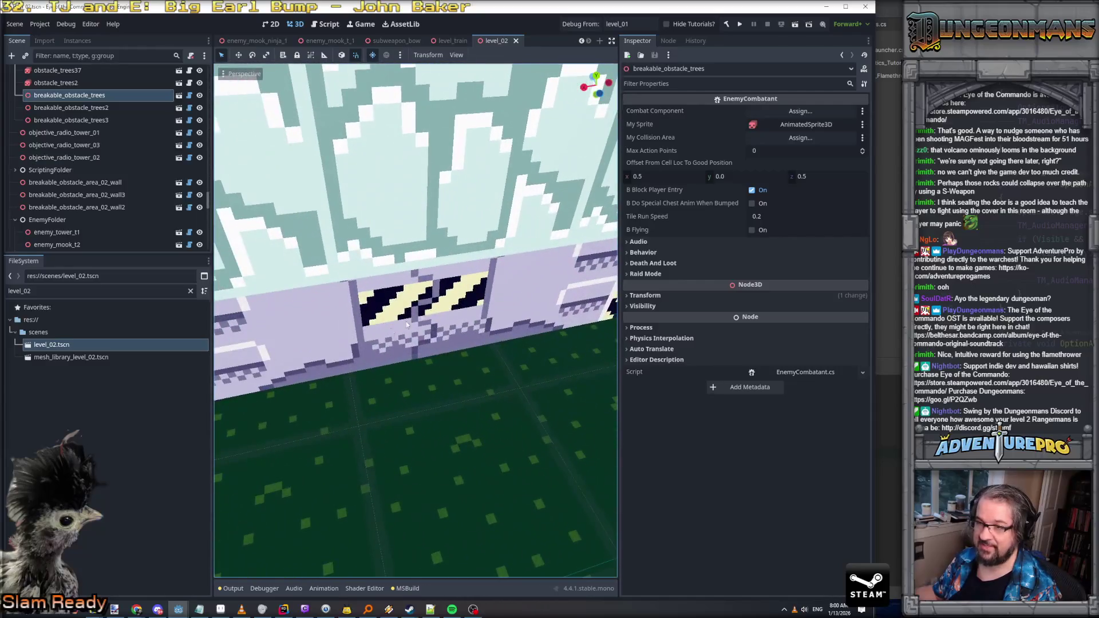
click(370, 335)
scroll(80, 134, up, 5)
scroll(81, 135, up, 10)
scroll(80, 135, up, 5)
scroll(118, 206, up, 10)
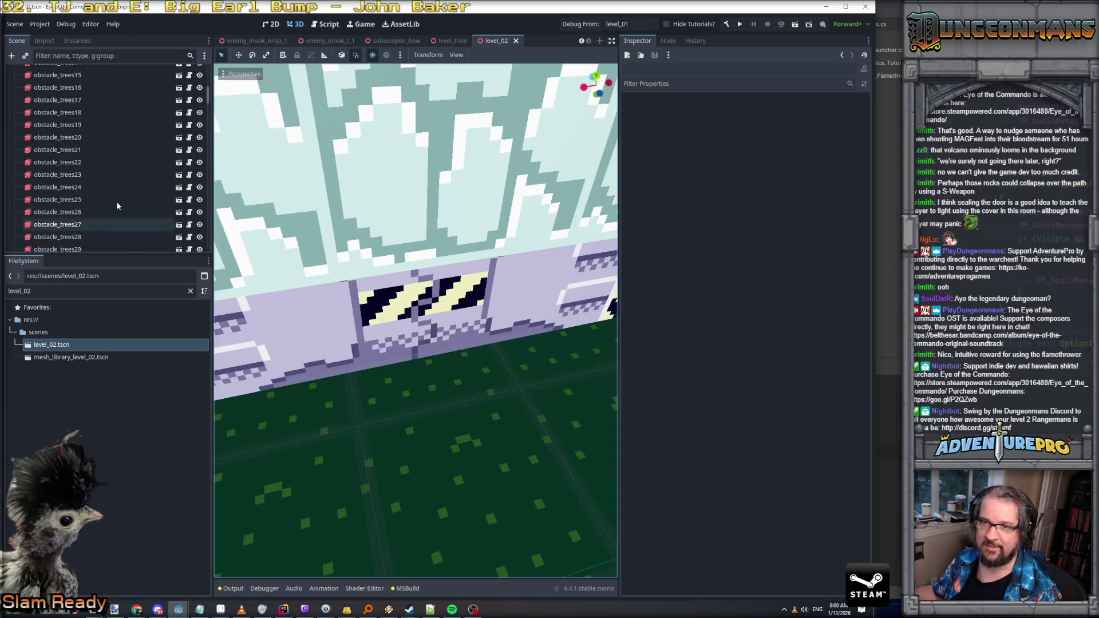
click(15, 184)
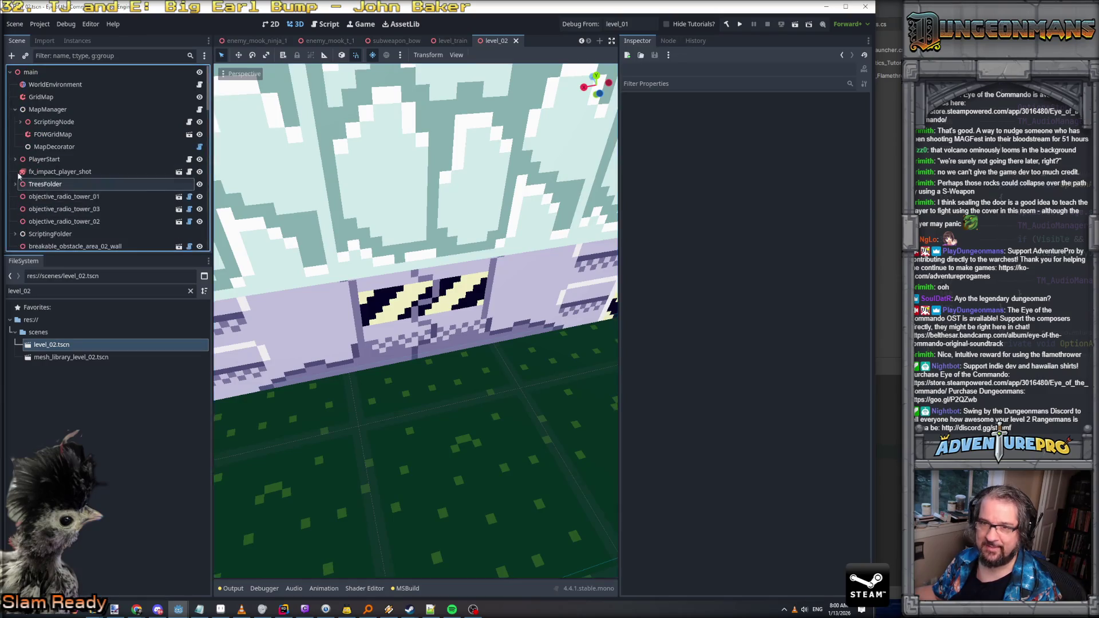
Step: Browse GridMap, ScriptingFolder and the TileChanger_RadioTower_03_02 node settings
click(74, 97)
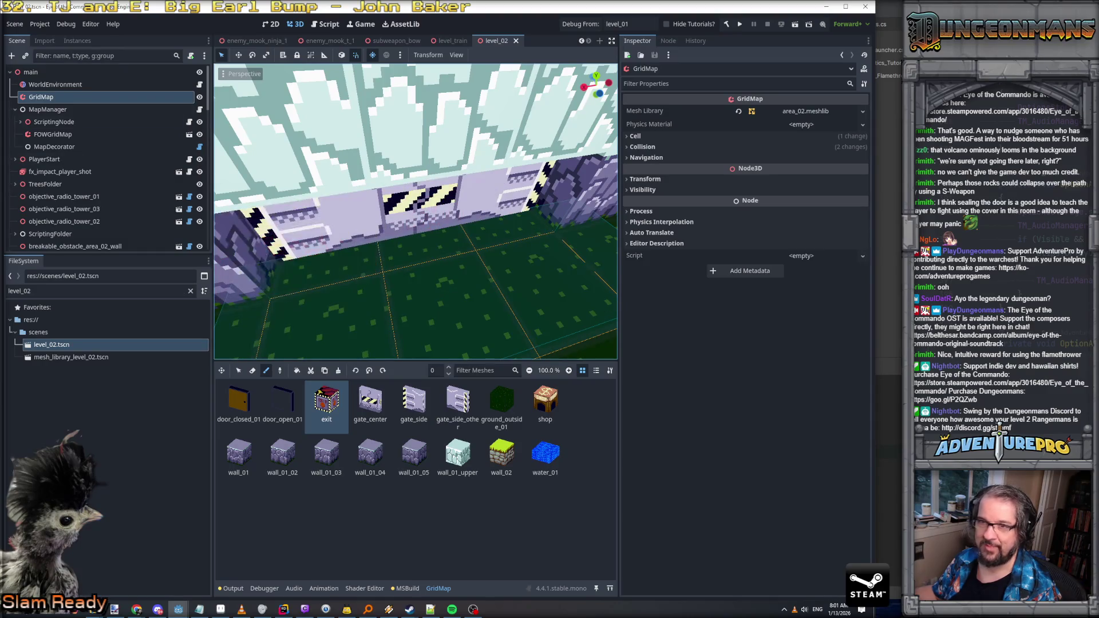
click(57, 234)
scroll(57, 240, down, 2)
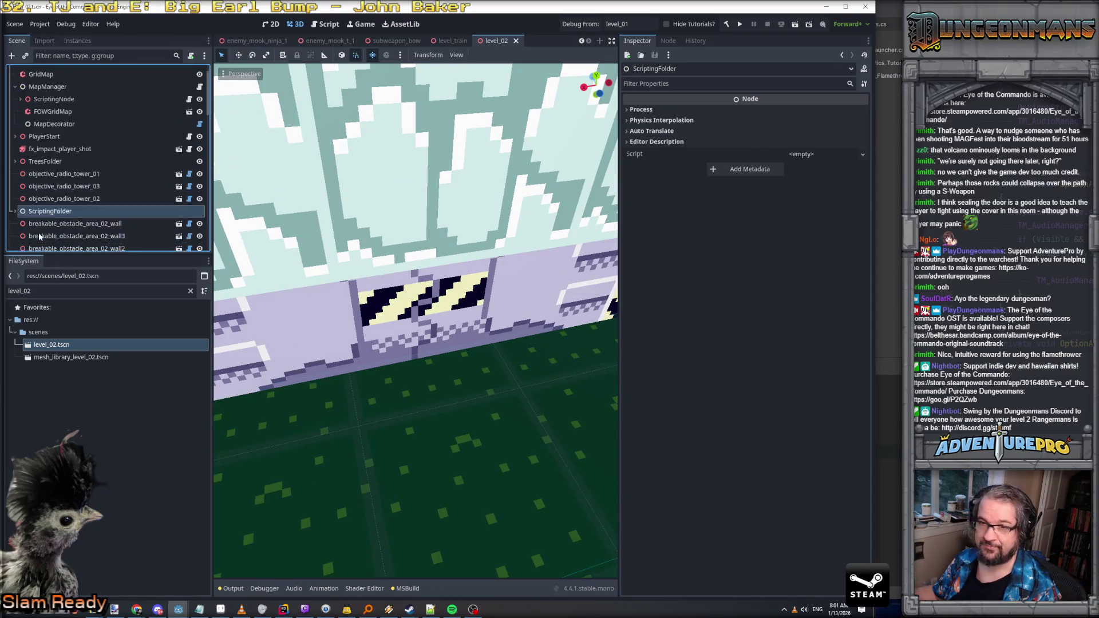
click(15, 189)
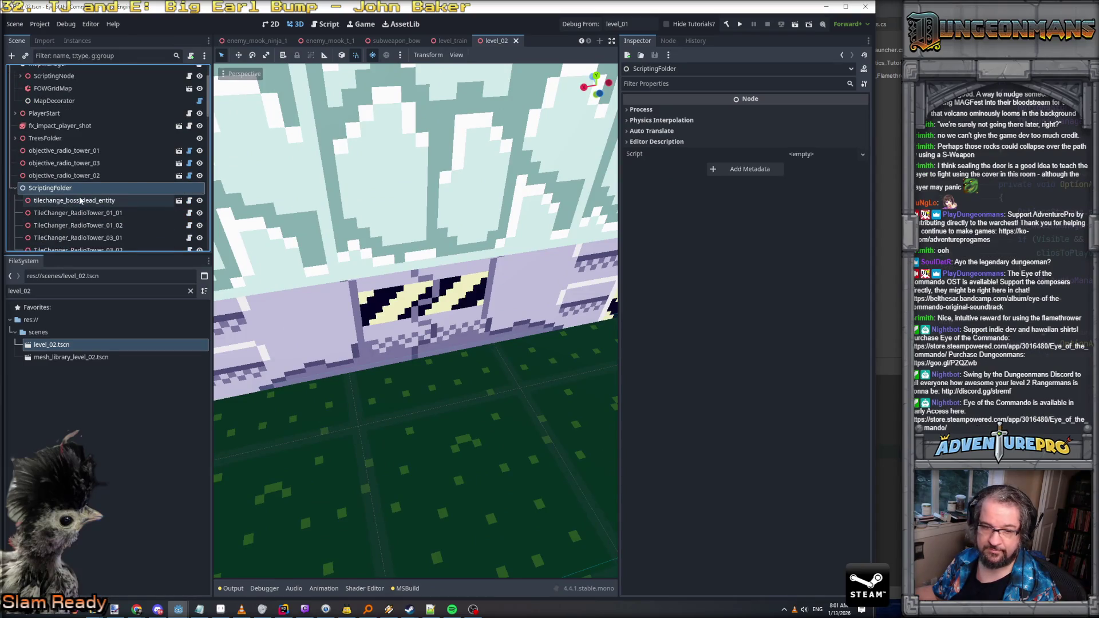
scroll(80, 199, down, 2)
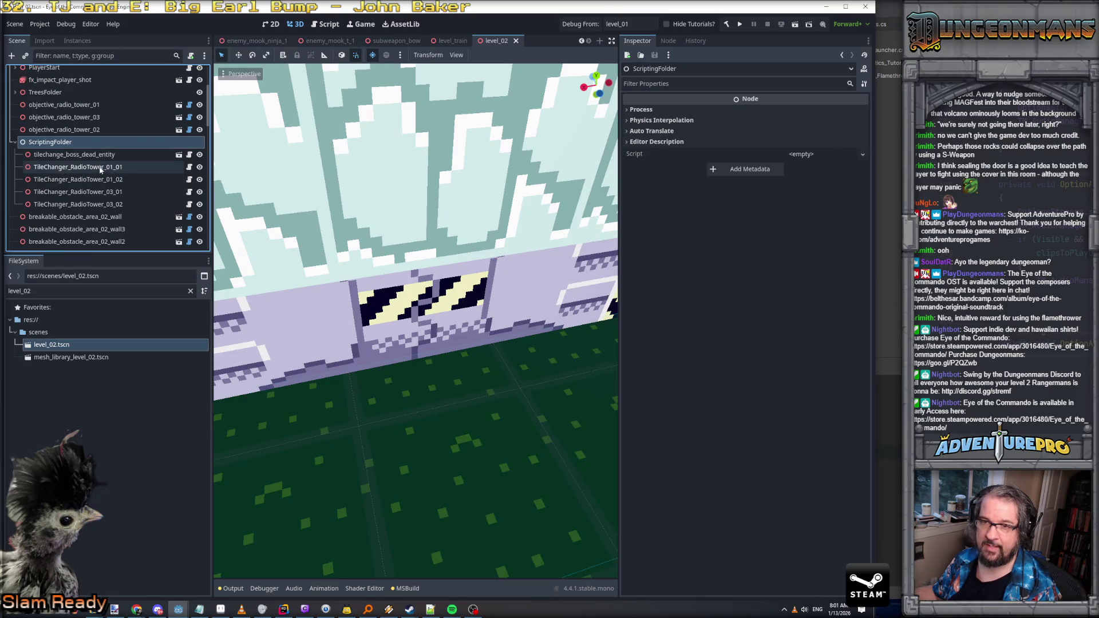
click(99, 204)
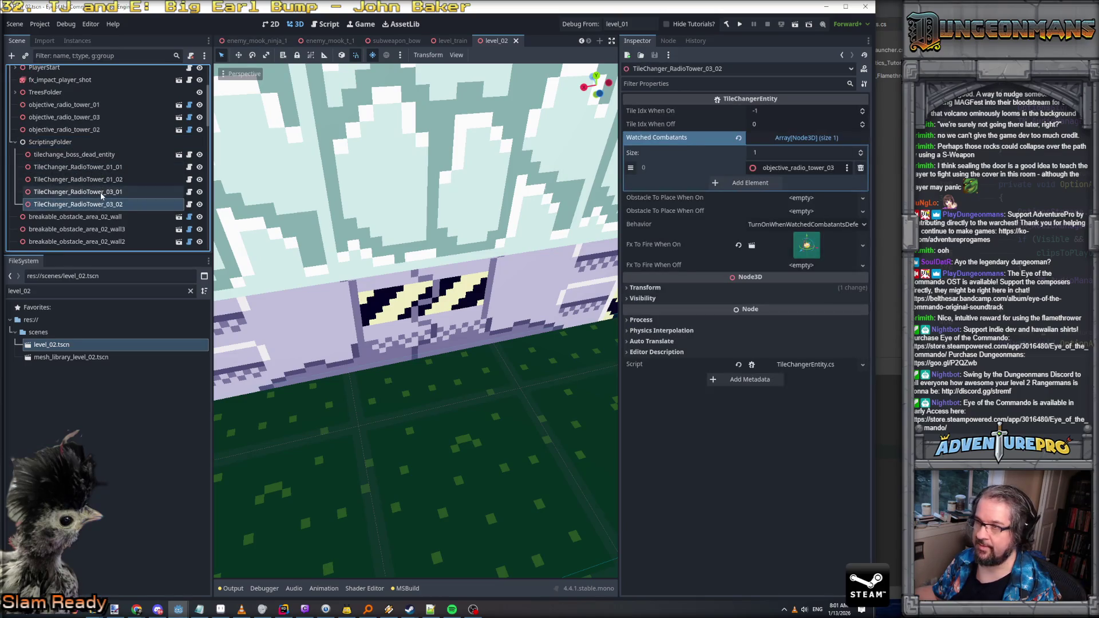
scroll(95, 219, down, 2)
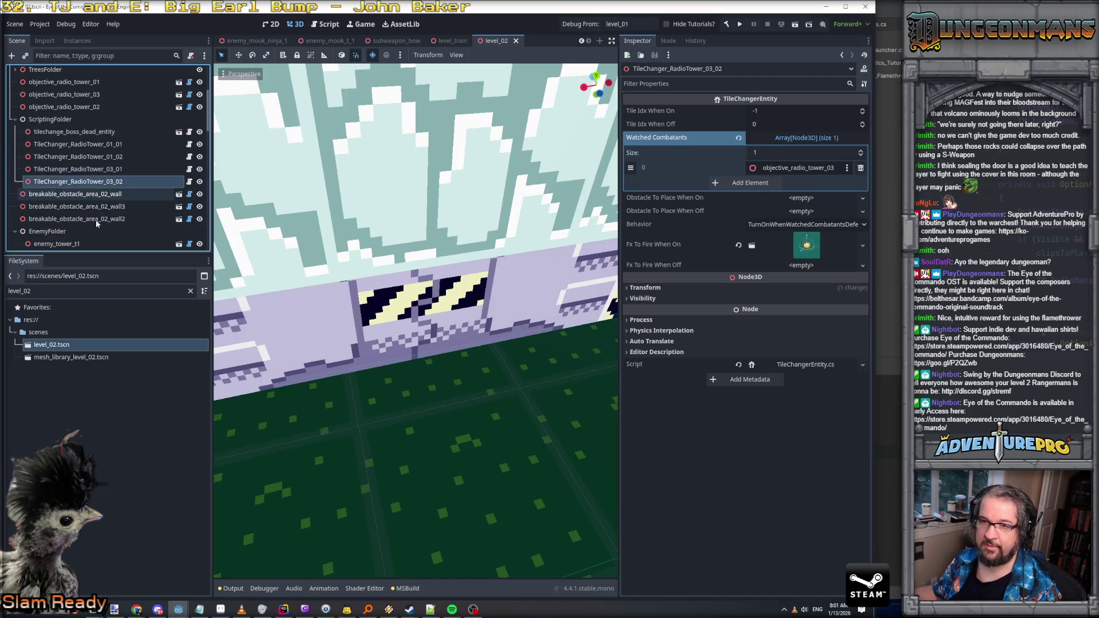
Step: Select ScriptingNode to read its three Boss Gate Cell Locations
click(54, 95)
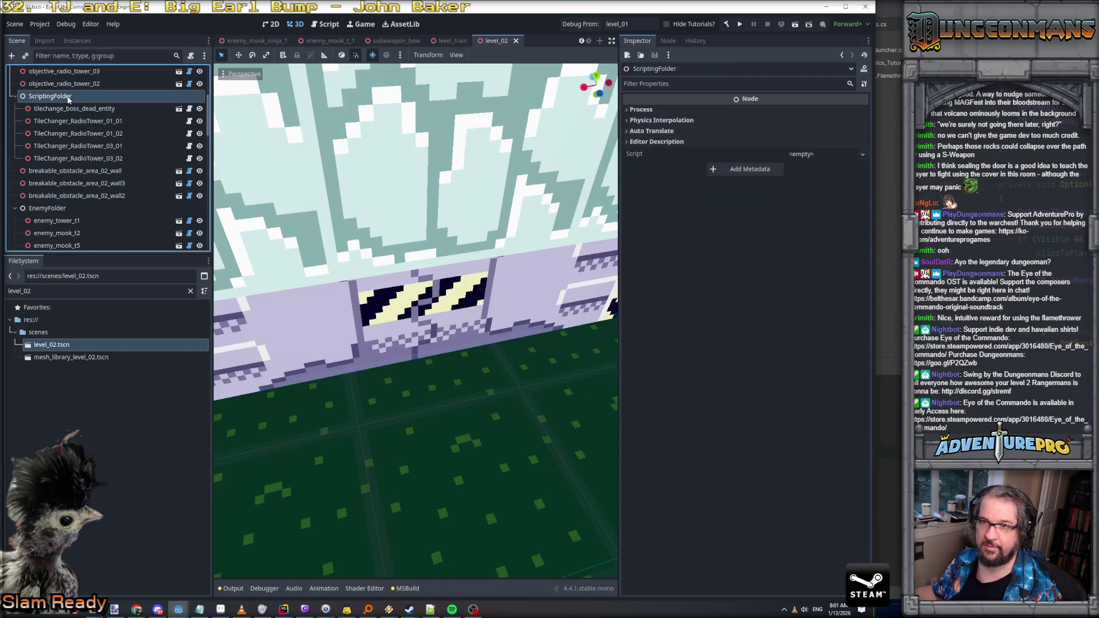
scroll(57, 106, up, 1)
scroll(56, 109, up, 5)
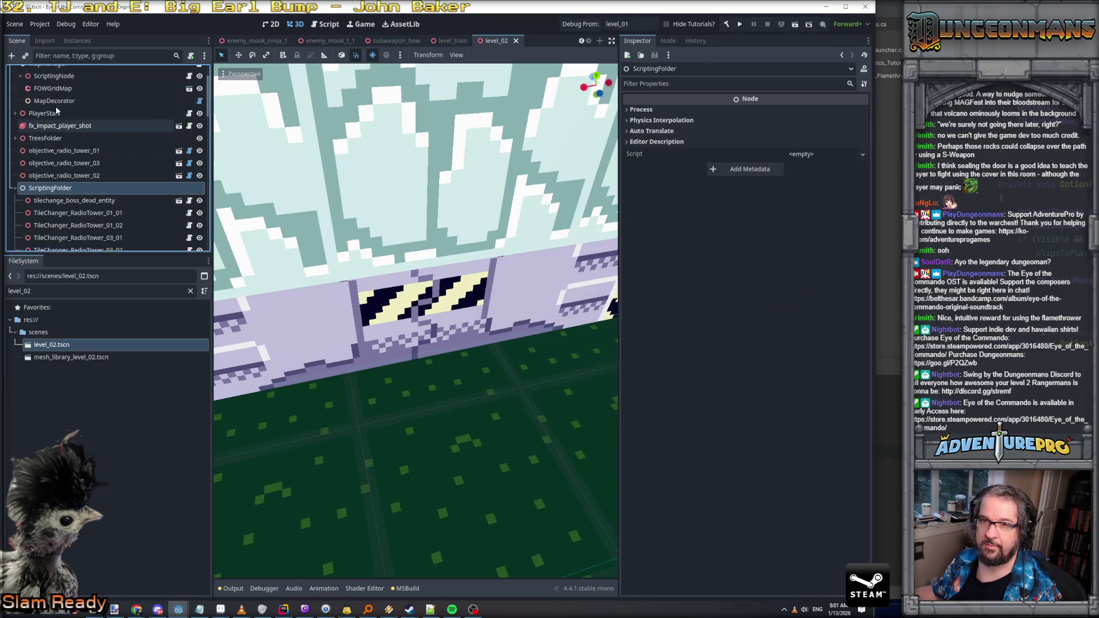
click(53, 122)
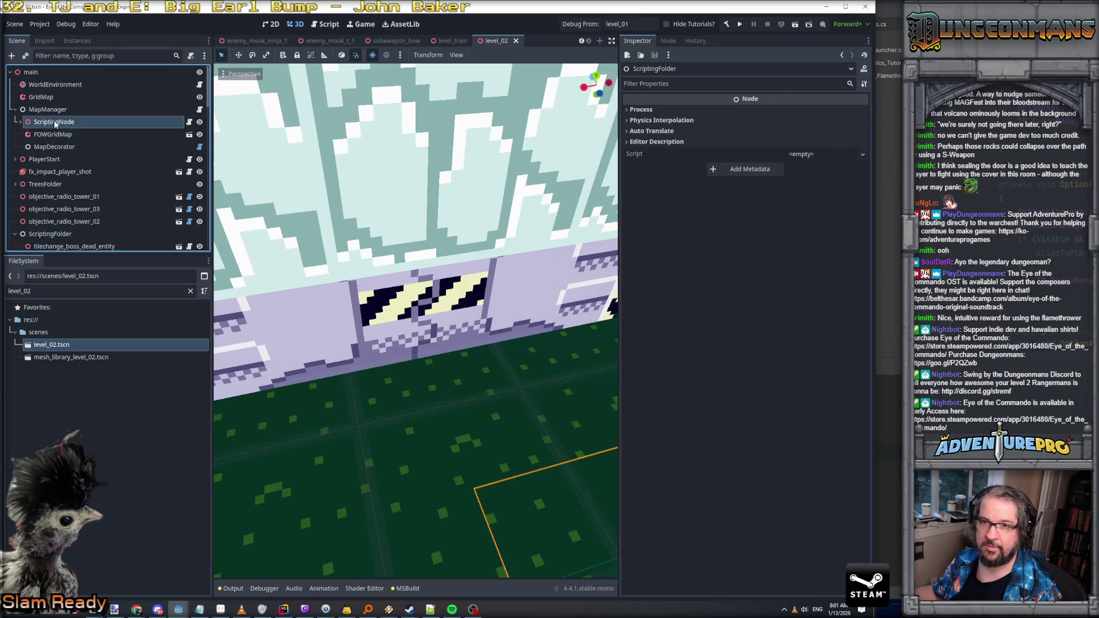
click(20, 122)
click(66, 134)
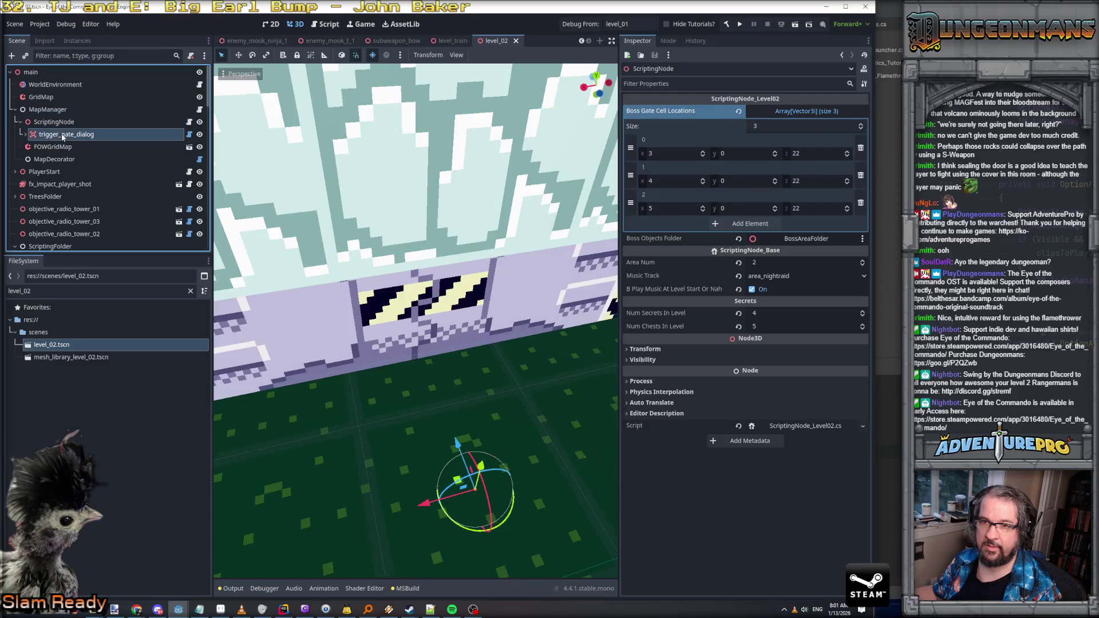
click(60, 122)
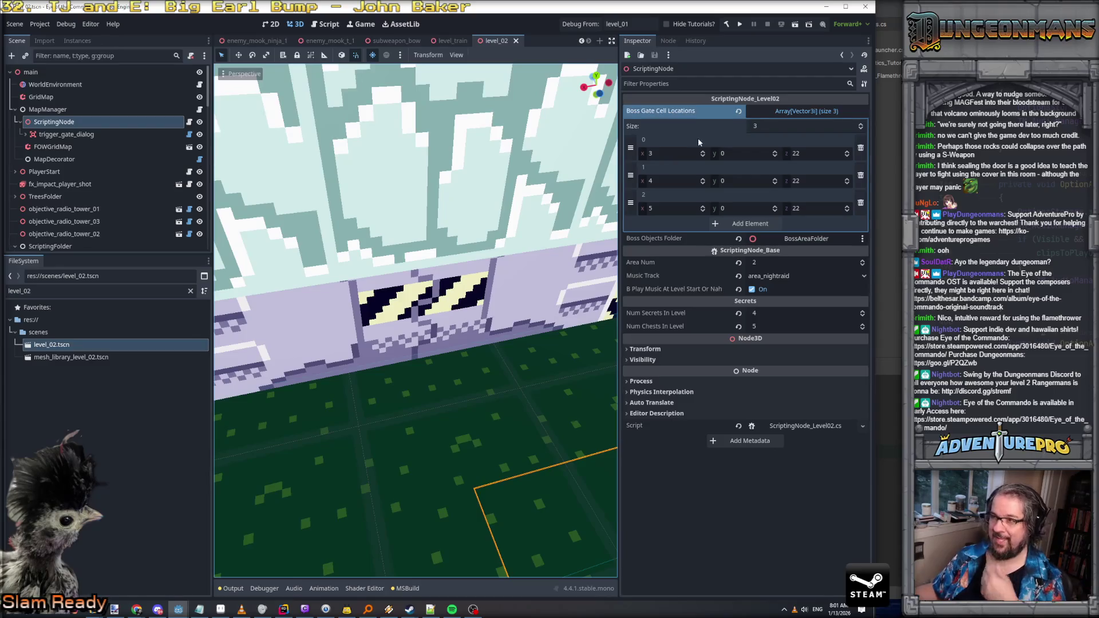
Step: In Rider, search all project files for 'bossgatec'
key(alt+Tab)
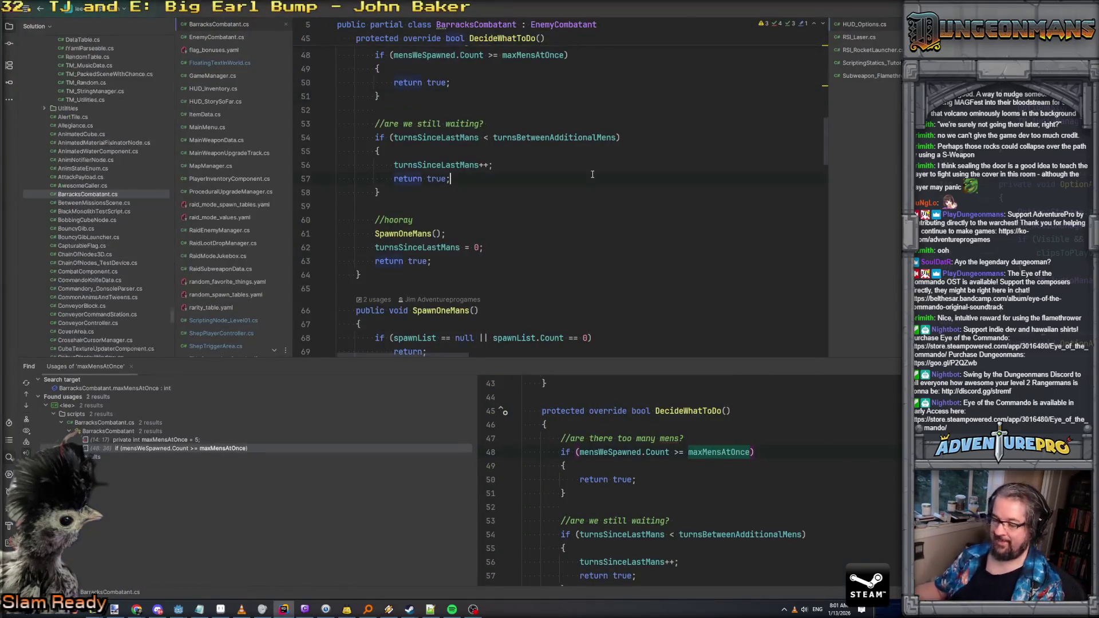
key(ctrl+shift+f)
text(bossgatec)
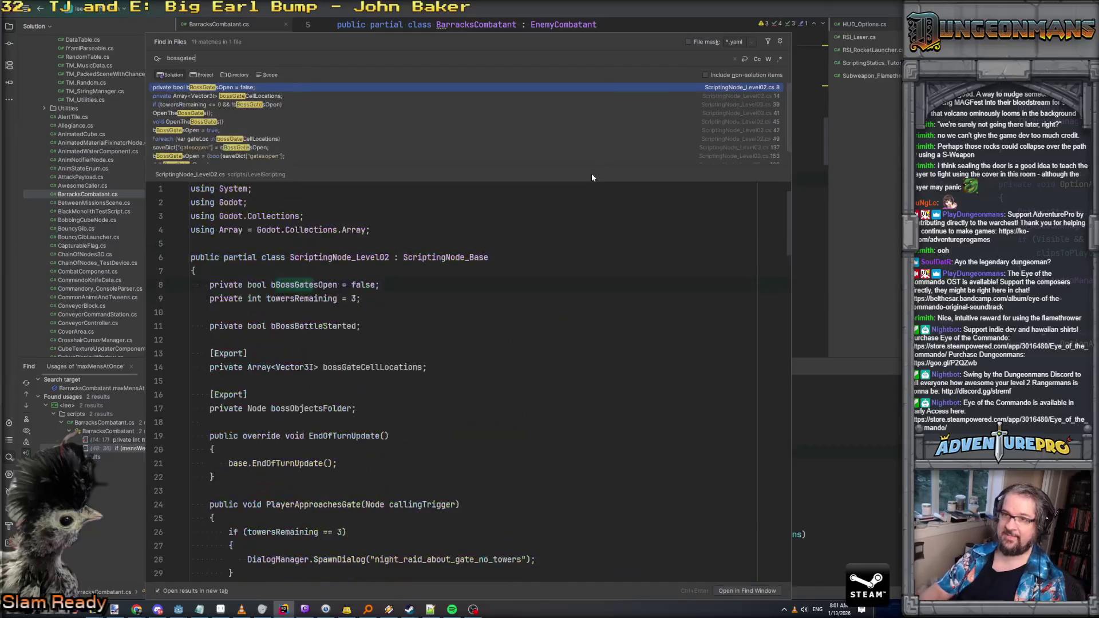
Step: Open ScriptingNode_Level02.cs at bossGateCellLocations and scroll through the gate and boss-fight code
key(Return)
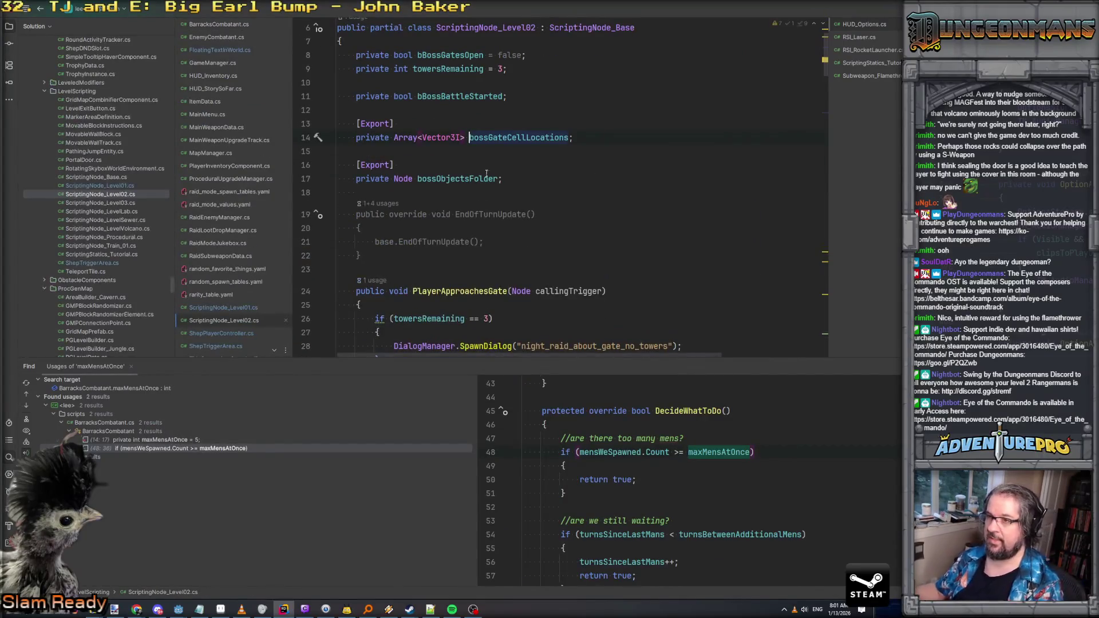
double_click(521, 170)
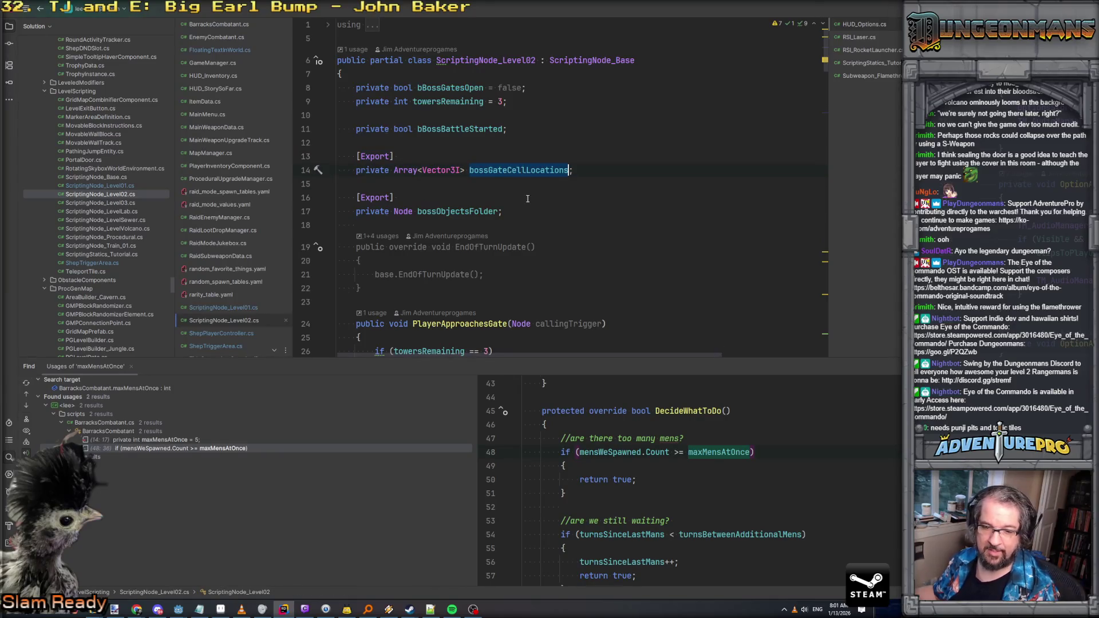
scroll(567, 172, down, 4)
scroll(566, 209, down, 7)
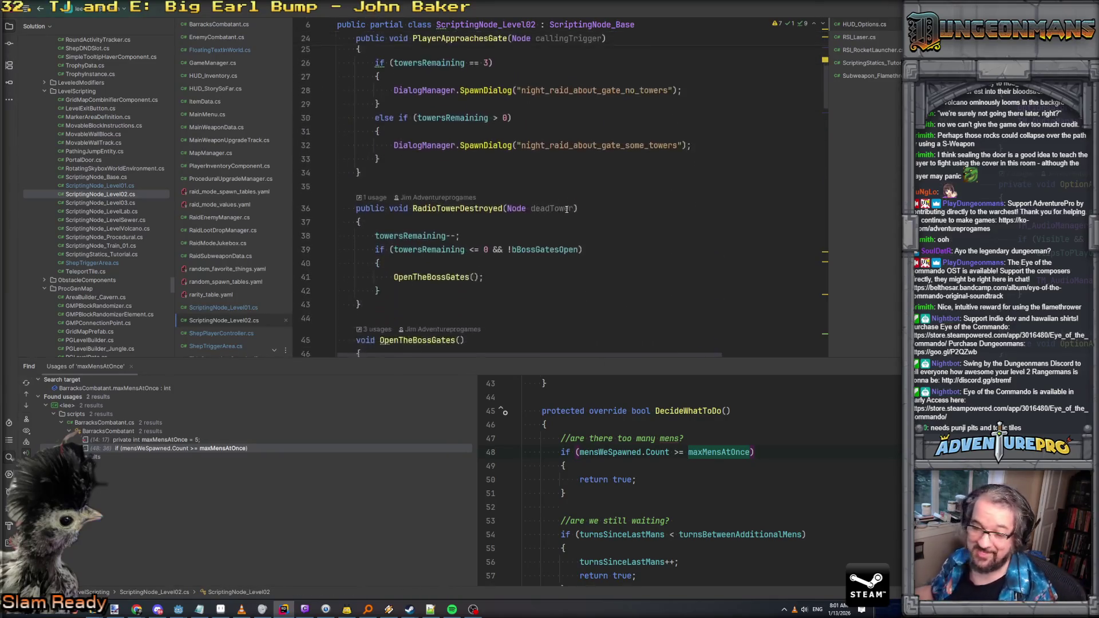
scroll(566, 209, down, 10)
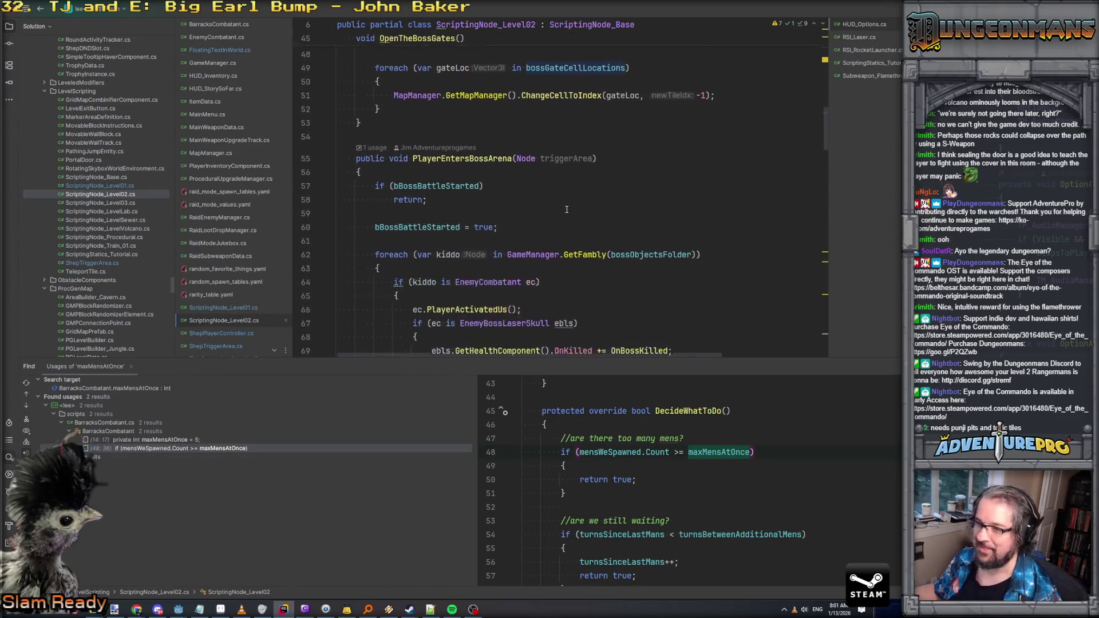
scroll(567, 209, down, 8)
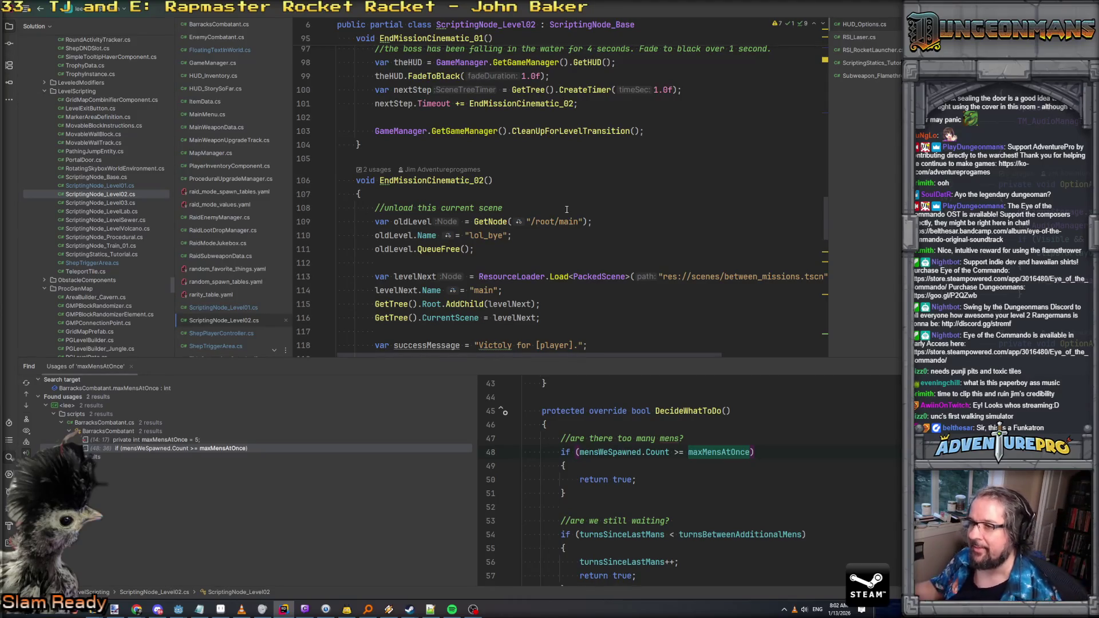
scroll(566, 209, down, 7)
Step: Jump from Load's OpenTheBossGates() call to its definition and place the caret after it
scroll(567, 210, up, 7)
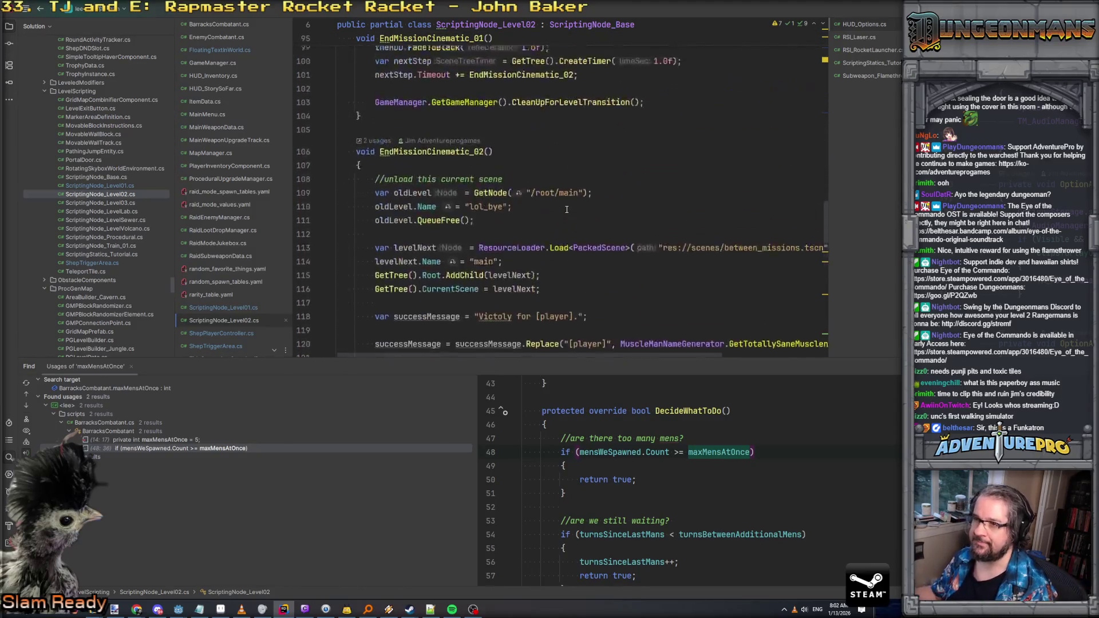
scroll(567, 210, up, 5)
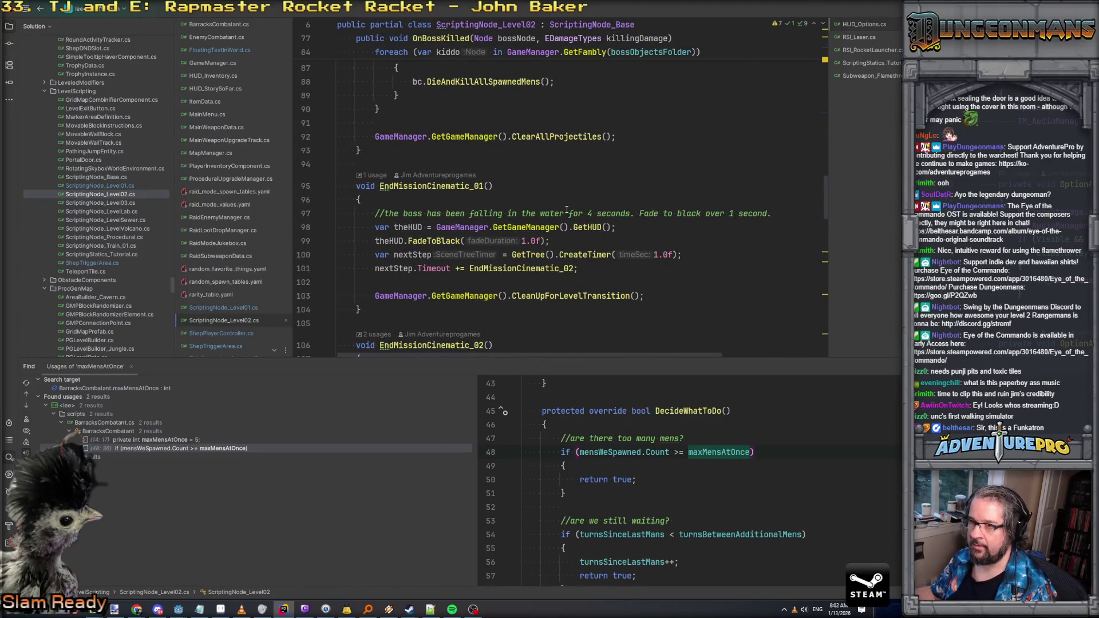
scroll(567, 210, up, 3)
scroll(567, 210, down, 5)
scroll(566, 210, up, 1)
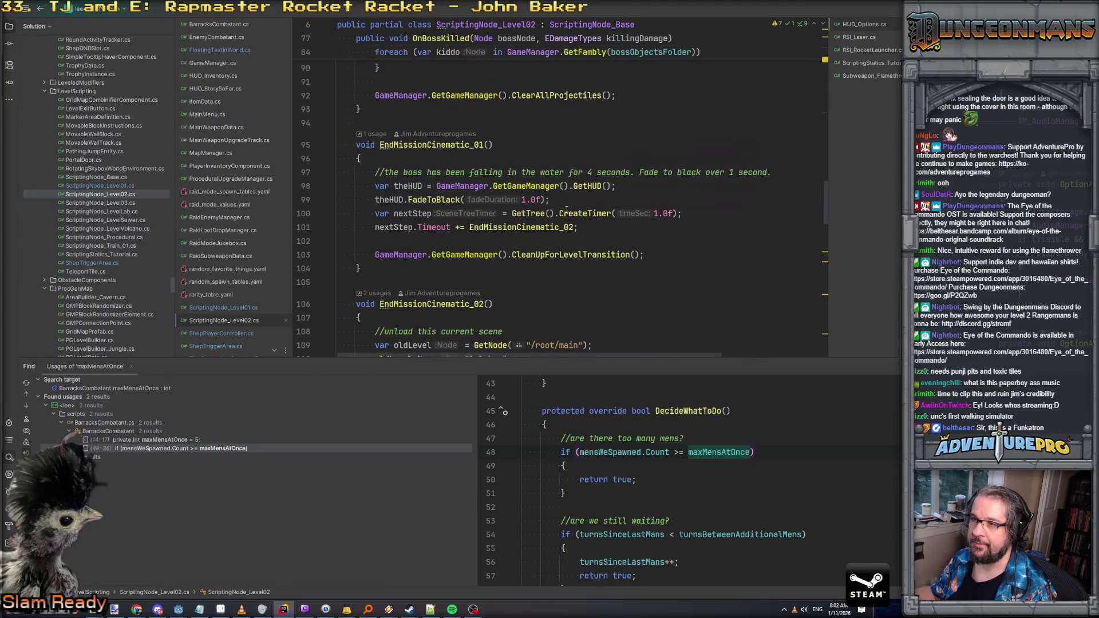
scroll(567, 210, down, 6)
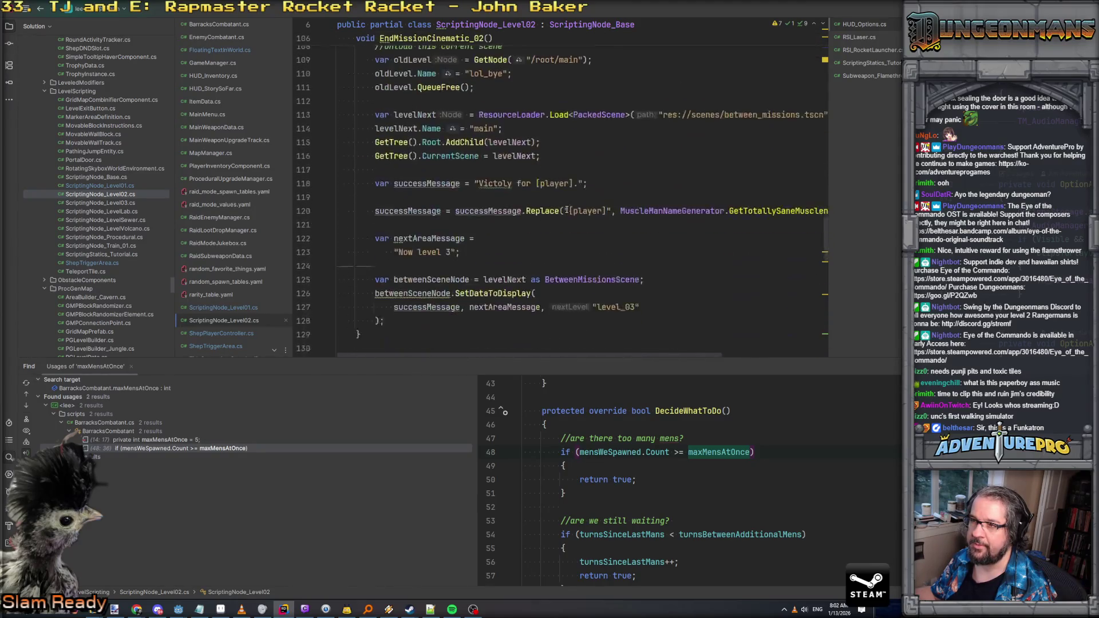
scroll(567, 209, down, 6)
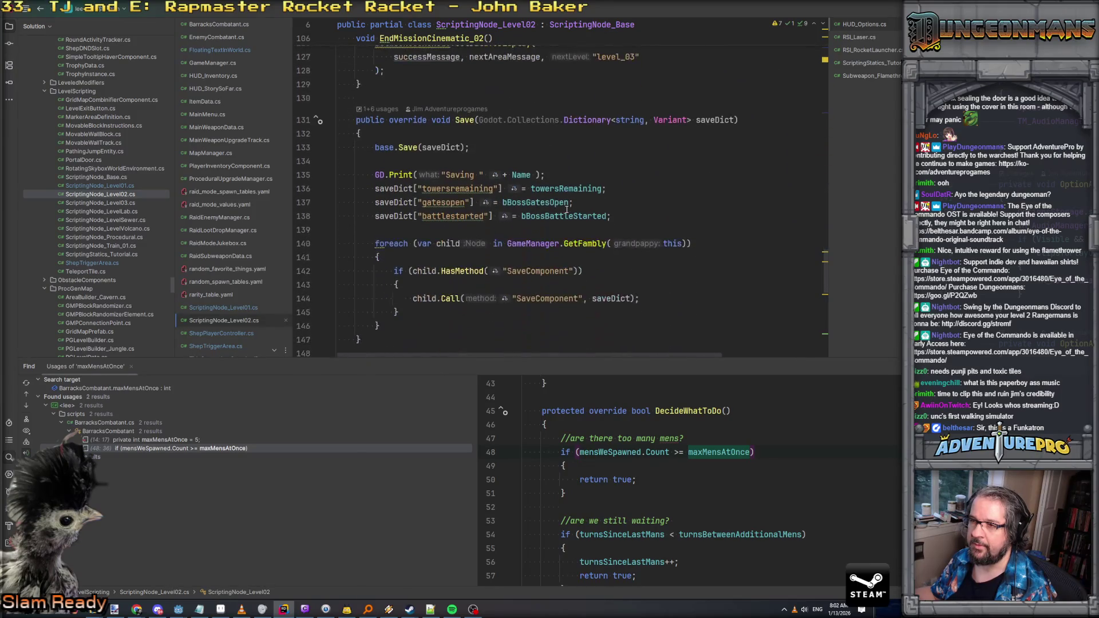
scroll(567, 209, down, 1)
scroll(567, 209, down, 3)
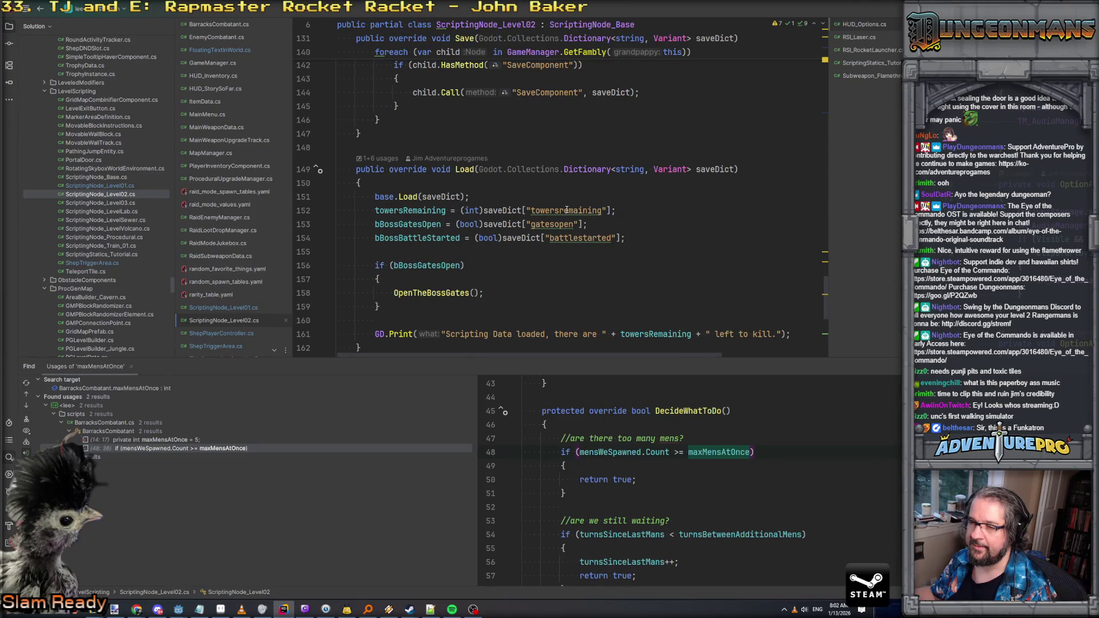
scroll(567, 210, down, 3)
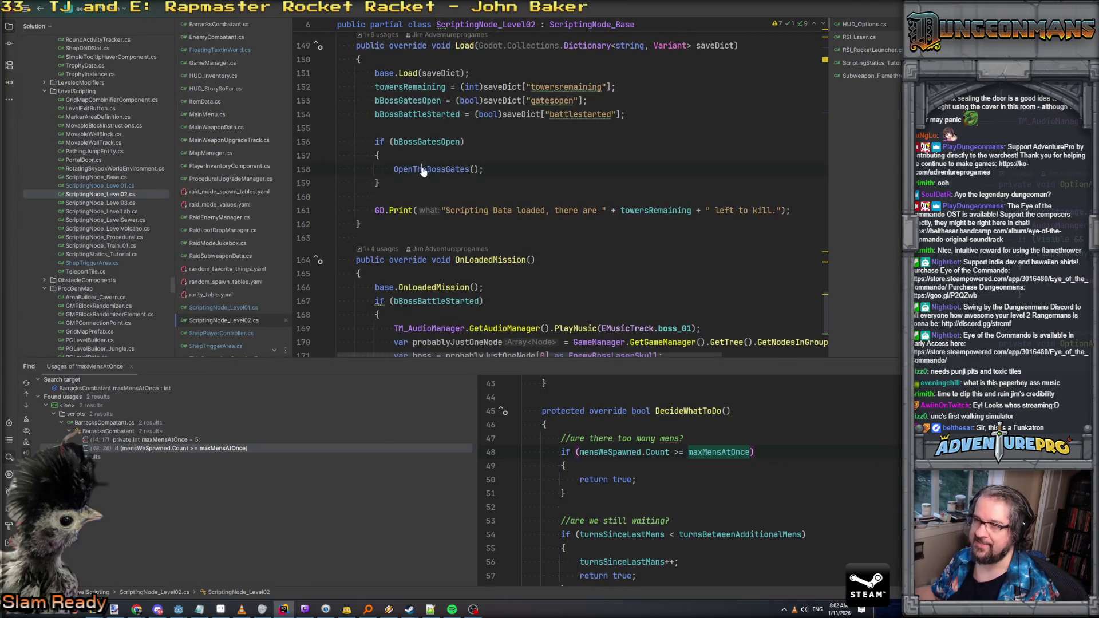
ctrl+click(424, 169)
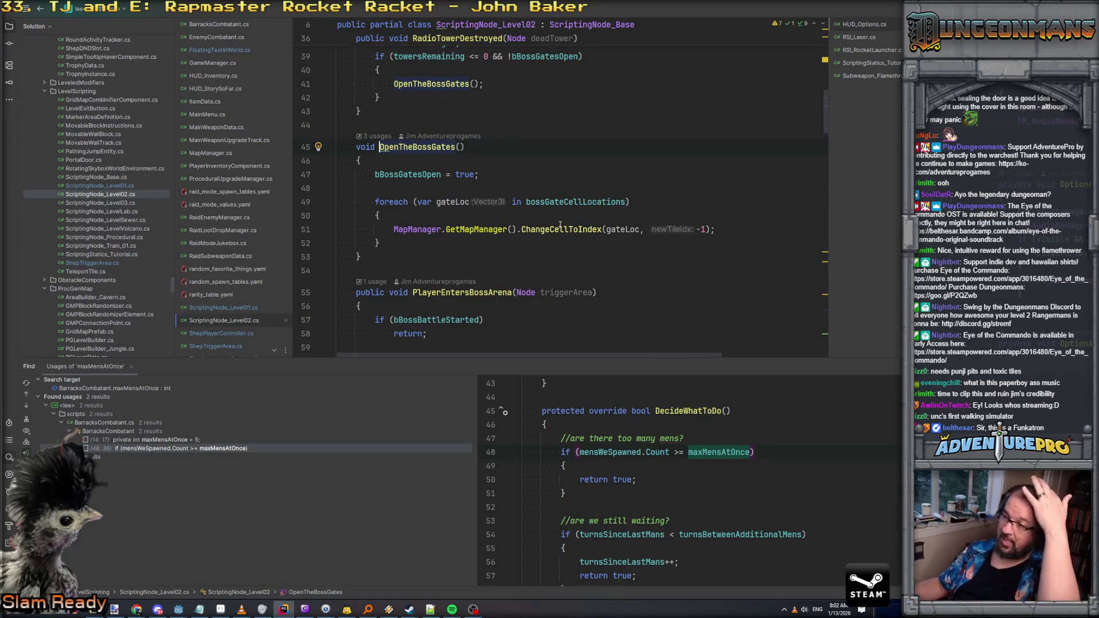
mouse_move(565, 207)
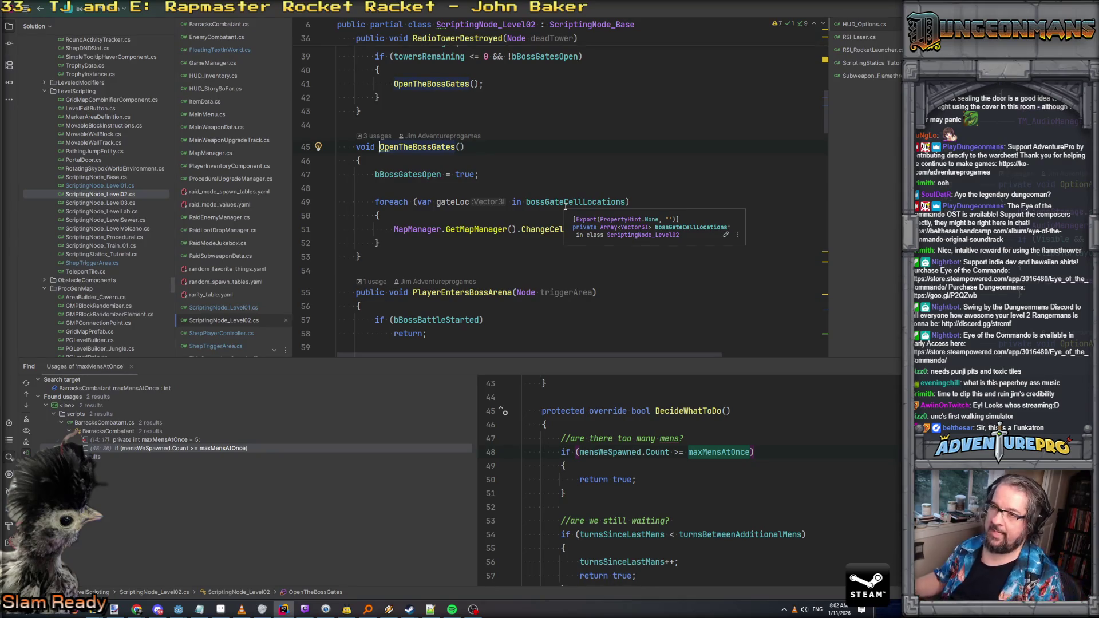
click(376, 258)
Step: Declare a new void CloseTheBossGates() method with an opening brace
key(Return)
key(Return)
text(void CloseT)
key(shift+Right)
key(Return)
text({)
key(Return)
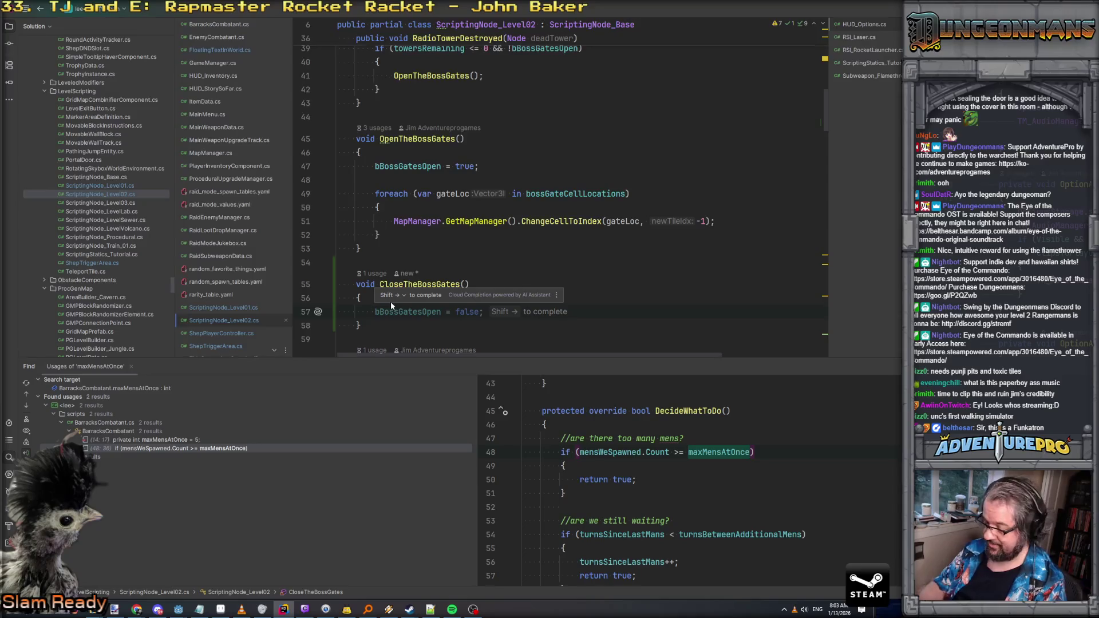
Step: Add a 'don't change the bool, just sealing the player in' comment and paste the gate-cell loop
text(//don't change the bool, this is just sealing the p)
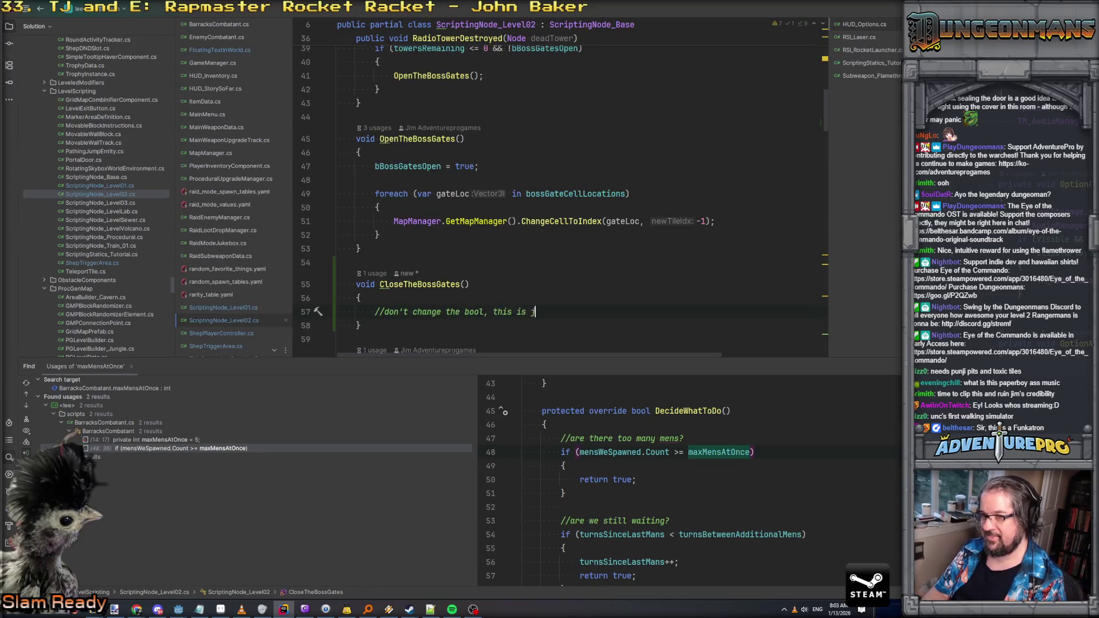
text(layue)
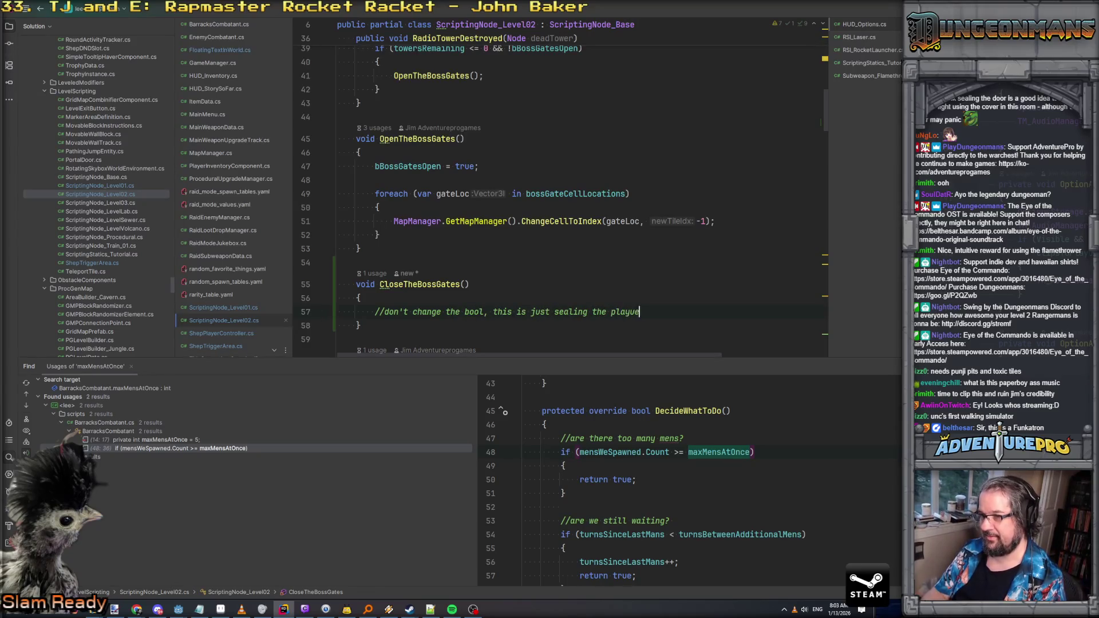
key(BackSpace)
key(BackSpace)
text(er in)
key(Return)
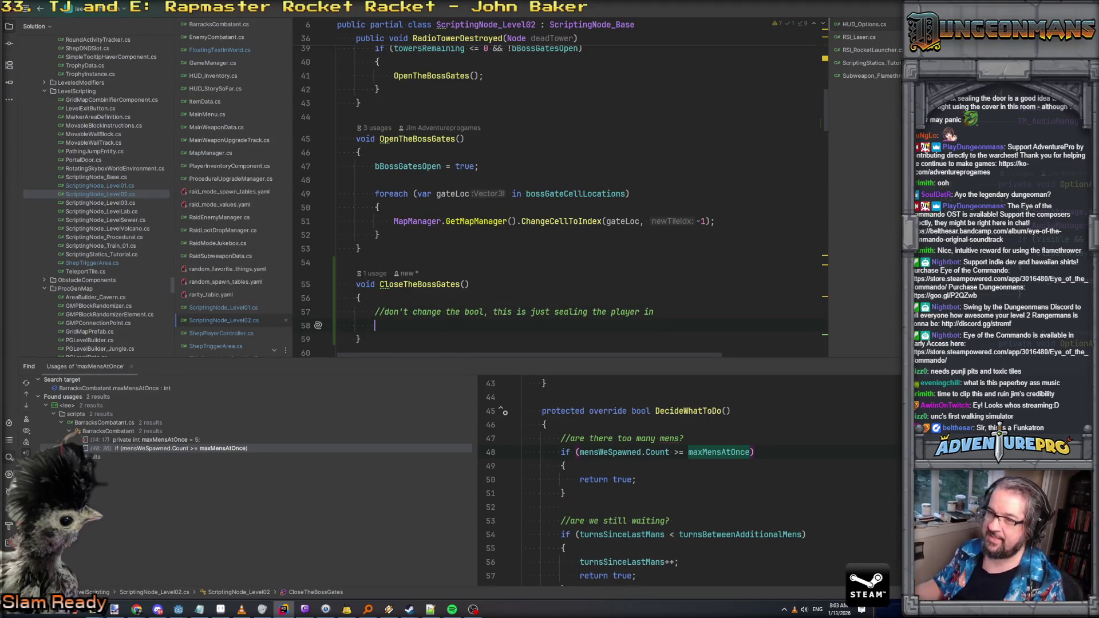
scroll(417, 153, down, 2)
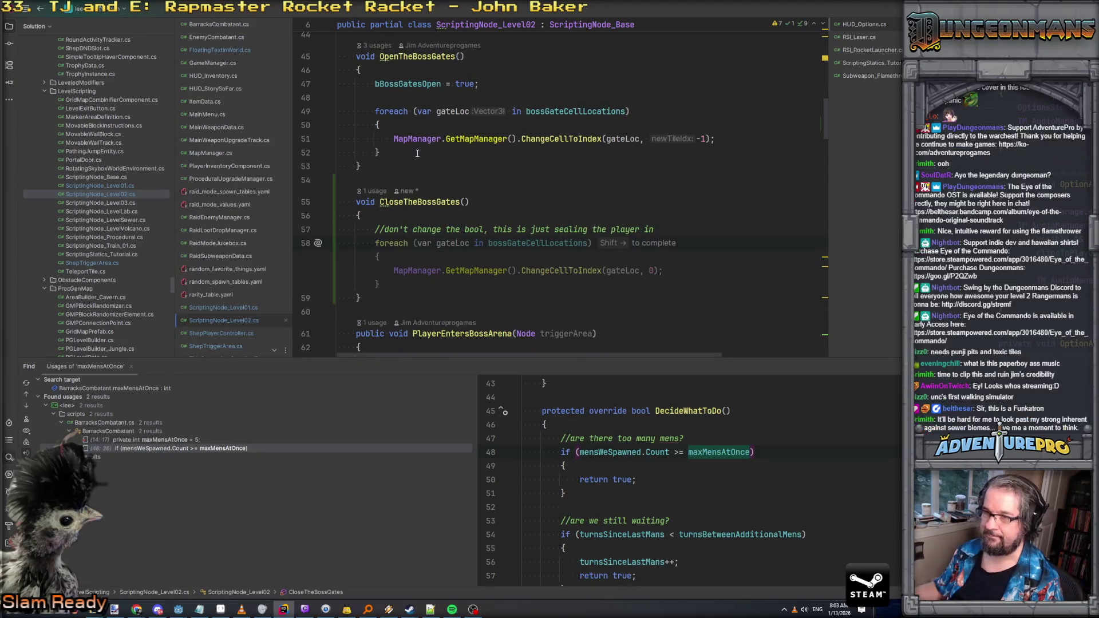
drag(417, 153, 338, 111)
text(foreach (var gateLoc in bossGateCellLocations)         {             MapManager.GetMapManager().ChangeCellToIndex(gateLoc, -1);         })
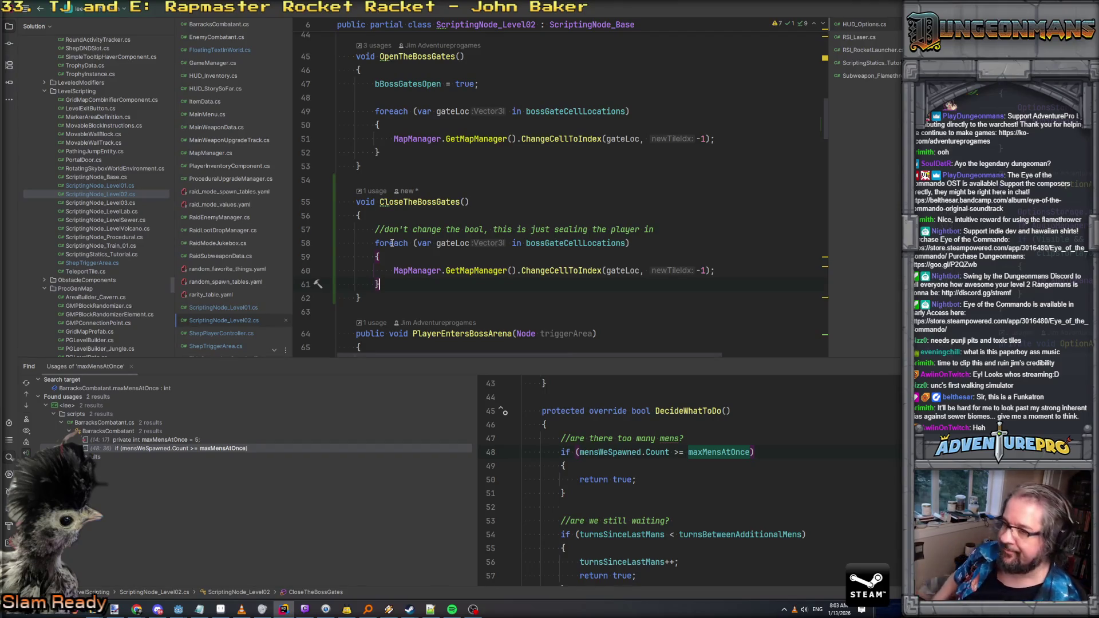
Step: Add a 'private List<int> bossGateTileIDs;' field below bossGateCellLocations
scroll(513, 240, up, 10)
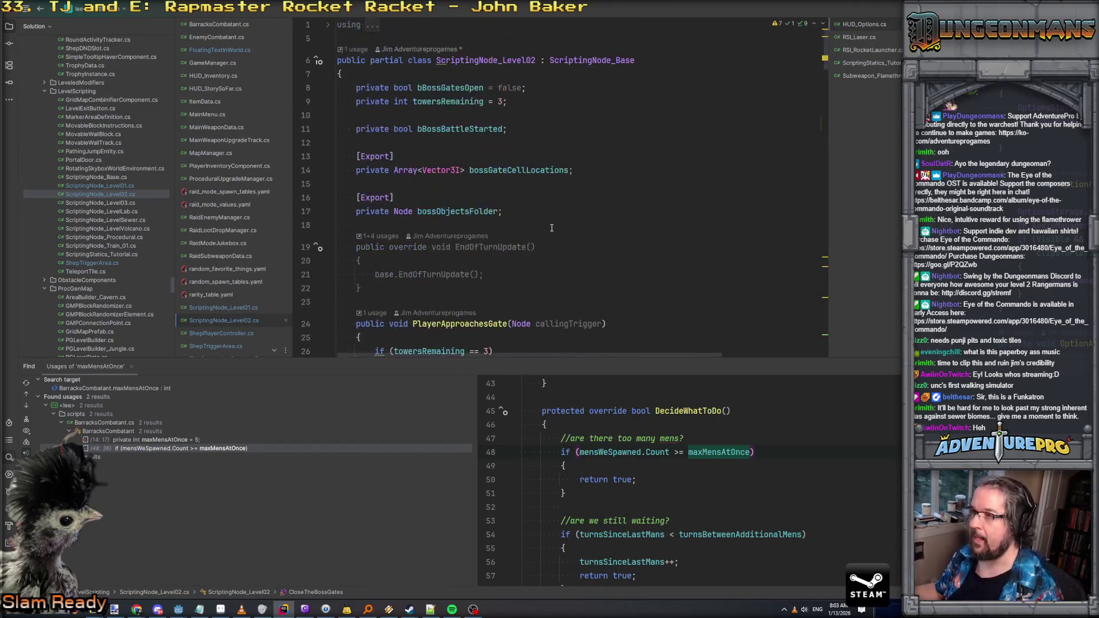
click(593, 173)
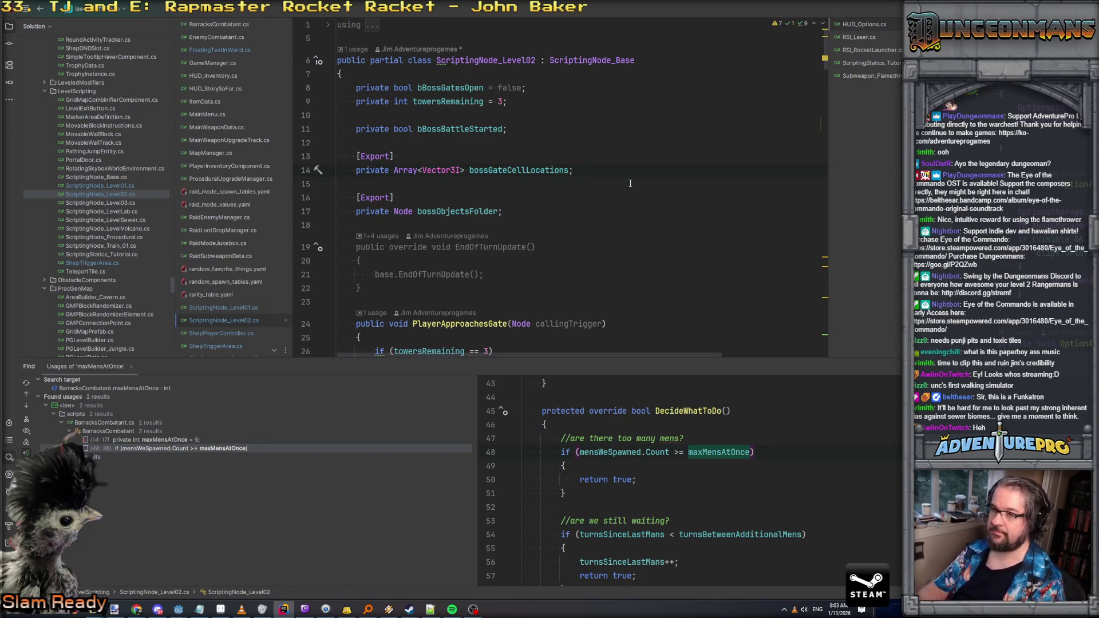
key(Return)
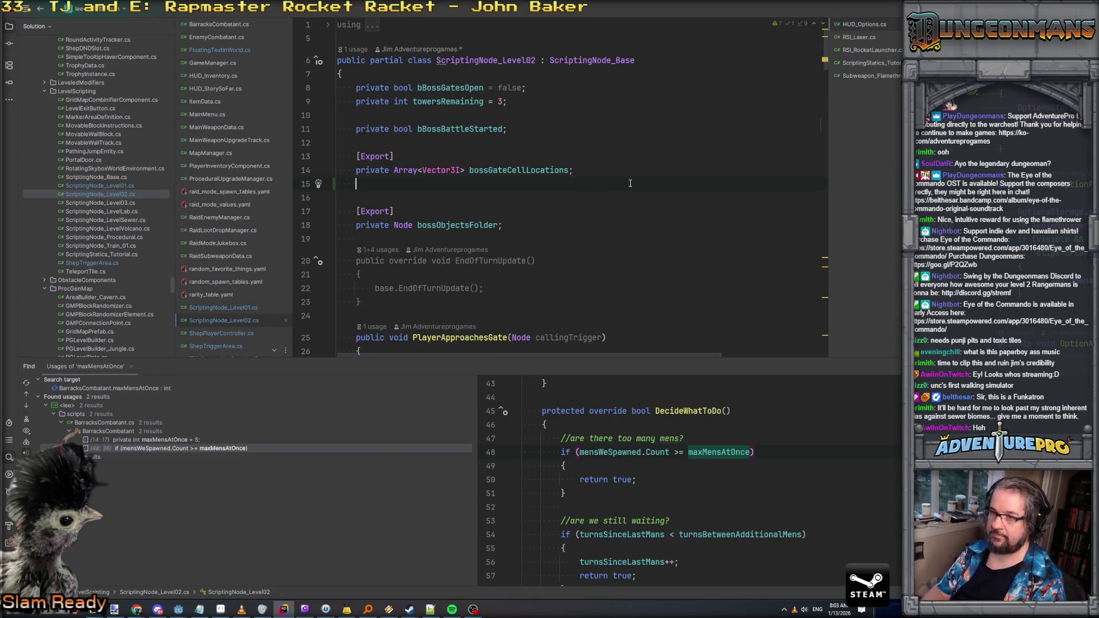
text(private )
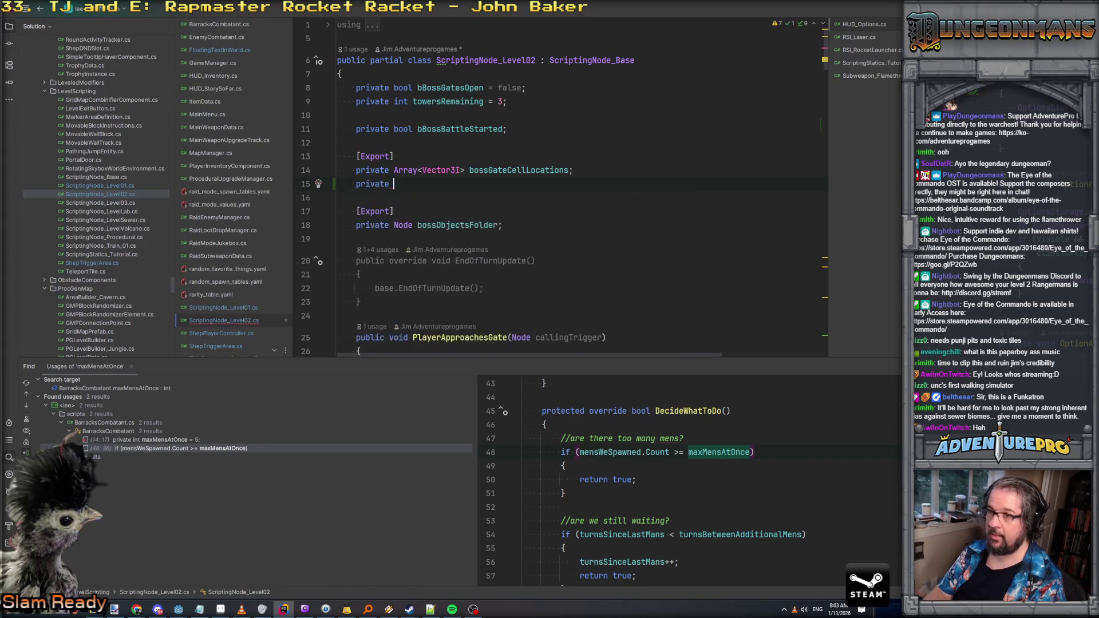
text(Array)
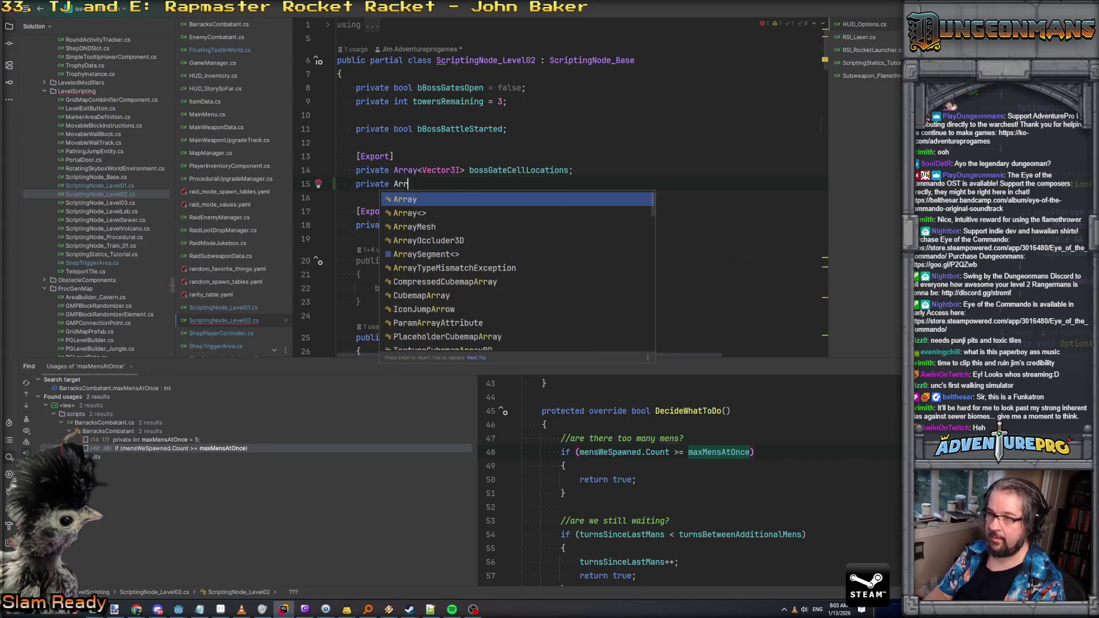
key(Escape)
key(BackSpace)
key(BackSpace)
key(BackSpace)
text(List<int> boss)
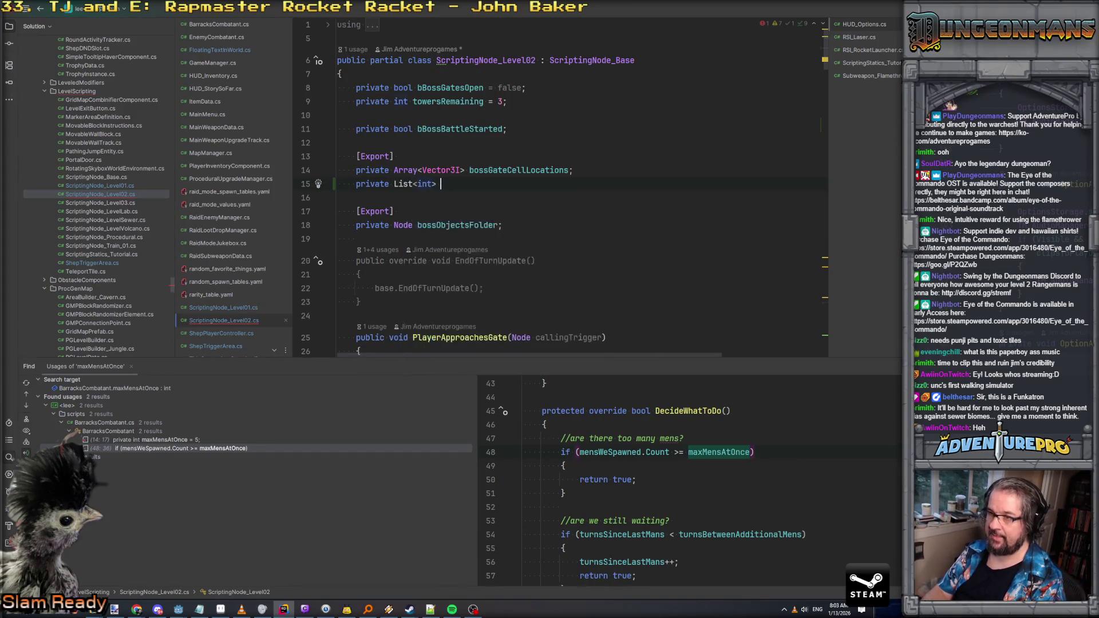
text(GateCel)
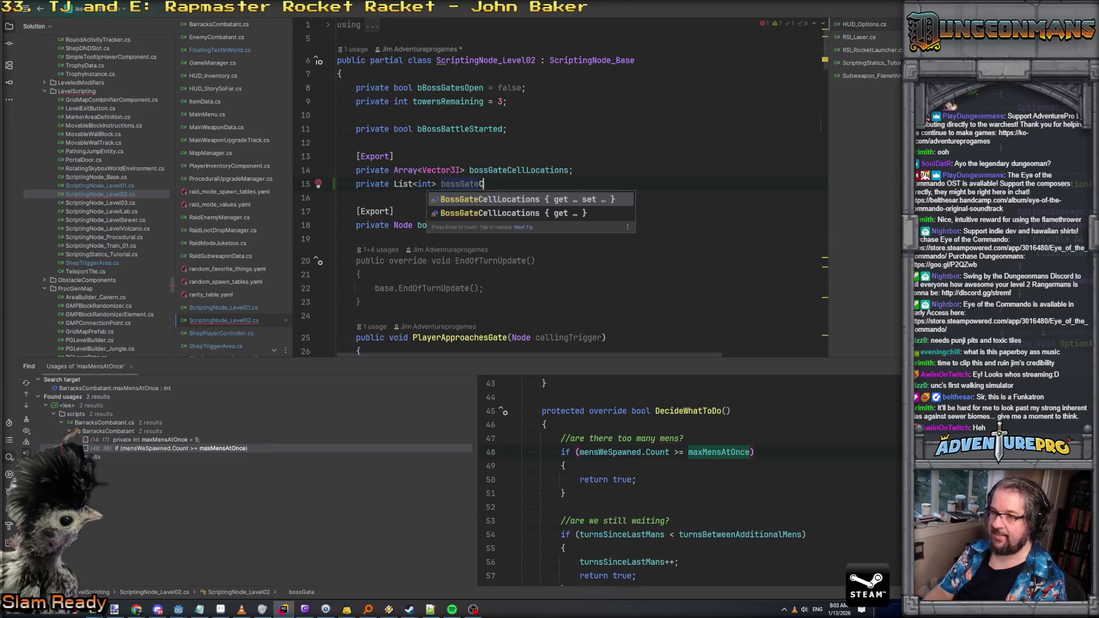
key(BackSpace)
key(BackSpace)
key(BackSpace)
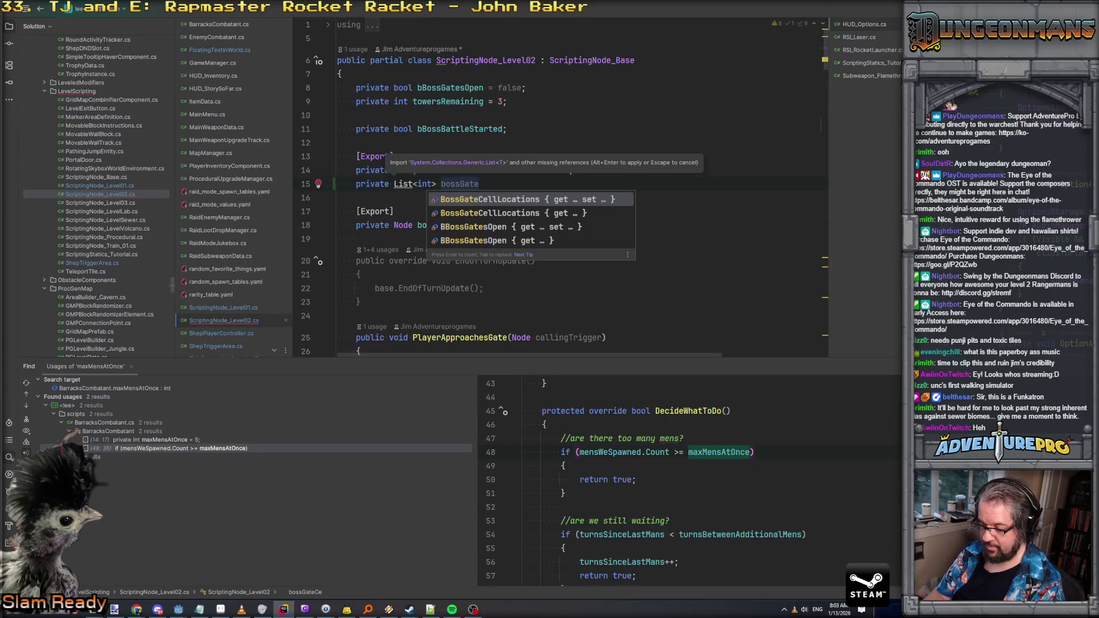
text(TileIDs)
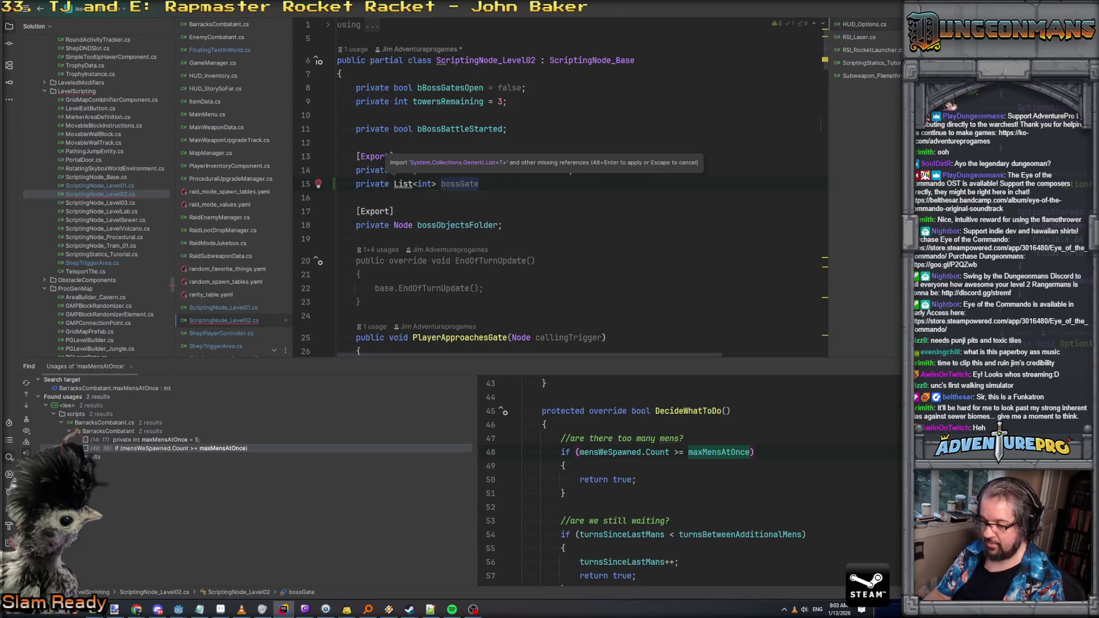
text(;)
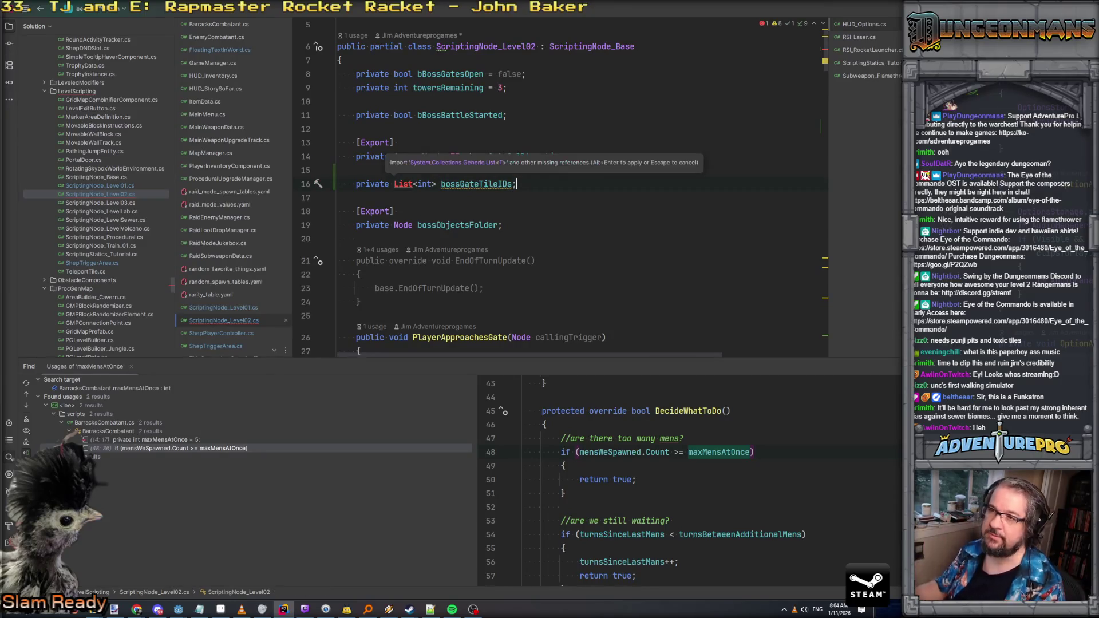
Step: Import System.Collections.Generic so the List type resolves
click(403, 184)
key(alt+Return)
key(Return)
scroll(488, 185, down, 20)
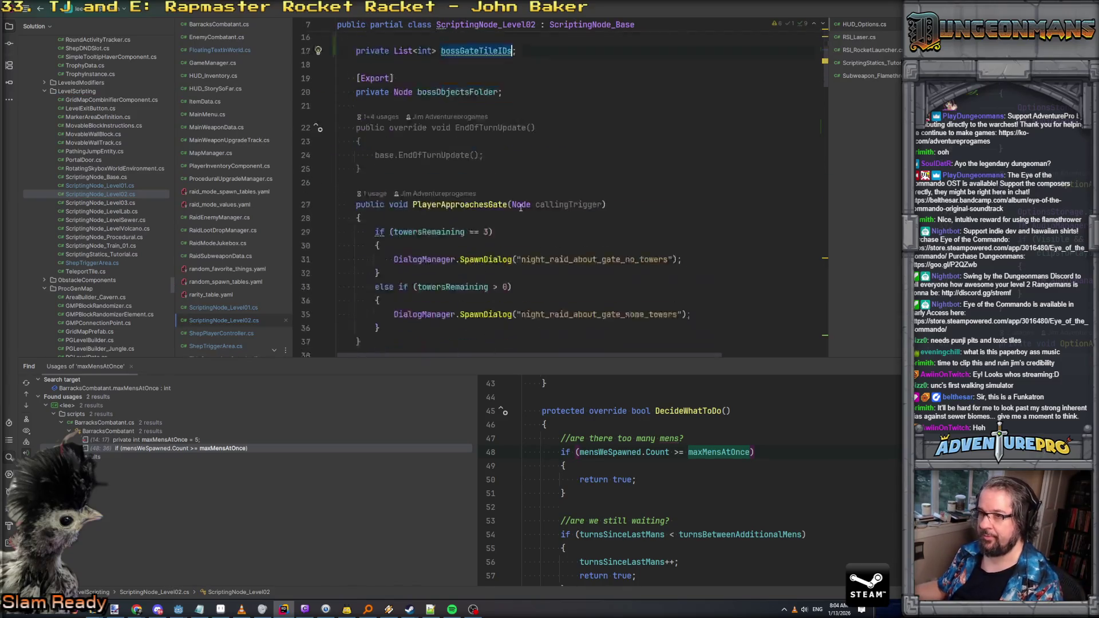
scroll(520, 207, down, 7)
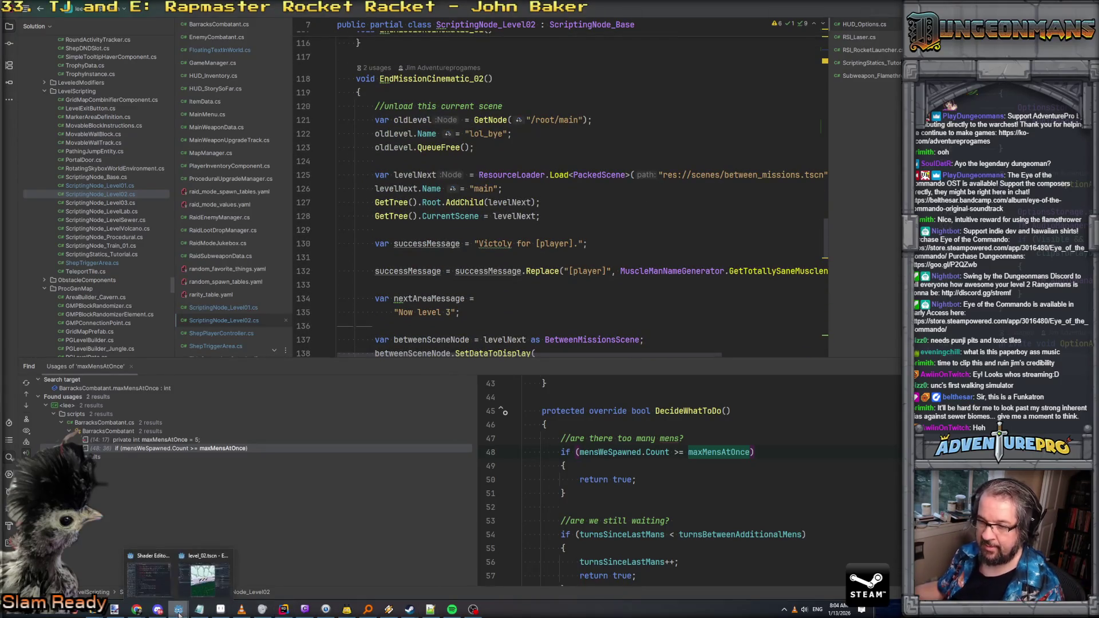
click(179, 611)
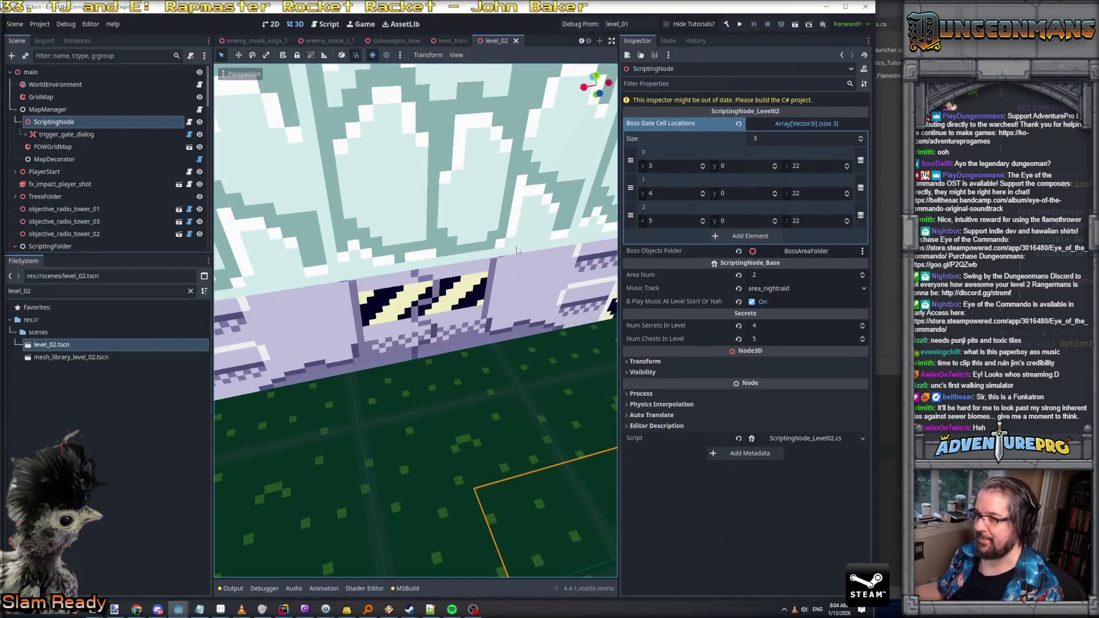
click(62, 99)
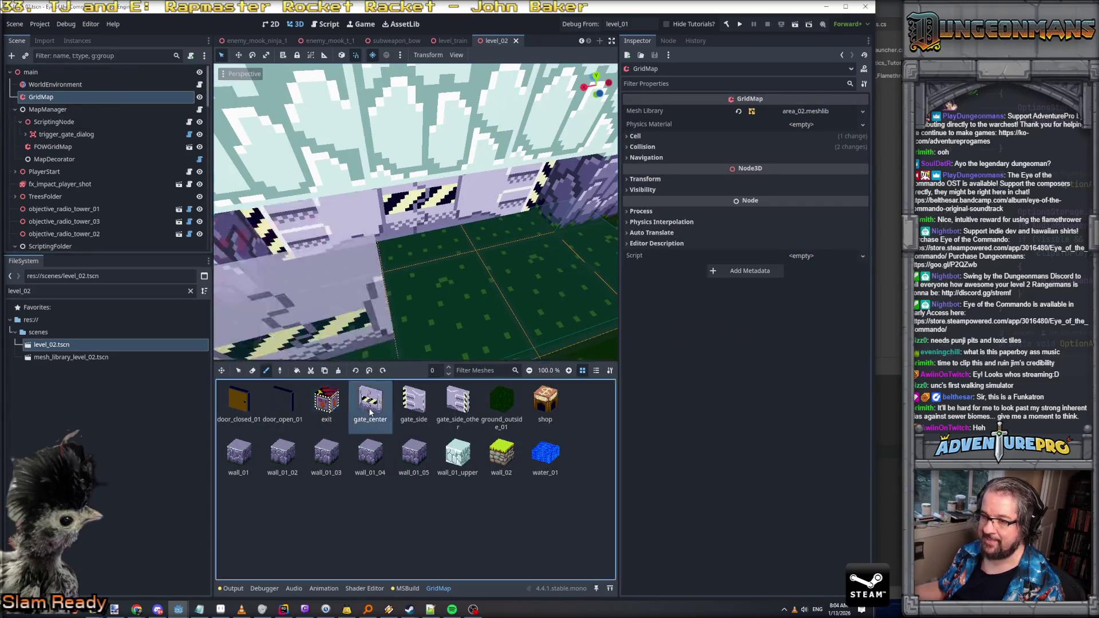
click(414, 406)
click(457, 404)
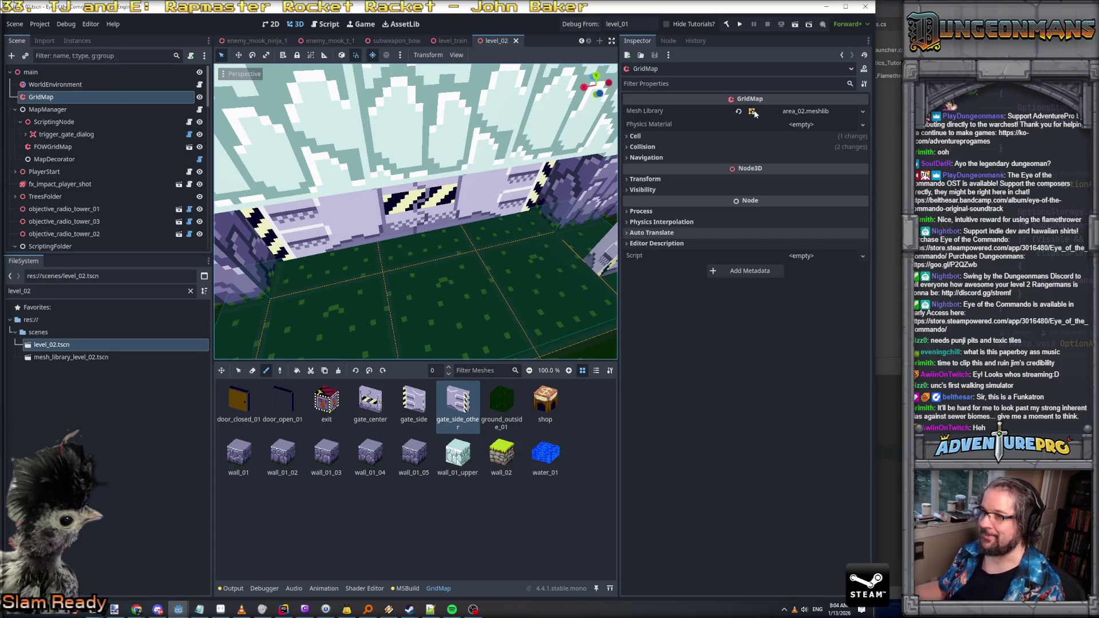
click(782, 111)
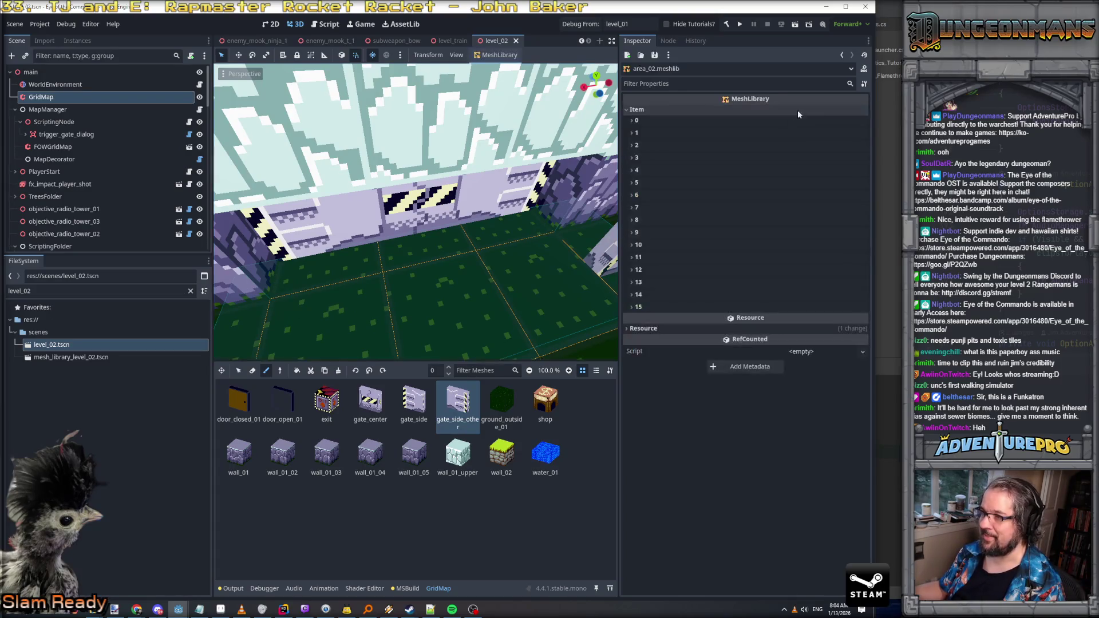
click(634, 307)
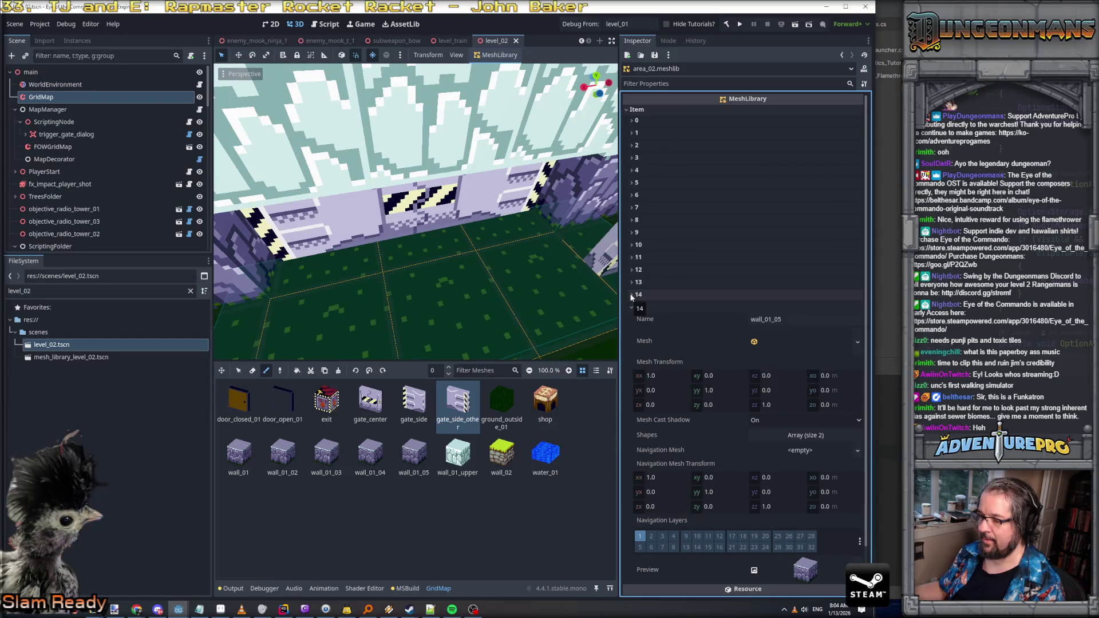
click(629, 295)
click(630, 295)
click(629, 295)
click(630, 283)
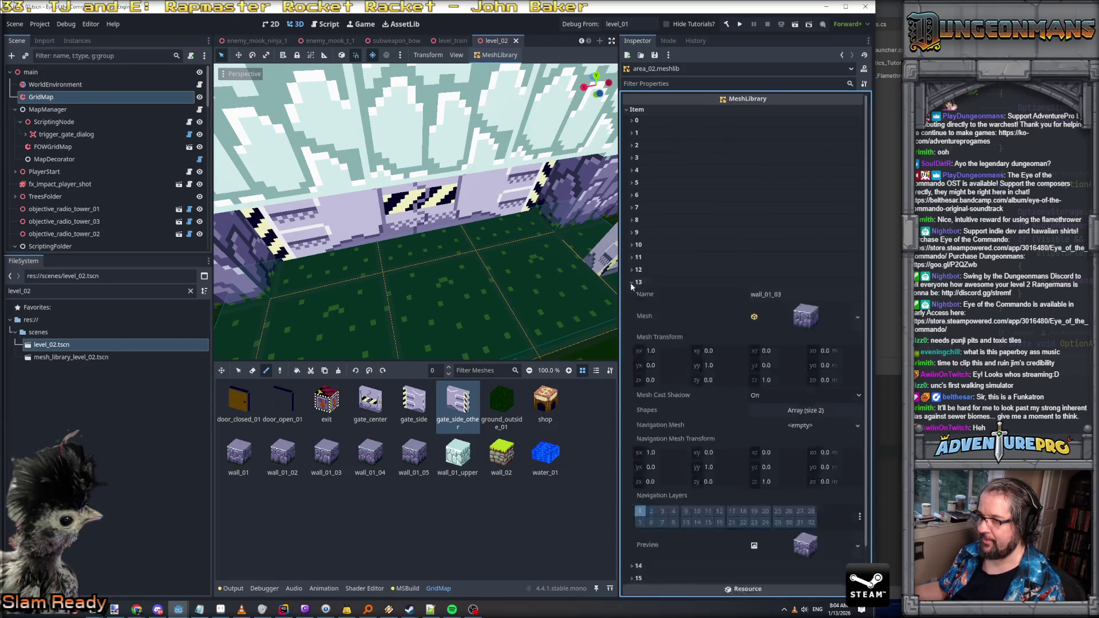
click(630, 283)
click(631, 269)
click(631, 270)
click(631, 257)
click(632, 257)
click(630, 245)
click(630, 245)
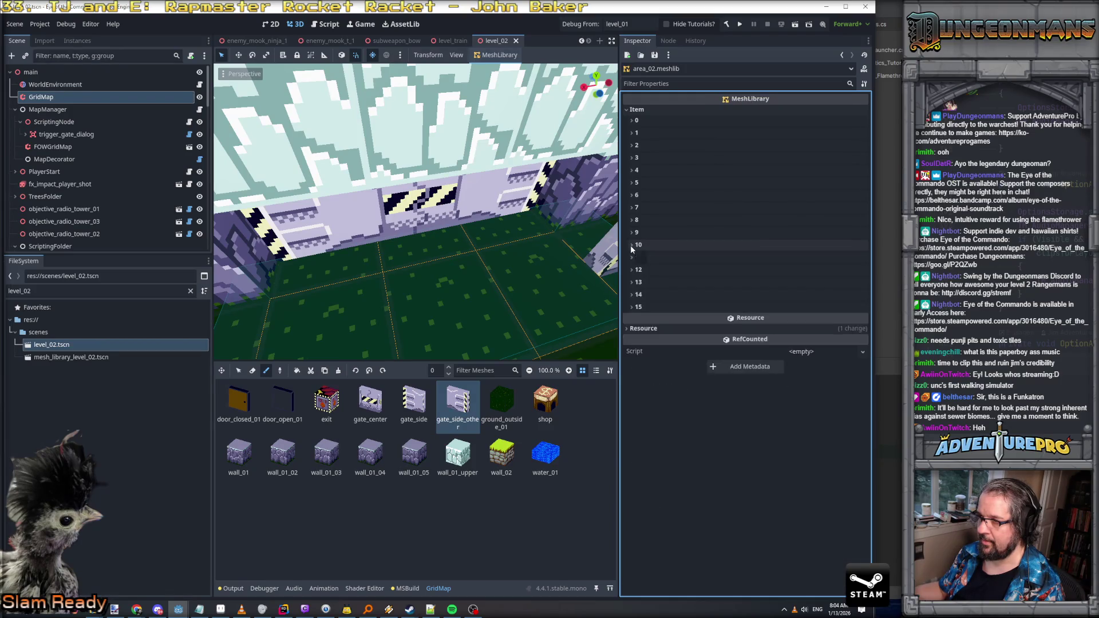
click(631, 234)
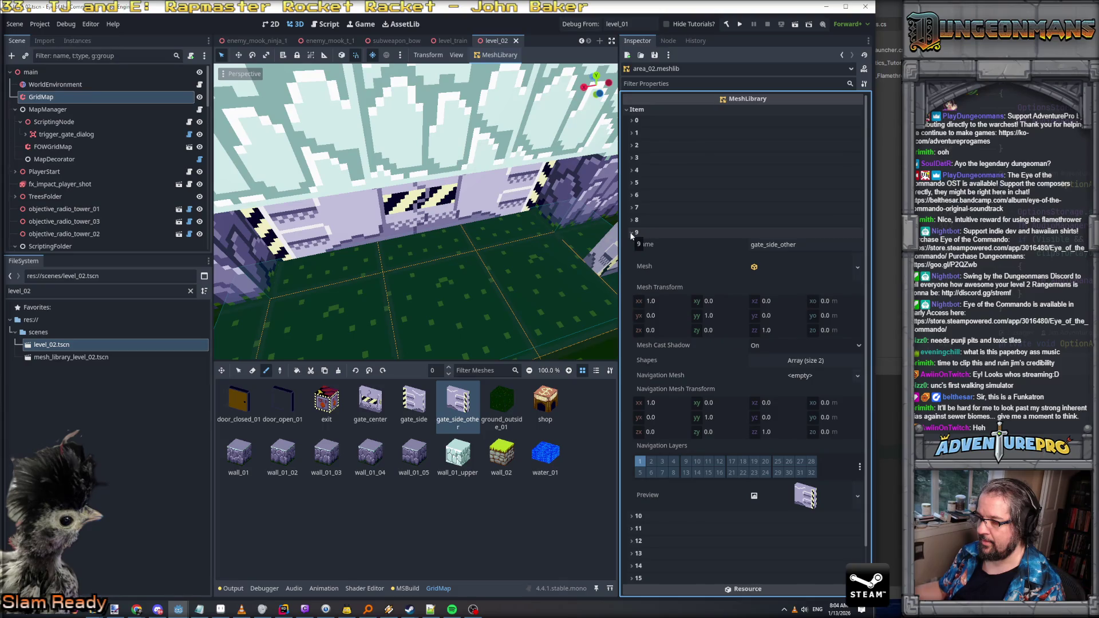
click(631, 234)
click(631, 219)
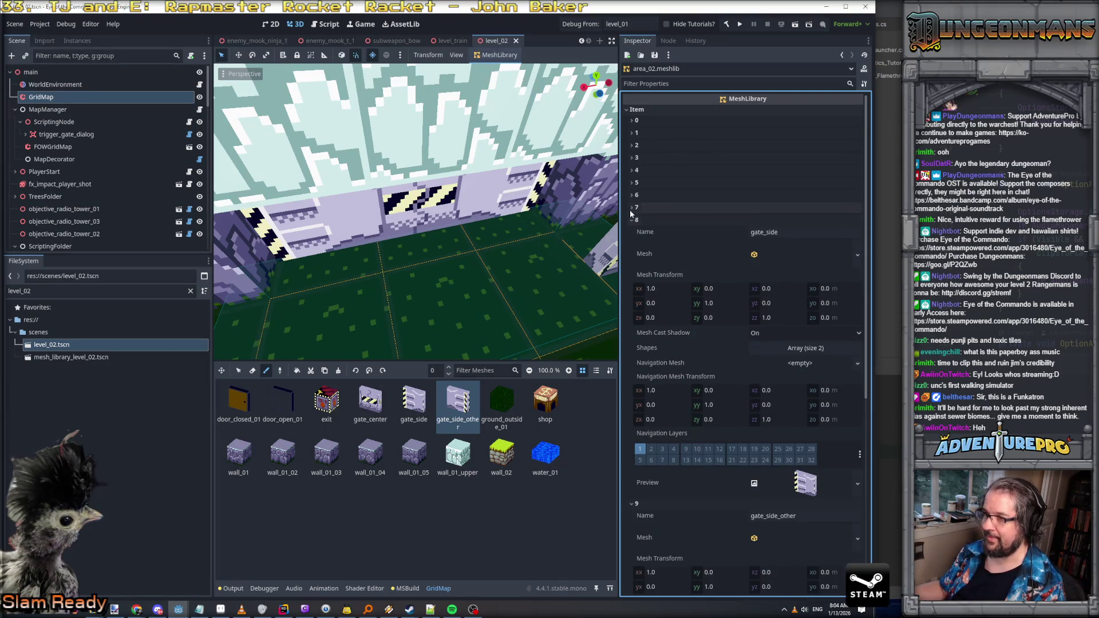
click(630, 208)
scroll(663, 229, down, 4)
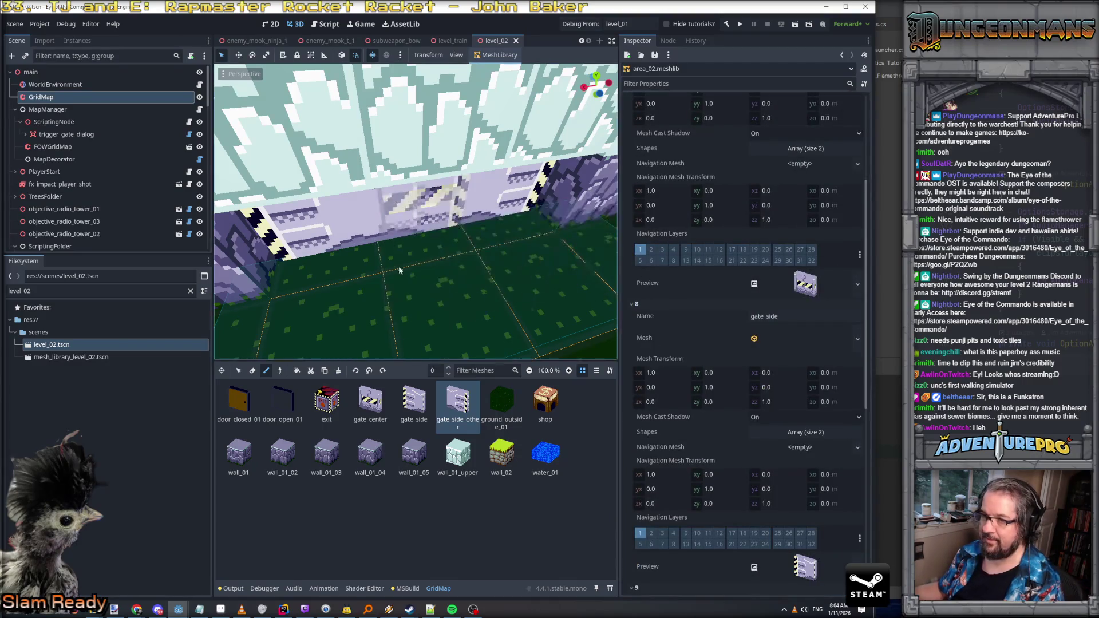
scroll(707, 313, down, 1)
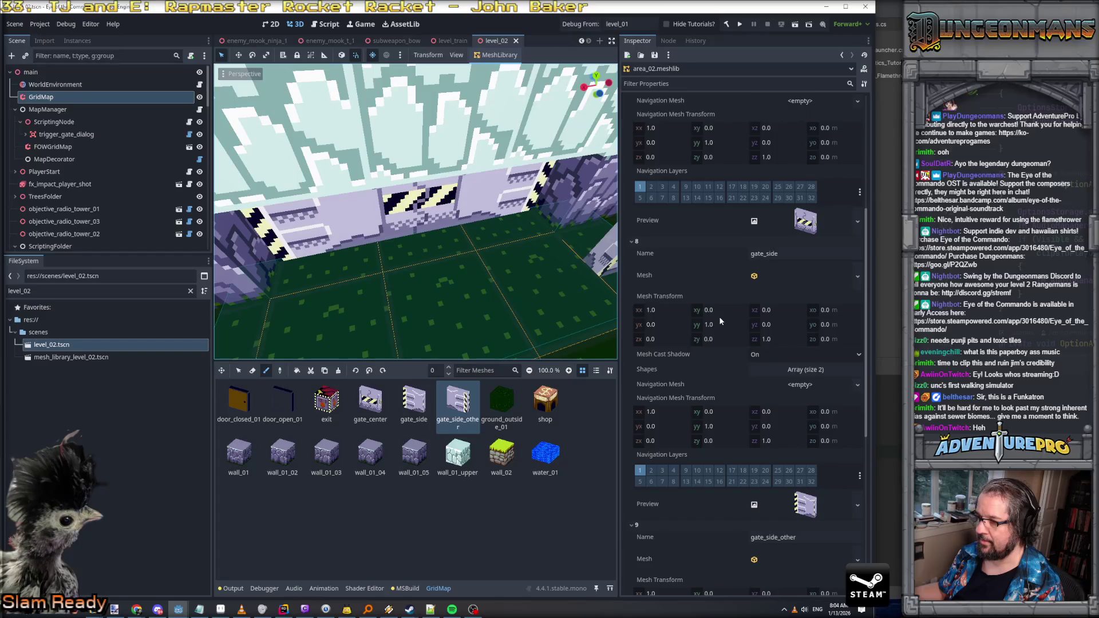
scroll(720, 321, down, 3)
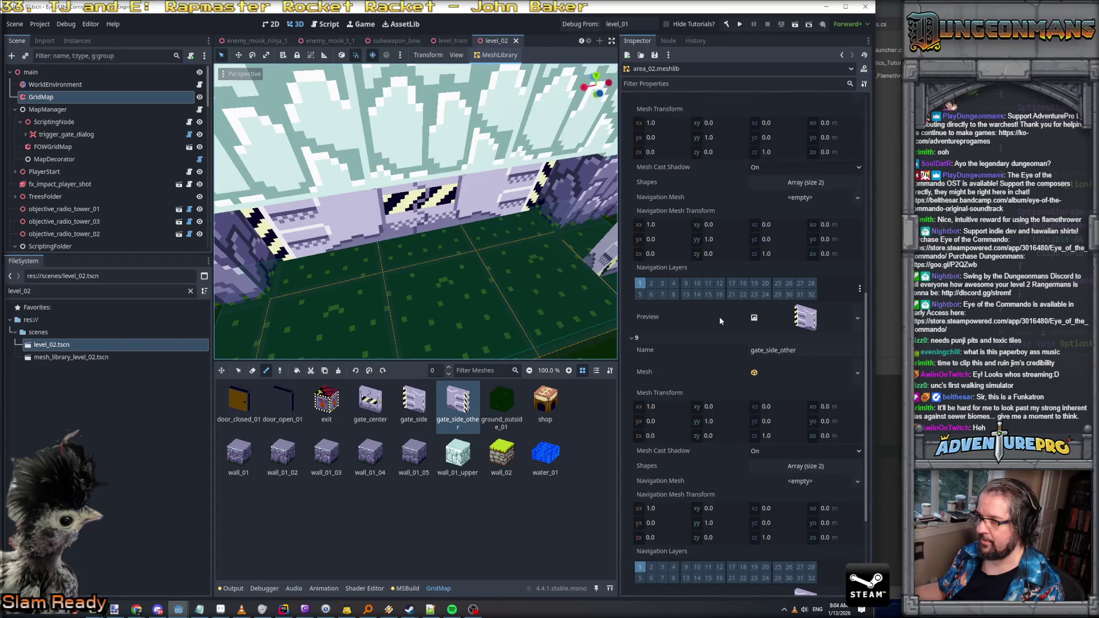
scroll(720, 321, down, 2)
scroll(720, 322, up, 1)
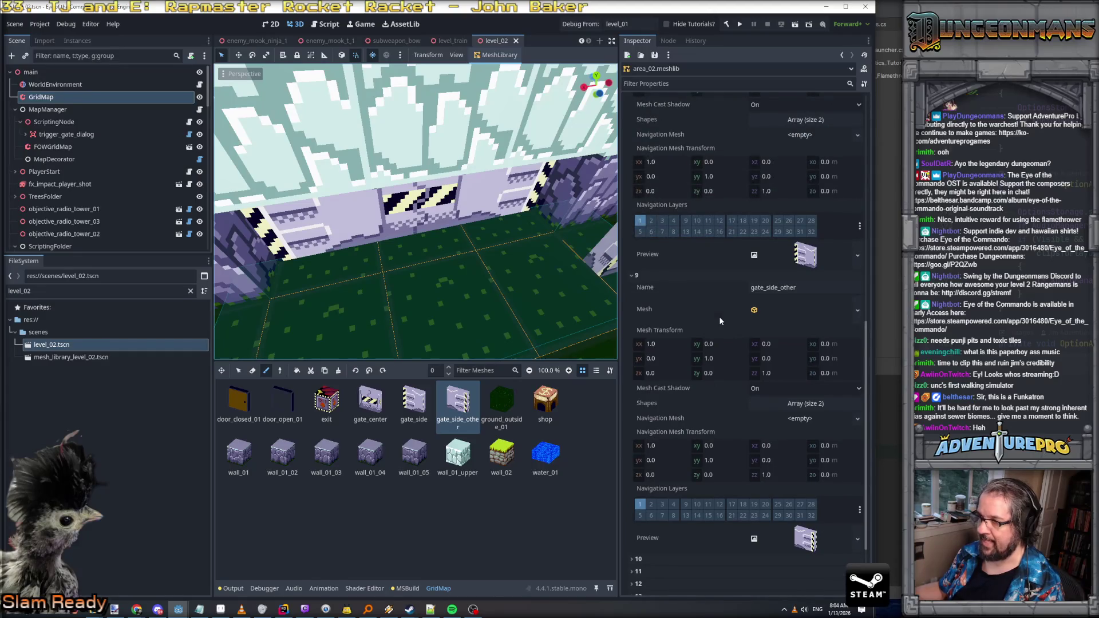
scroll(720, 321, down, 1)
scroll(720, 321, up, 4)
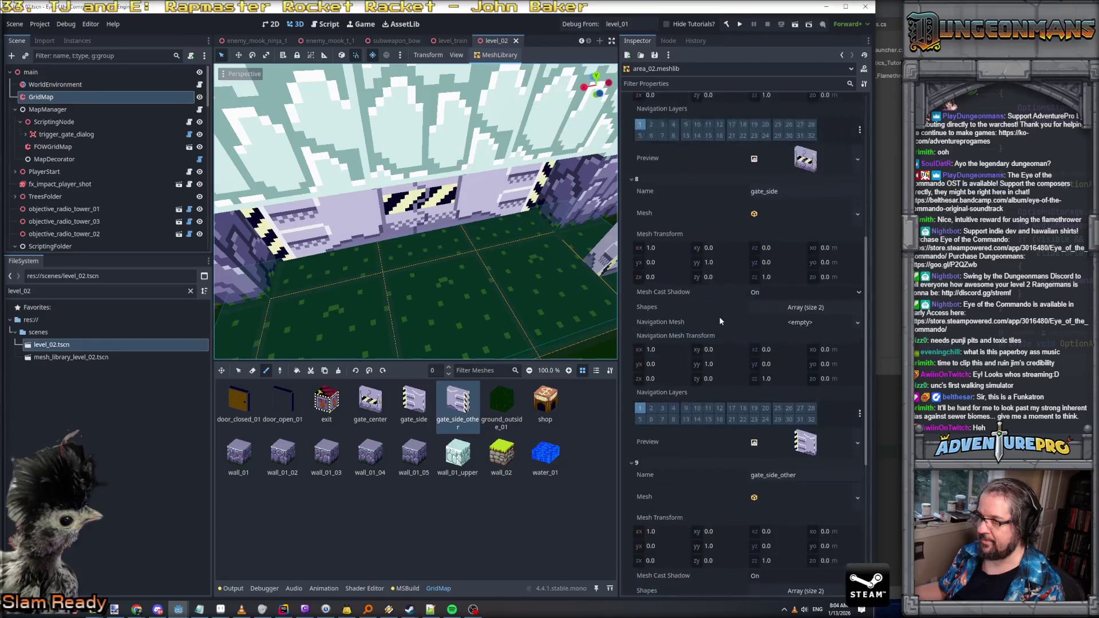
scroll(720, 321, up, 1)
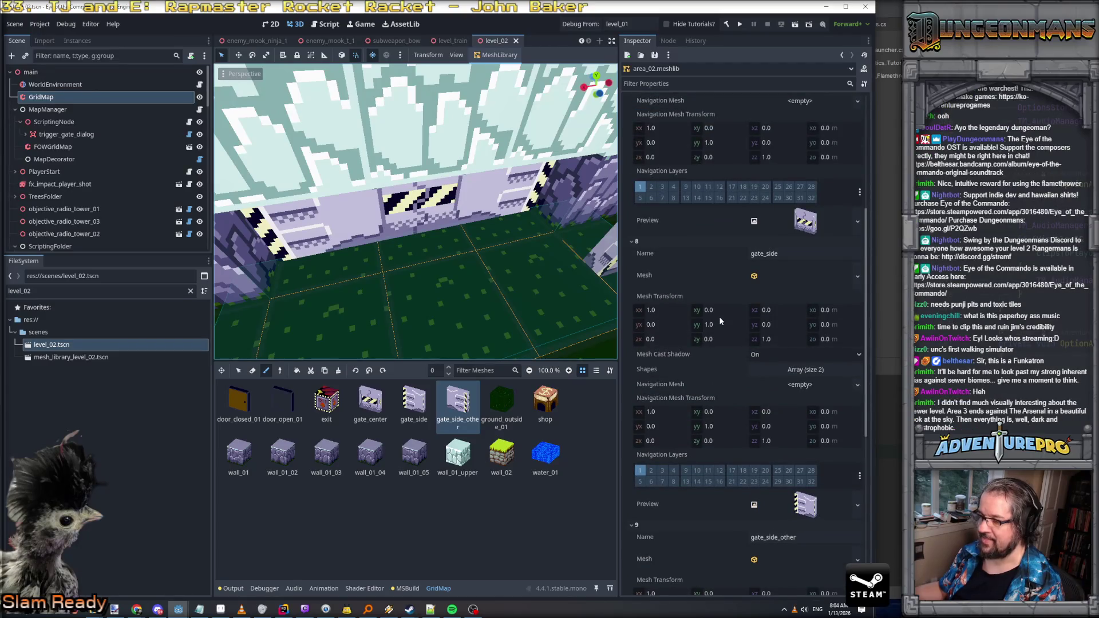
key(alt+Tab)
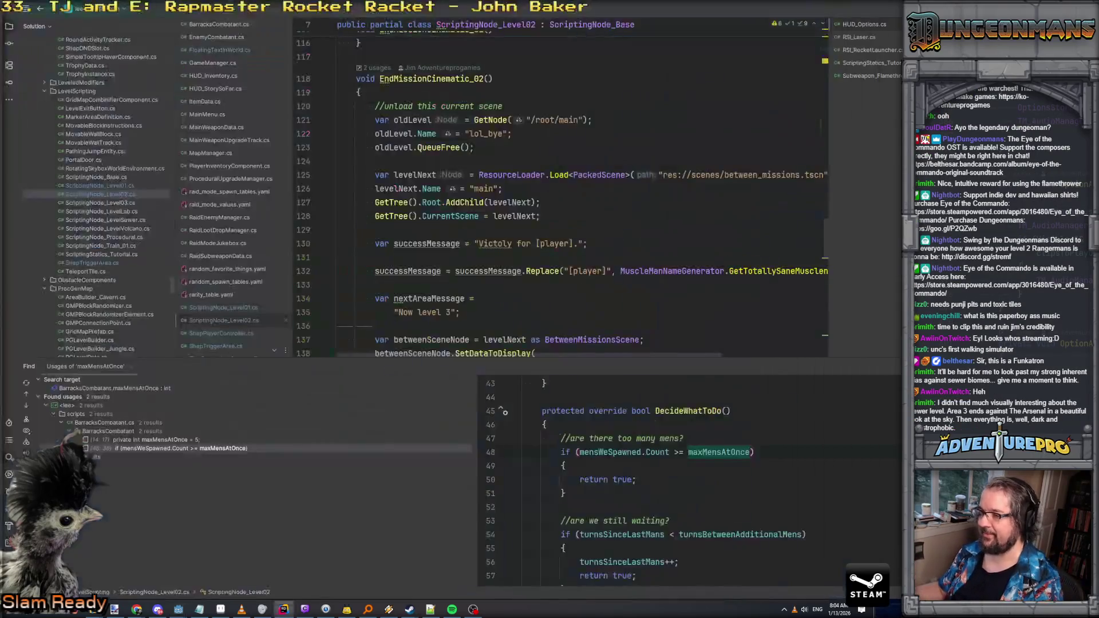
Step: Glance at ScriptingNode_Level01, then return to ScriptingNode_Level02's CloseTheBossGates method
scroll(605, 199, down, 8)
scroll(605, 199, down, 5)
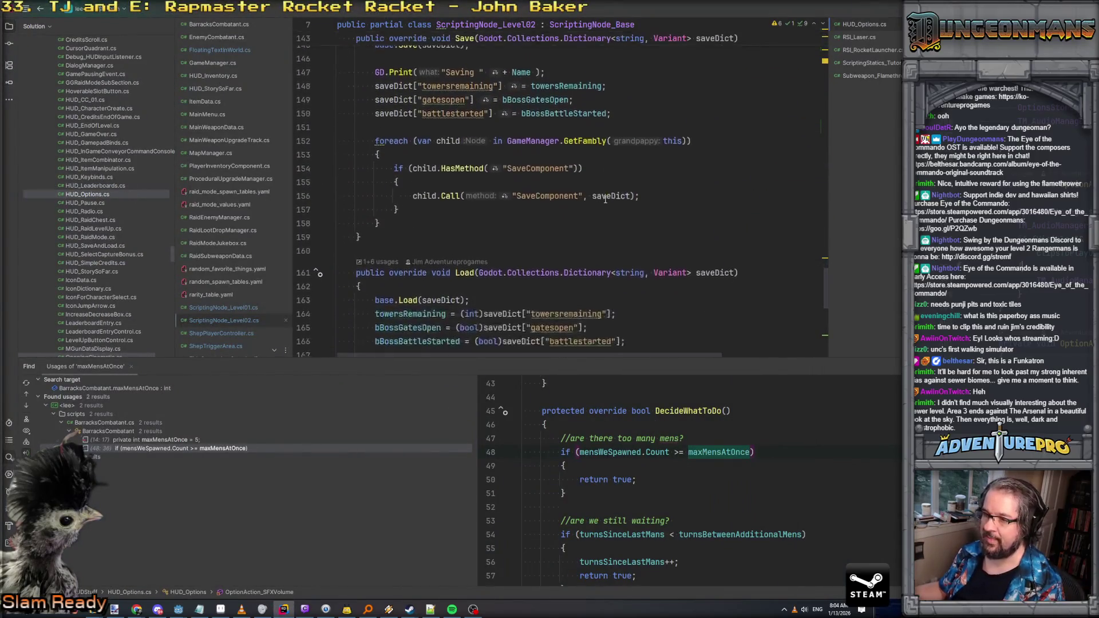
scroll(605, 199, up, 10)
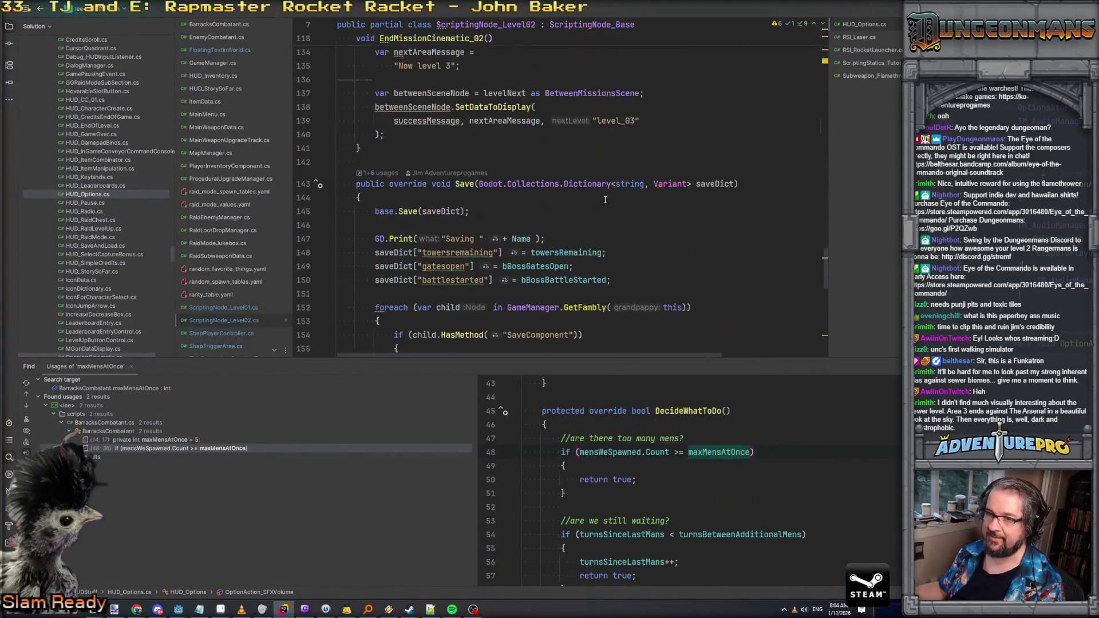
click(228, 307)
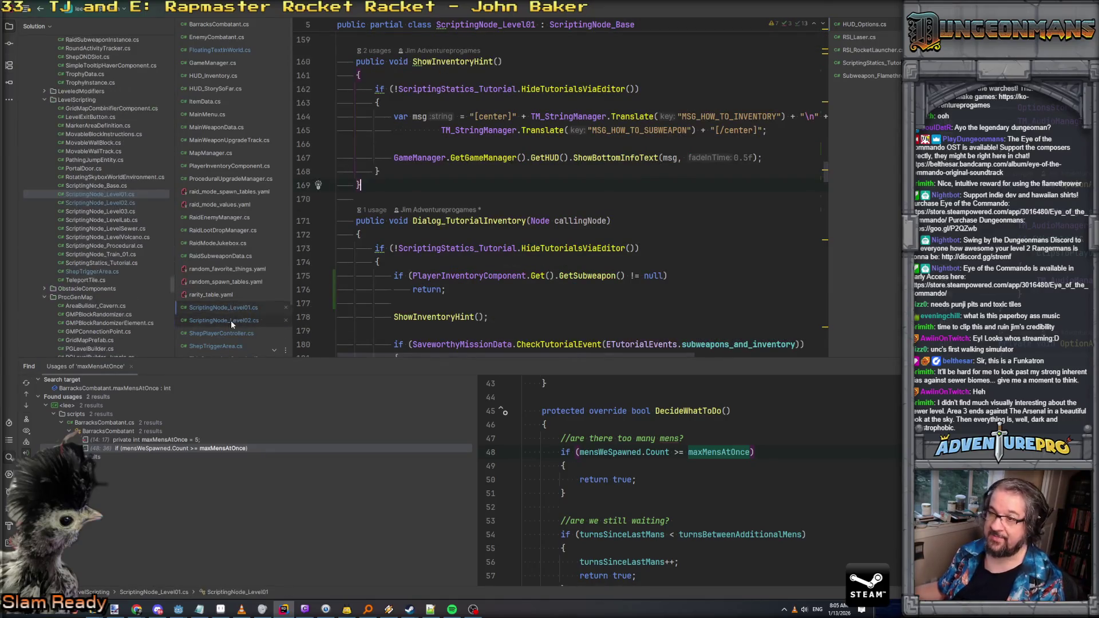
click(231, 321)
scroll(472, 198, down, 2)
scroll(473, 198, down, 10)
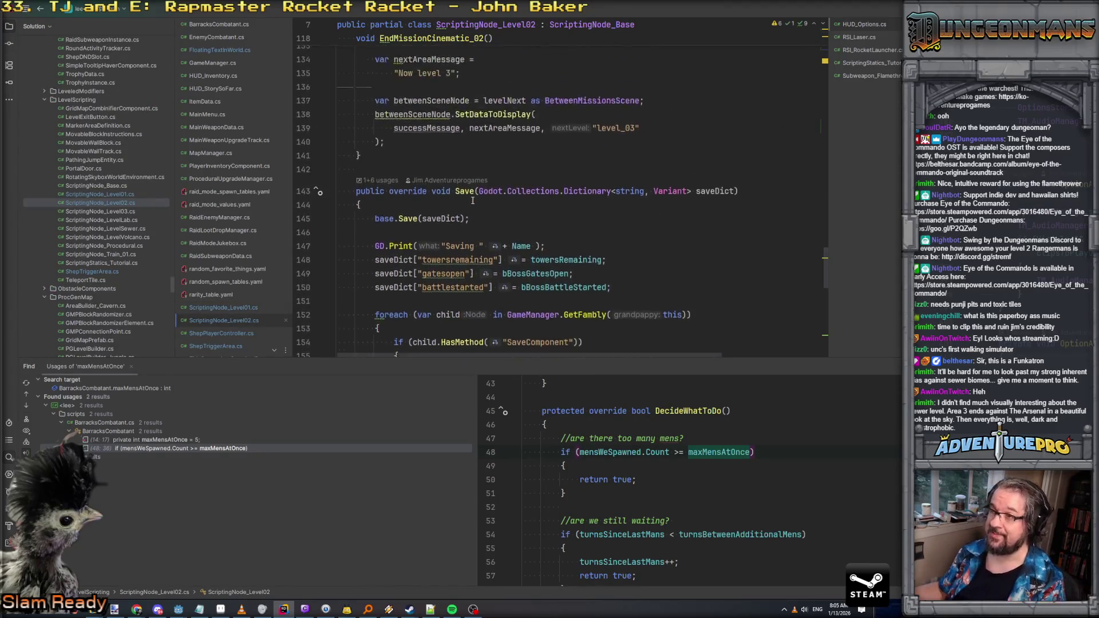
scroll(473, 200, up, 20)
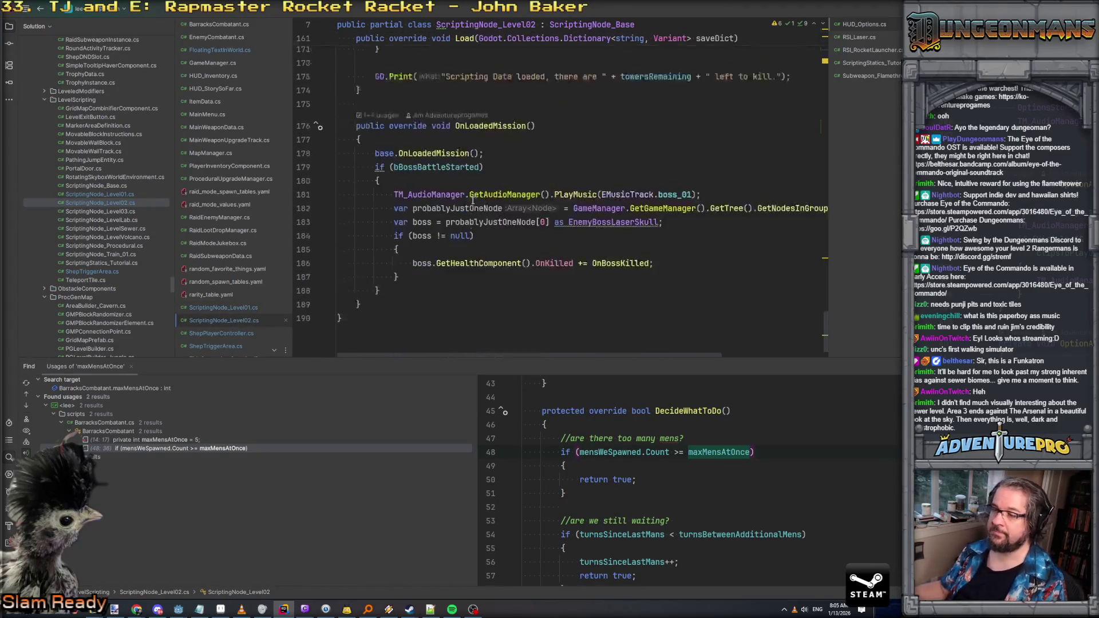
scroll(472, 201, down, 5)
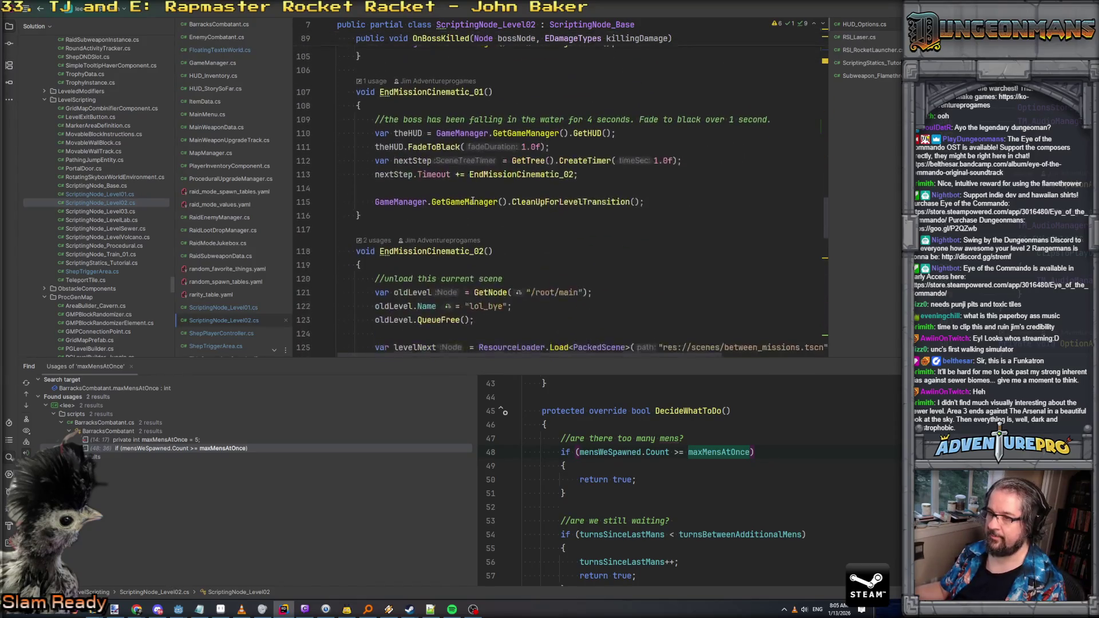
scroll(473, 201, down, 4)
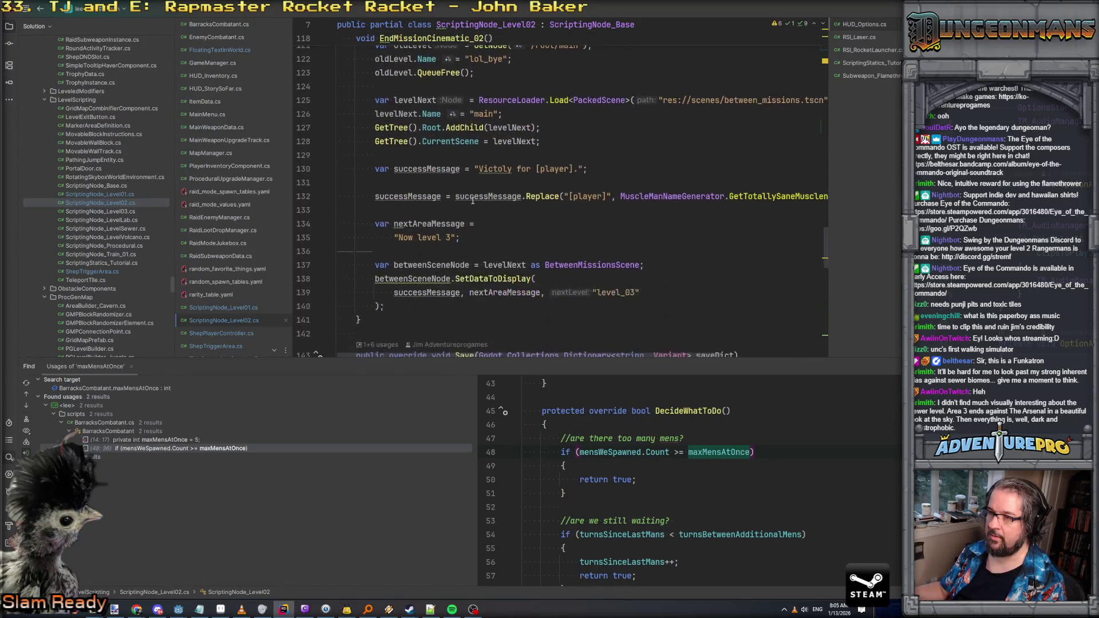
scroll(473, 200, up, 15)
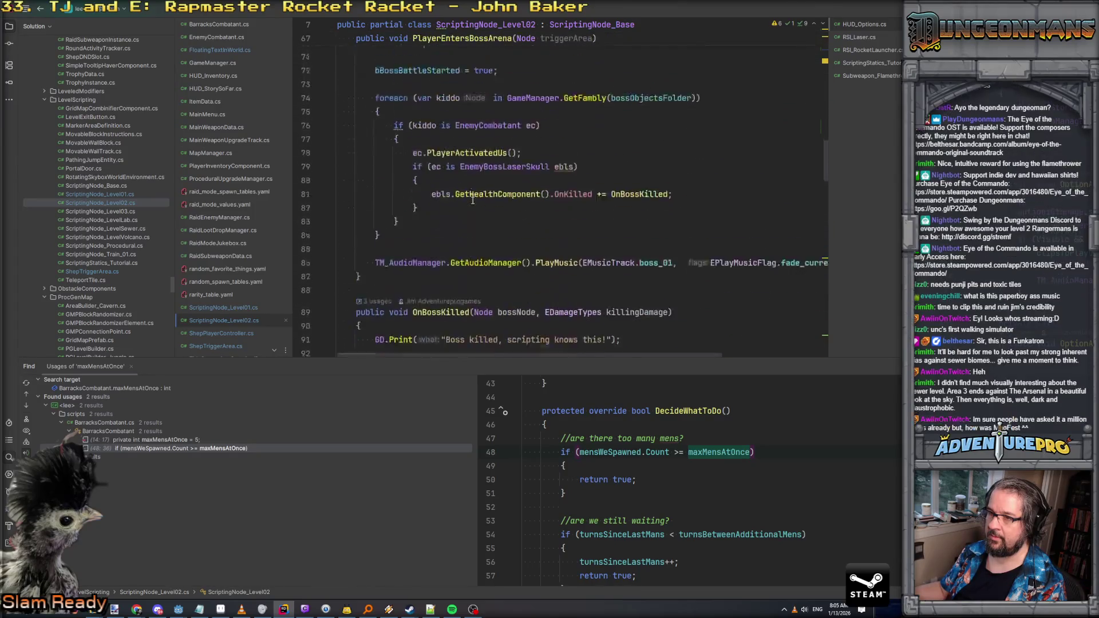
scroll(473, 200, up, 6)
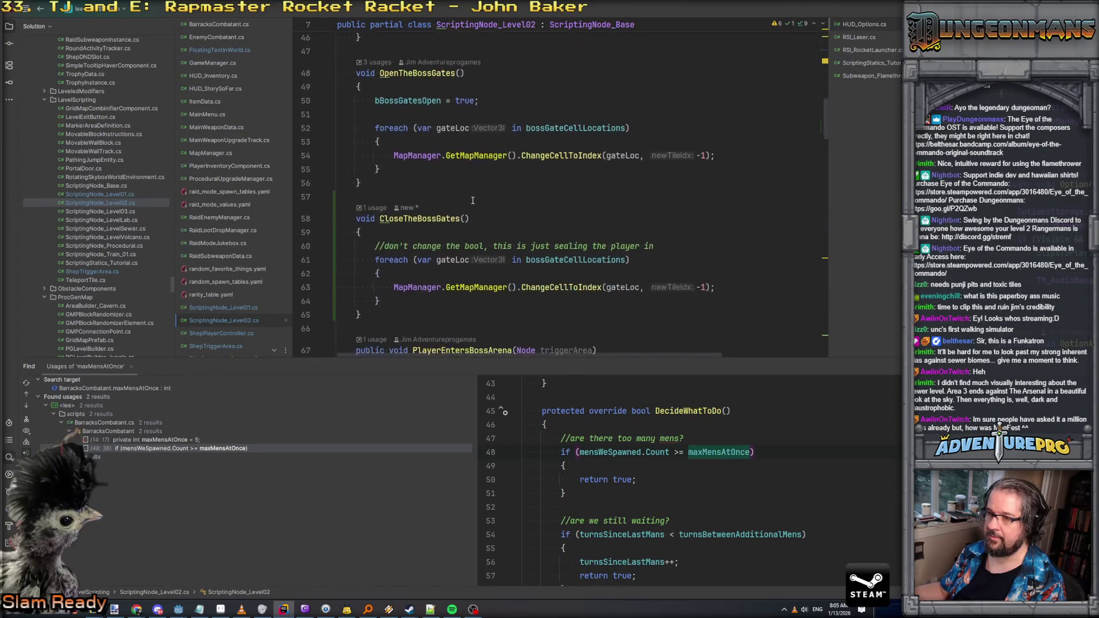
Step: Add the comment //8 7 9 inside CloseTheBossGates' gate loop and return to Godot
click(691, 247)
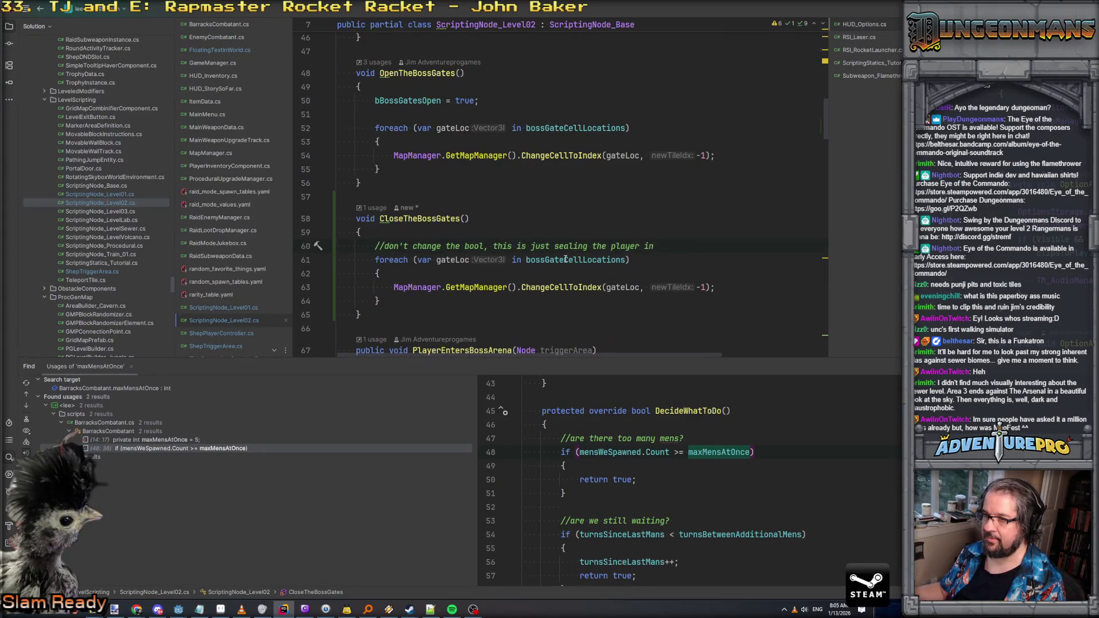
key(Down)
key(Down)
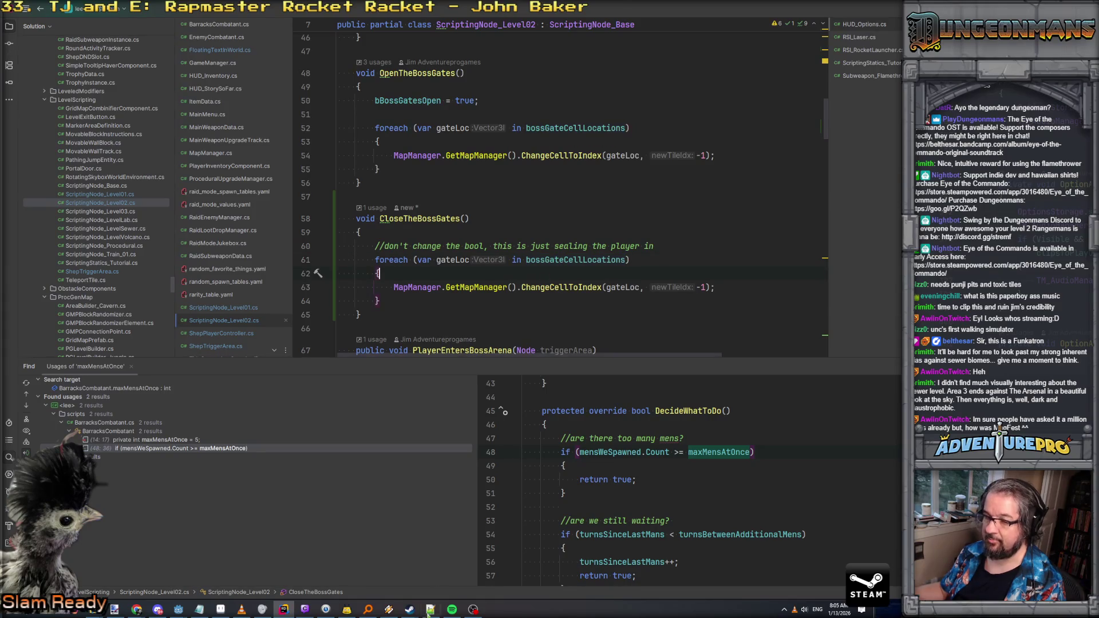
key(Return)
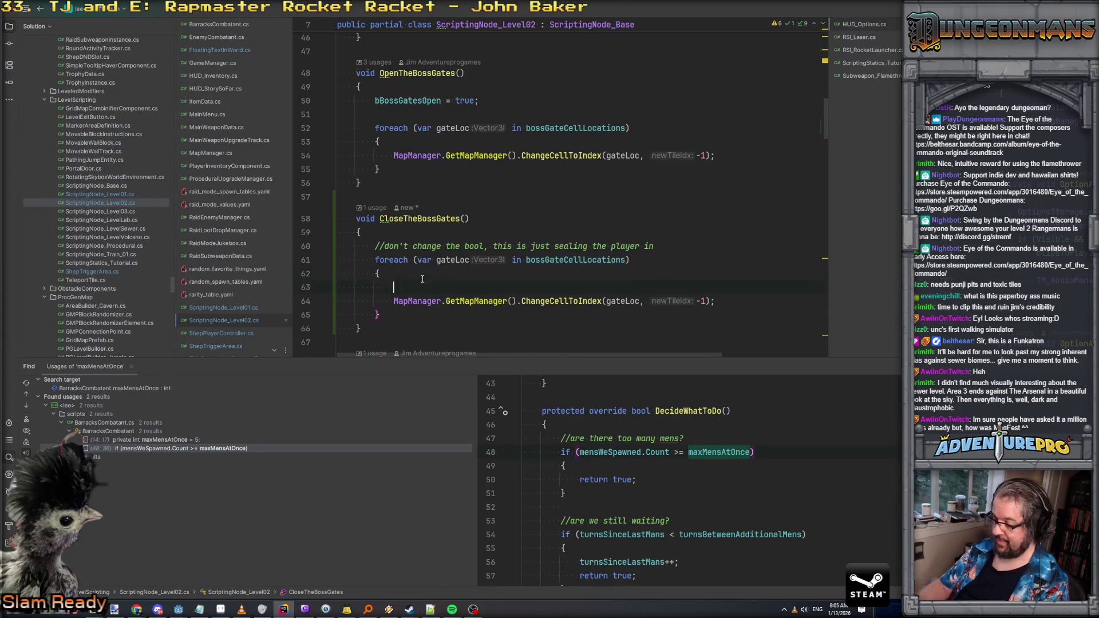
text(//8 7 9)
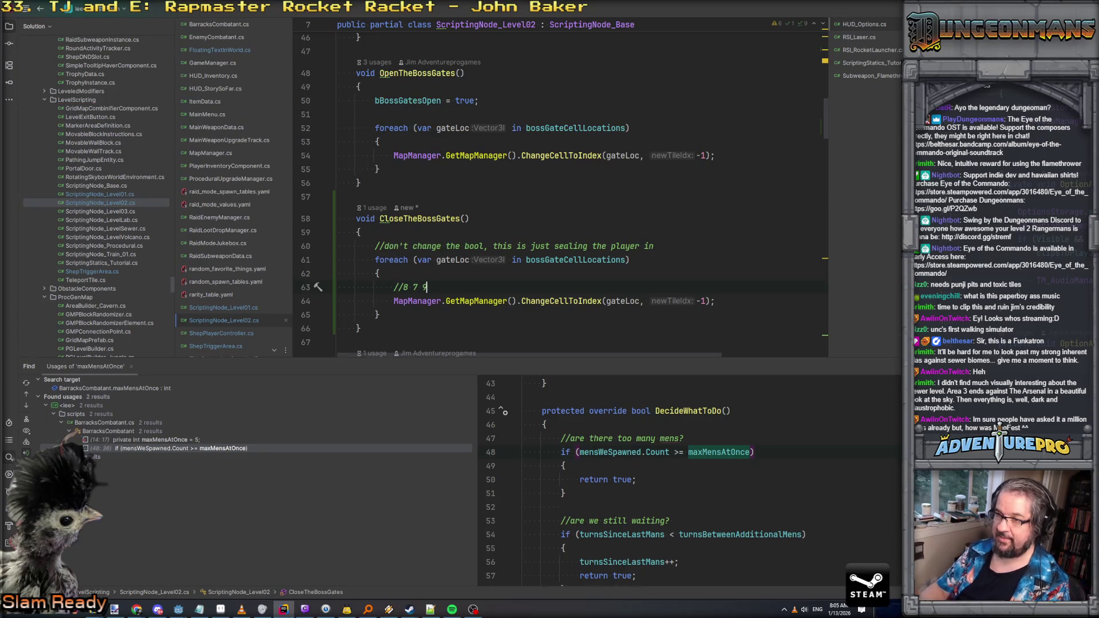
key(alt+Tab)
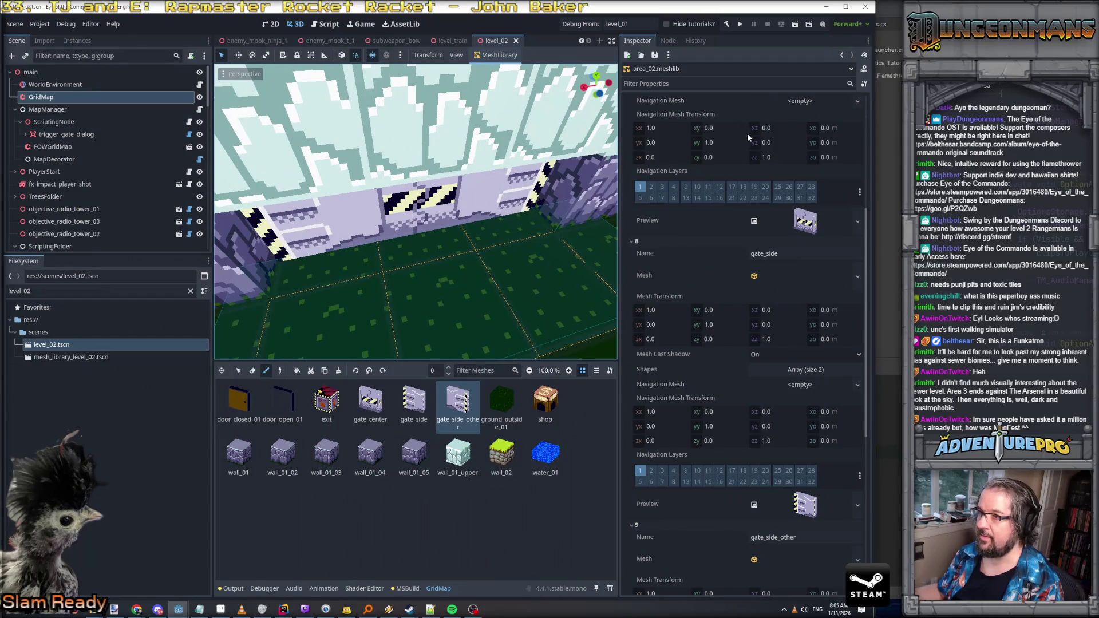
Step: Select level_02's ScriptingNode, review its three Boss Gate Cell Locations, then return to Rider
click(112, 123)
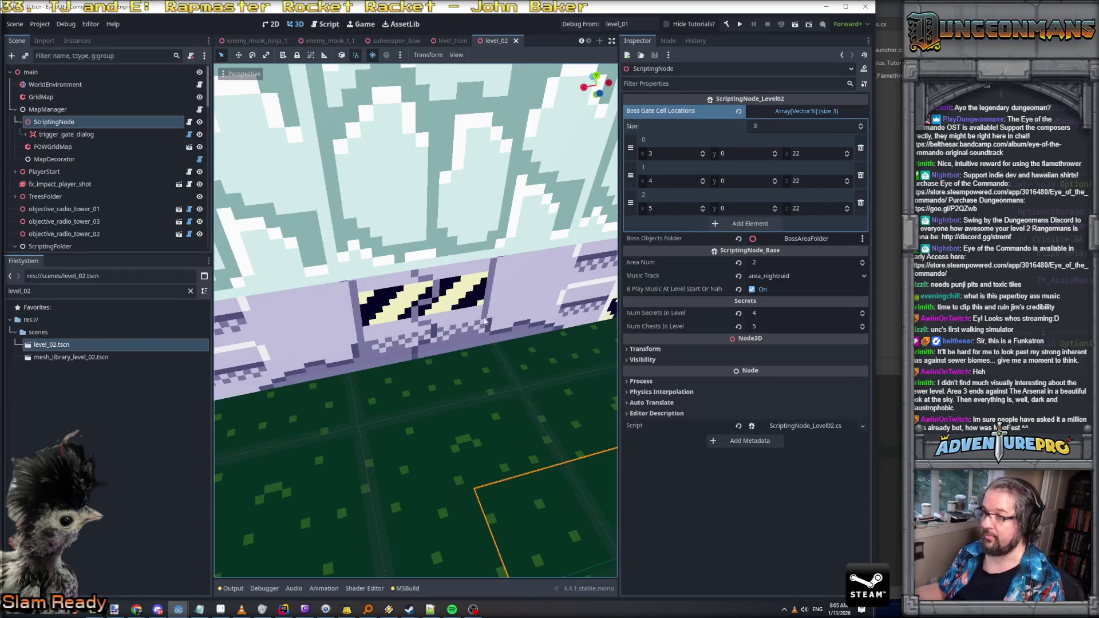
scroll(499, 324, down, 5)
scroll(499, 324, up, 3)
scroll(499, 324, down, 3)
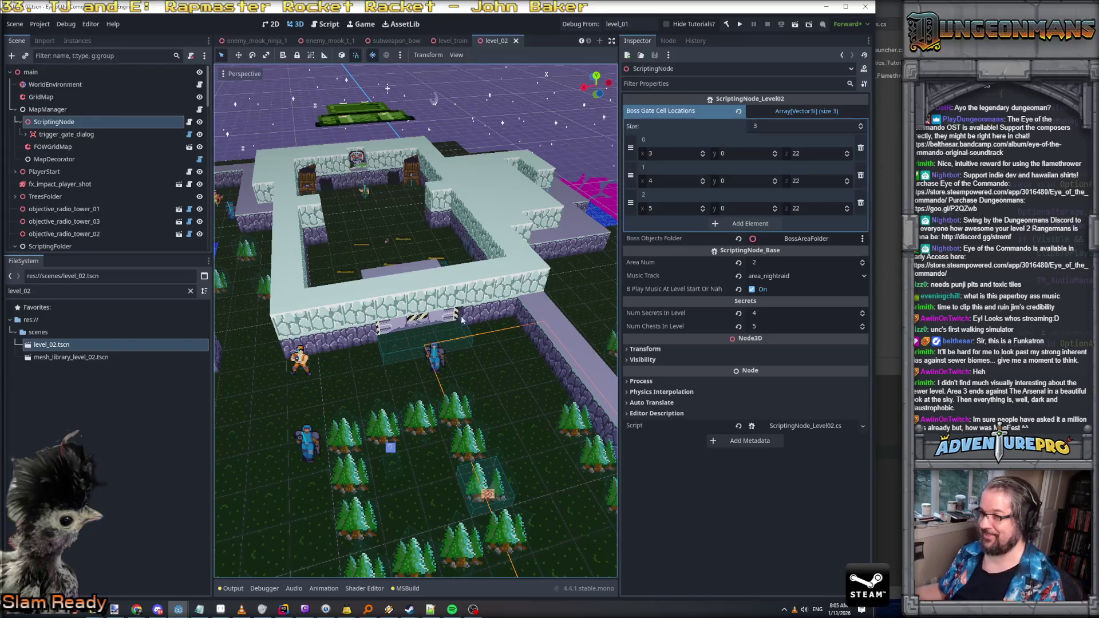
key(alt+Tab)
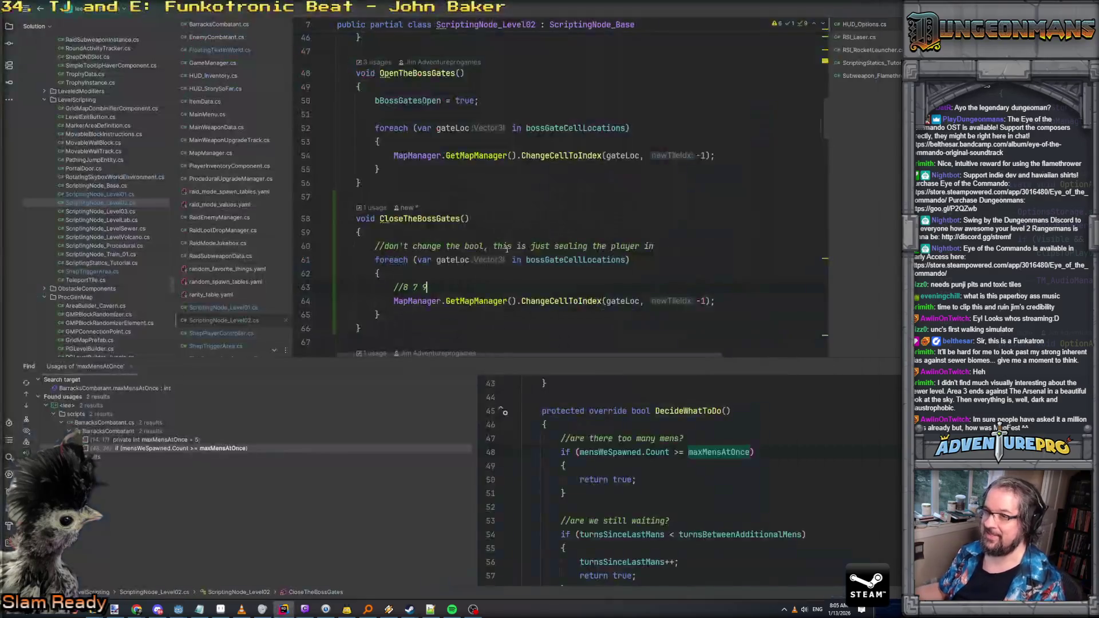
Step: Change the gate comment's numbers from '8 7 9' to '9 7 8'
drag(416, 287, 404, 288)
text(9 7 8)
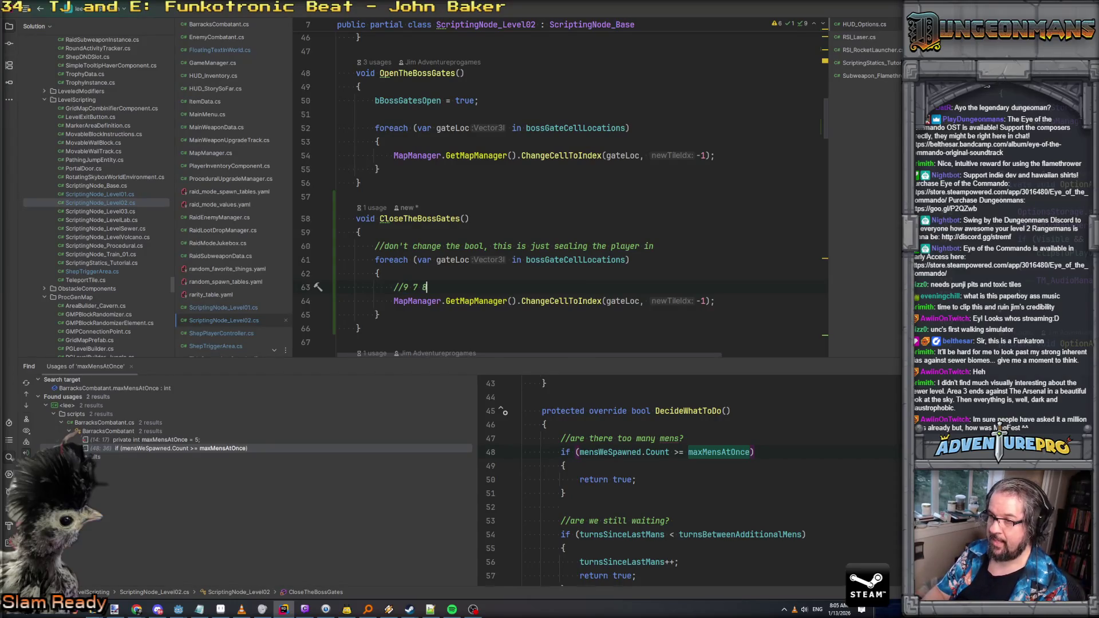
key(Return)
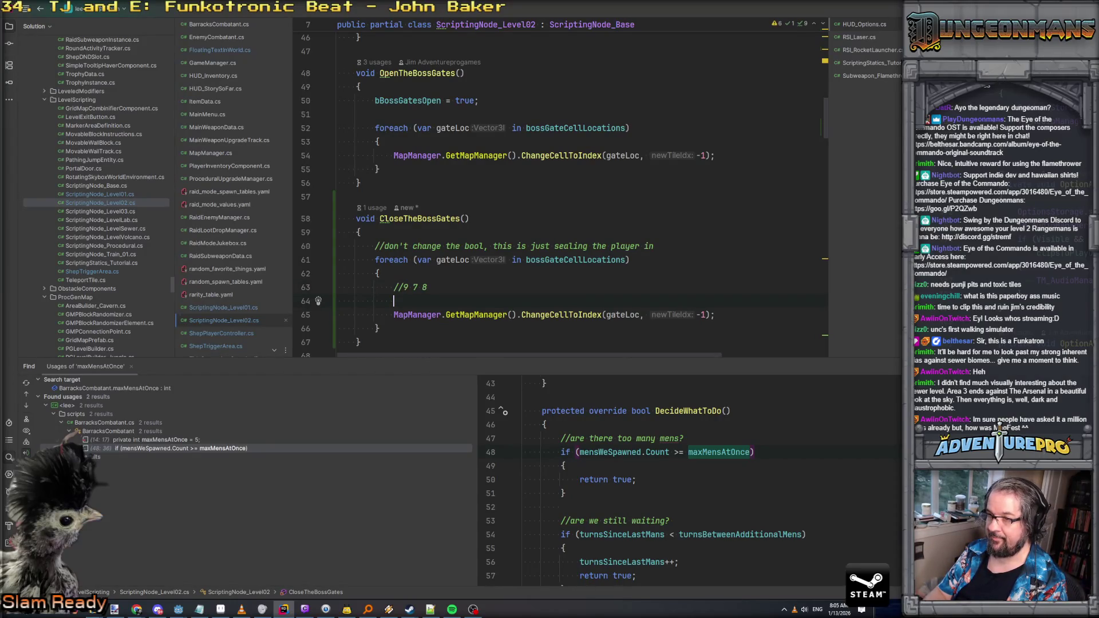
text(b)
key(BackSpace)
key(Up)
key(Up)
key(Up)
click(653, 245)
key(Down)
key(Down)
key(Down)
Step: Copy the ChangeCellToIndex call above the loop, using bossGateCellLocations[0] and tile index 9
key(Home)
key(Home)
key(shift+Down)
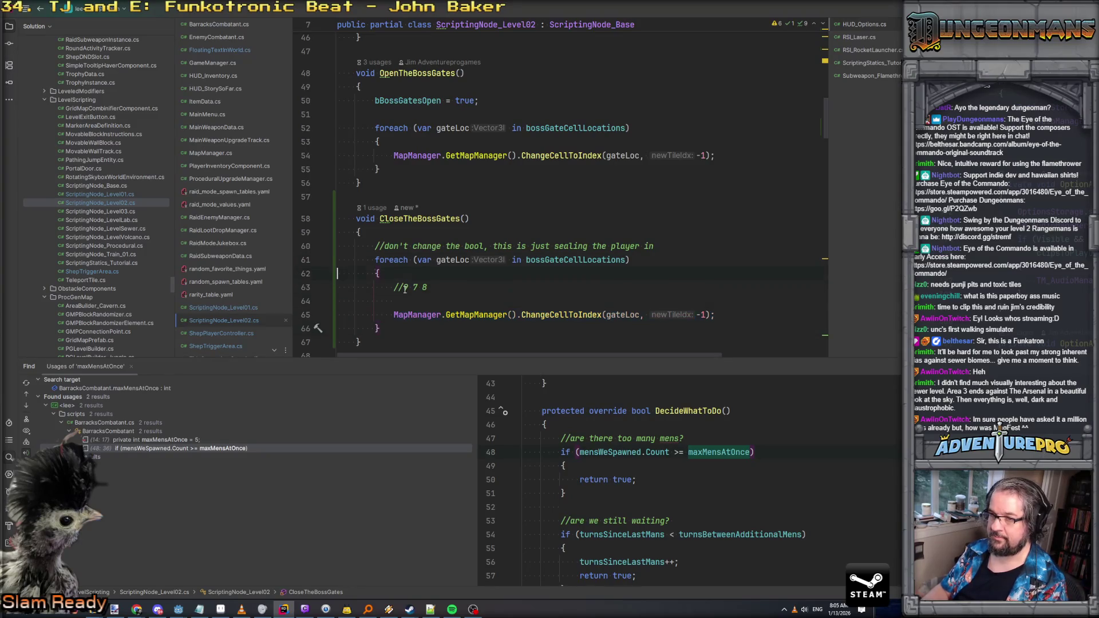
key(ctrl+v)
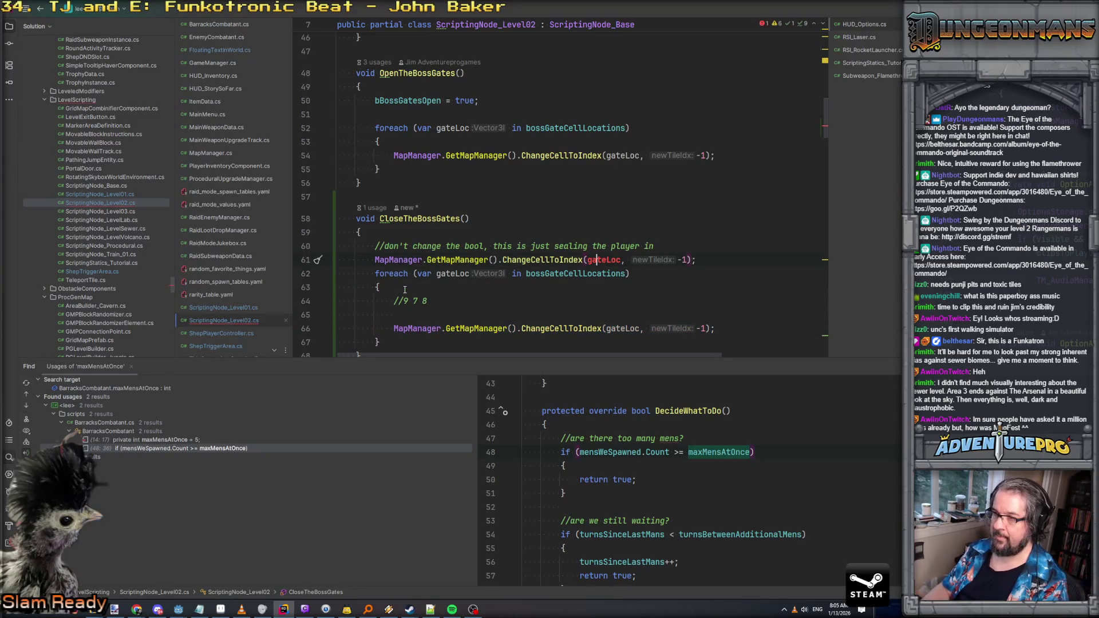
key(Delete)
key(Delete)
key(Delete)
key(BackSpace)
key(BackSpace)
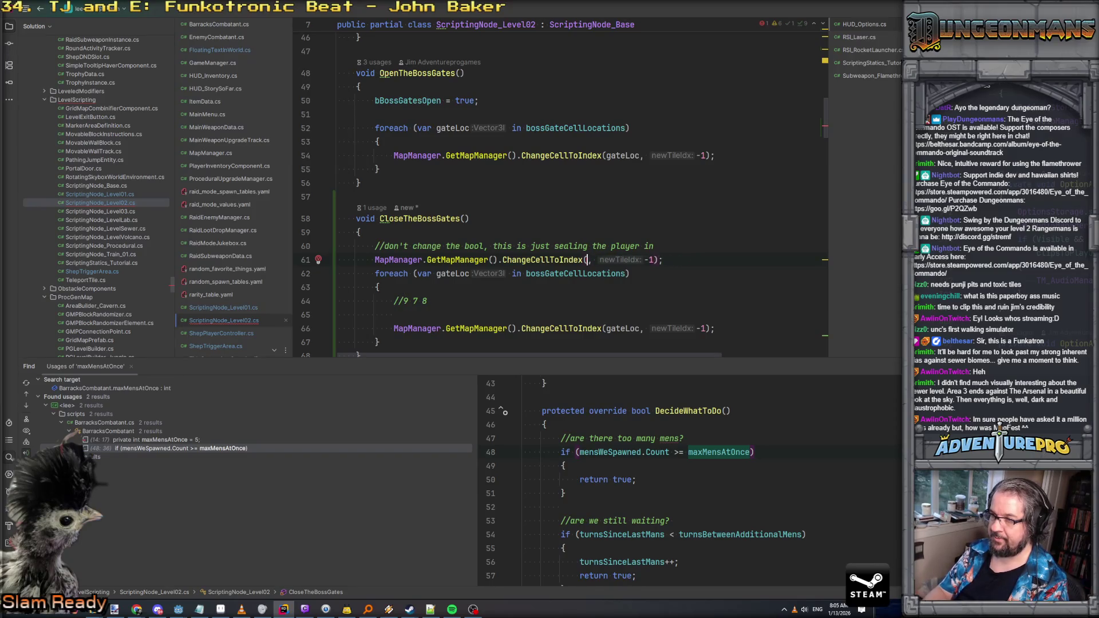
text(boss)
key(Return)
text([0])
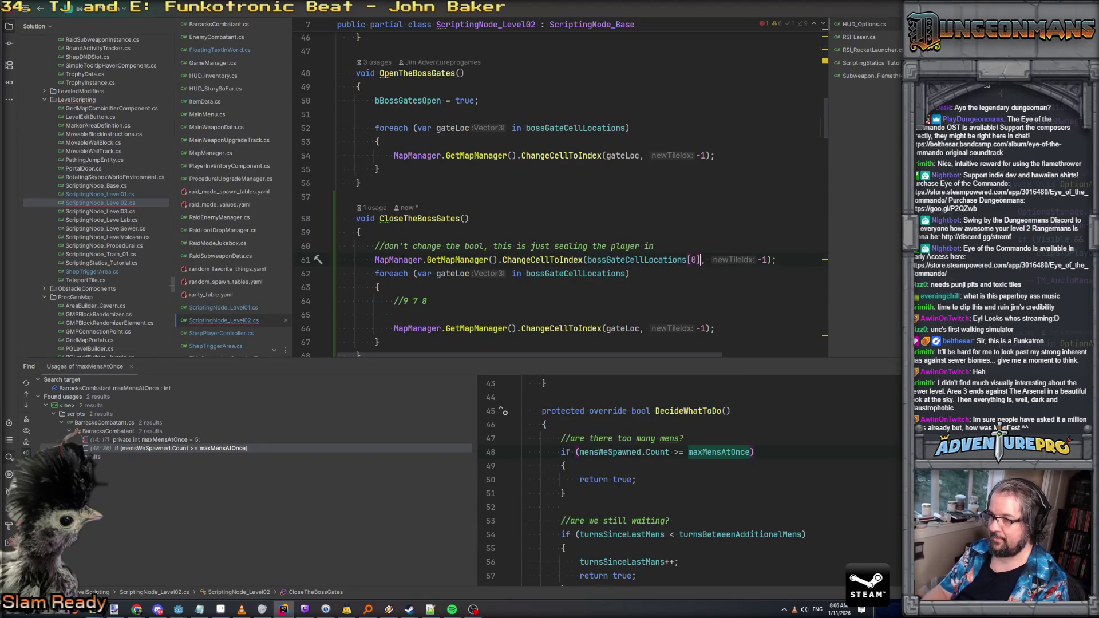
click(761, 260)
double_click(765, 260)
text(9)
Step: Duplicate that call twice, setting tile index 8 on the third and bossGateCellLocations[1] on the second
key(Home)
key(Home)
key(Down)
key(ctrl+v)
key(ctrl+v)
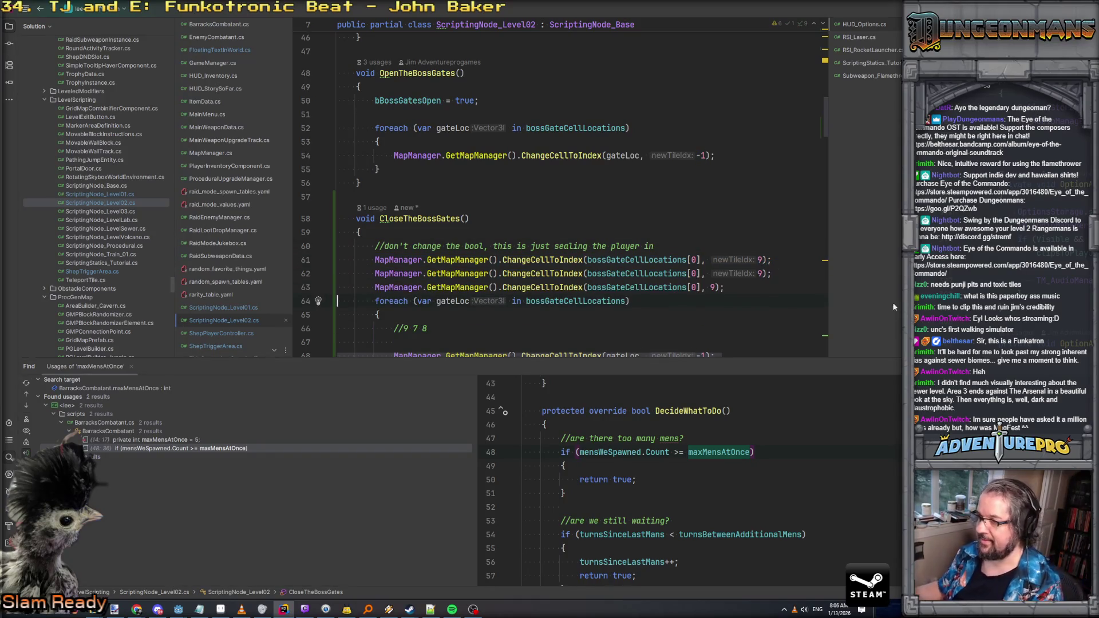
click(762, 275)
double_click(760, 288)
text(8)
click(691, 274)
text(1)
key(Delete)
Step: Delete the old gate-cell loop from CloseTheBossGates
key(Down)
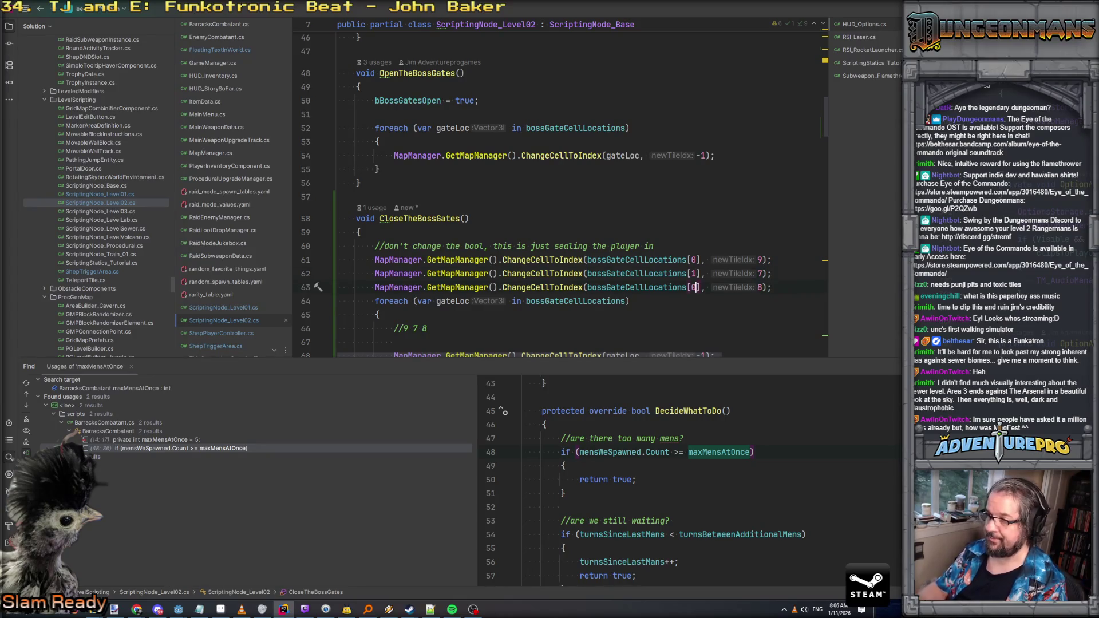
key(Down)
key(Down)
key(Up)
key(Home)
key(shift+Down)
key(shift+Down)
key(shift+Down)
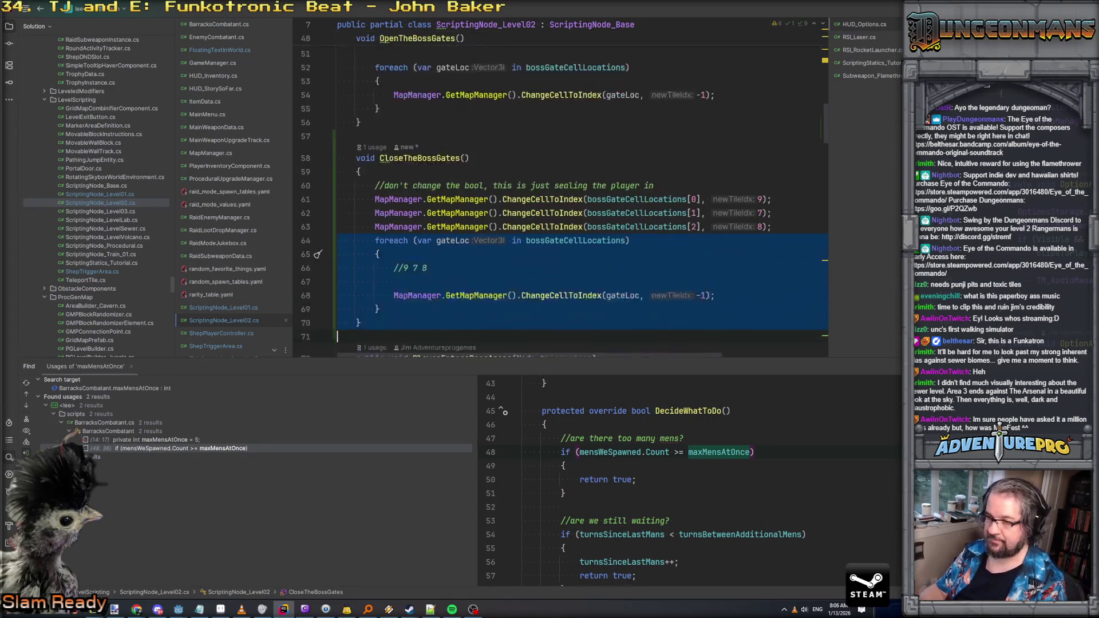
key(Delete)
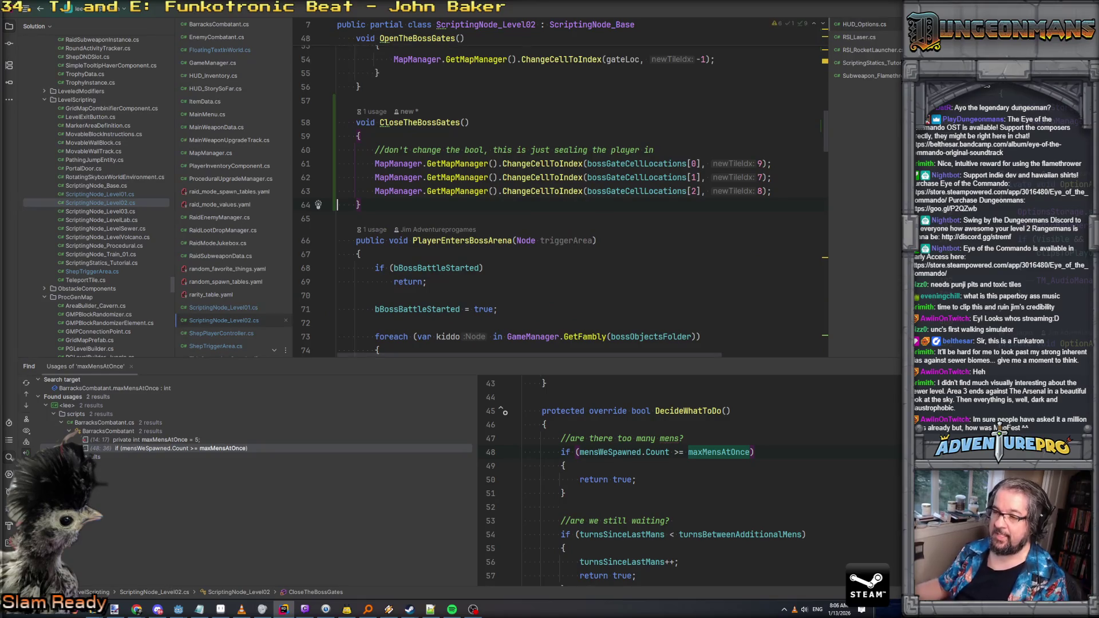
Step: Call CloseTheBossGates(); after the bBossBattleStarted assignment in PlayerEntersBossArena, then switch to Godot
scroll(561, 189, down, 2)
scroll(541, 174, down, 2)
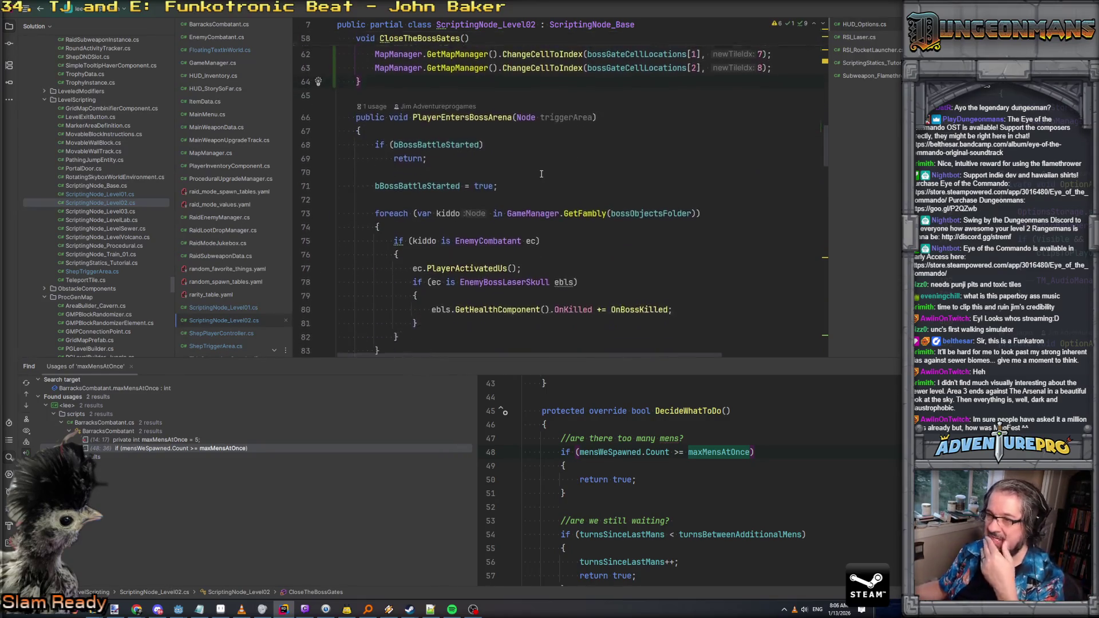
scroll(498, 212, down, 2)
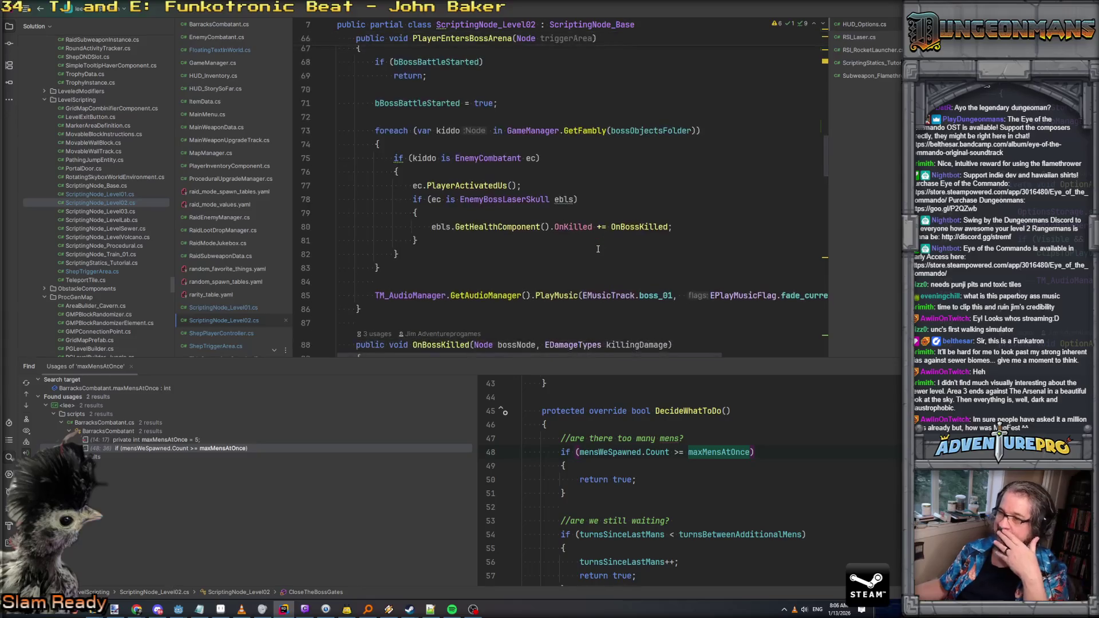
scroll(613, 250, up, 7)
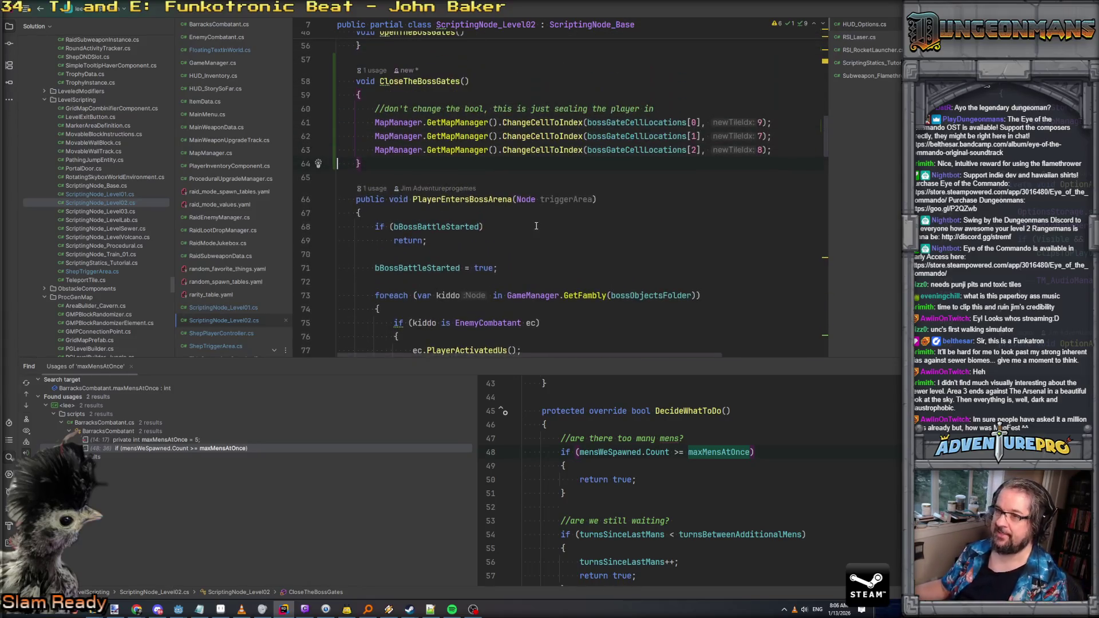
click(428, 163)
scroll(515, 257, down, 2)
click(531, 254)
key(Down)
key(Down)
key(Return)
key(Return)
text(Clo)
key(Return)
text(;)
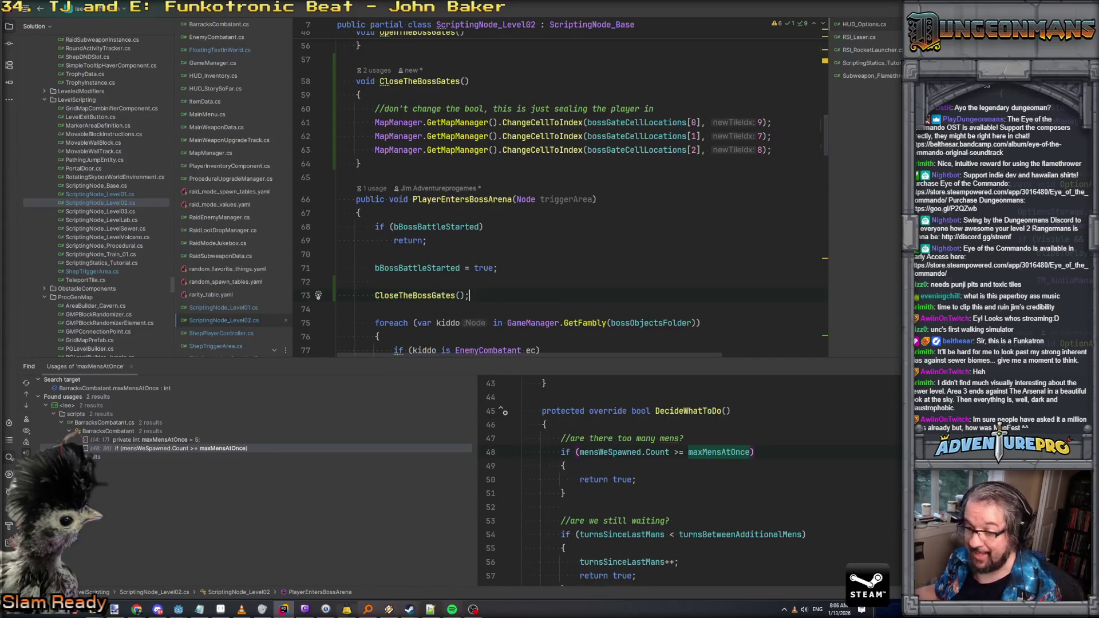
mouse_move(178, 609)
click(190, 582)
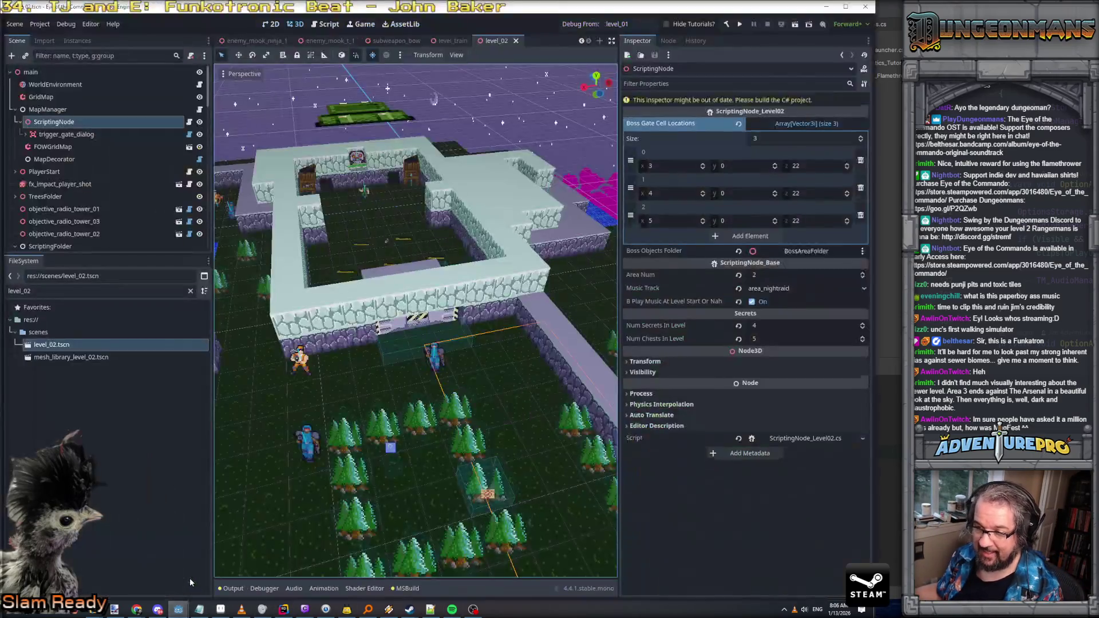
Step: Select trigger_enter_boss_area's CollisionShape3D, checking its box sits just outside the boss gate, then return to Rider
key(w)
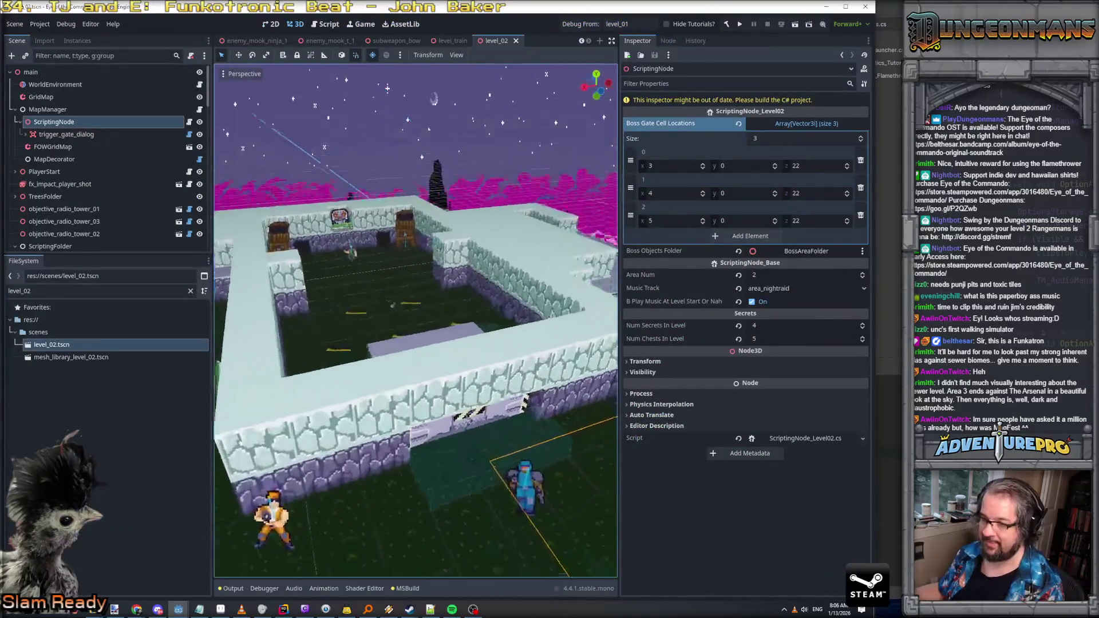
key(w)
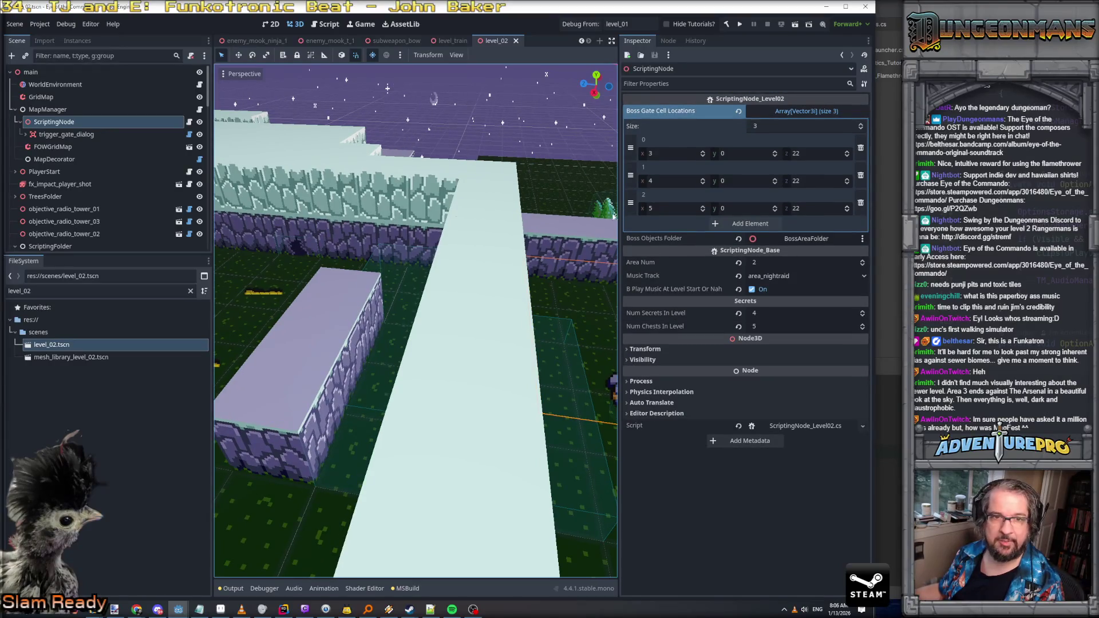
click(384, 312)
key(w)
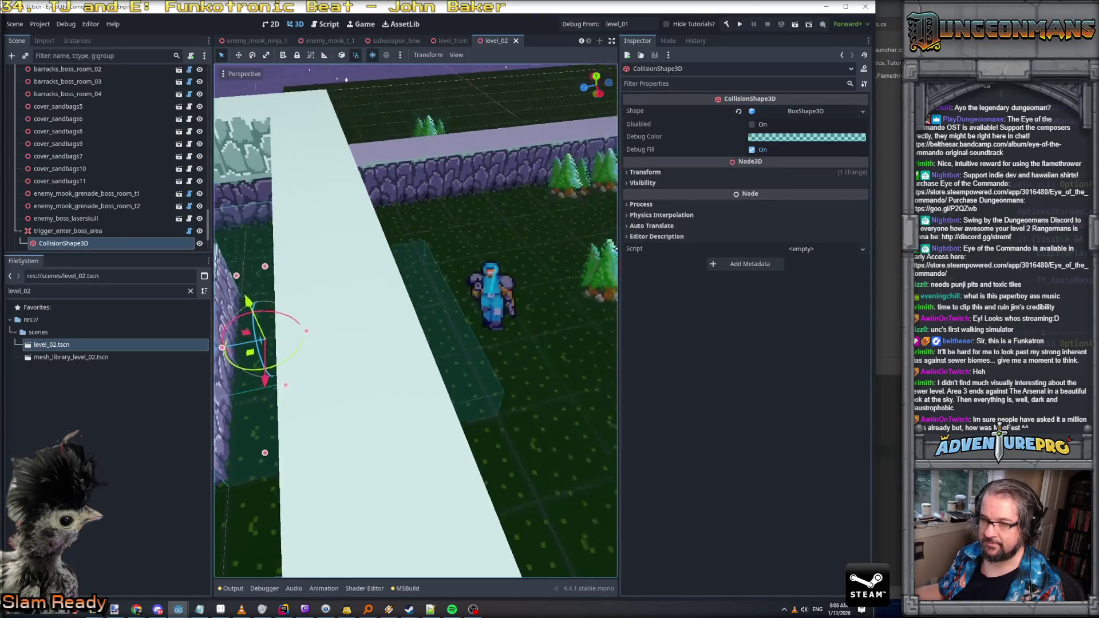
key(w)
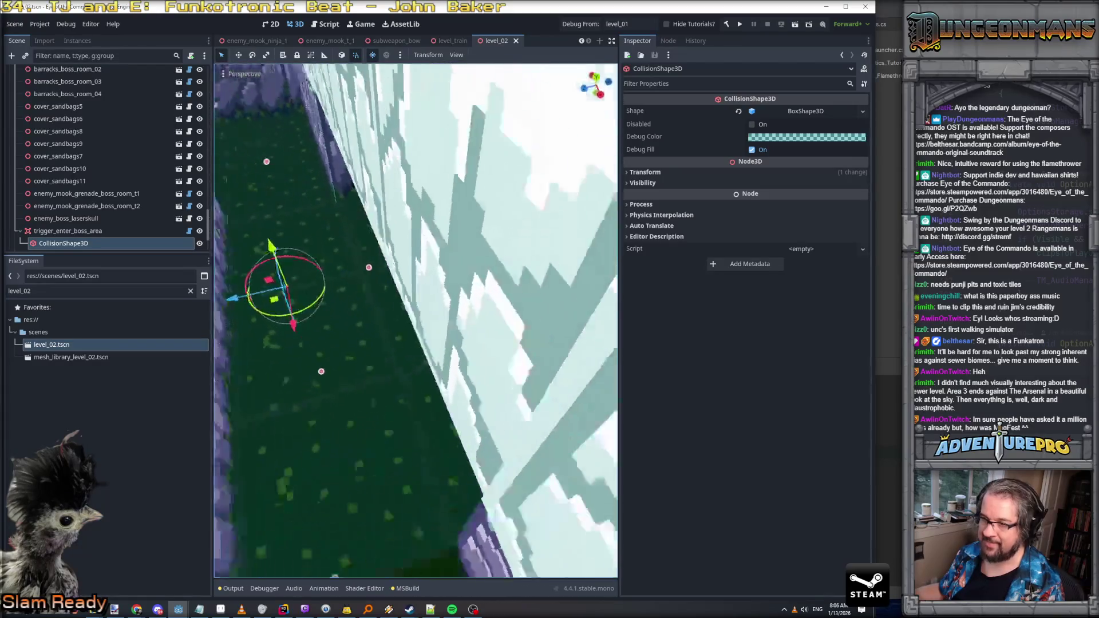
key(w)
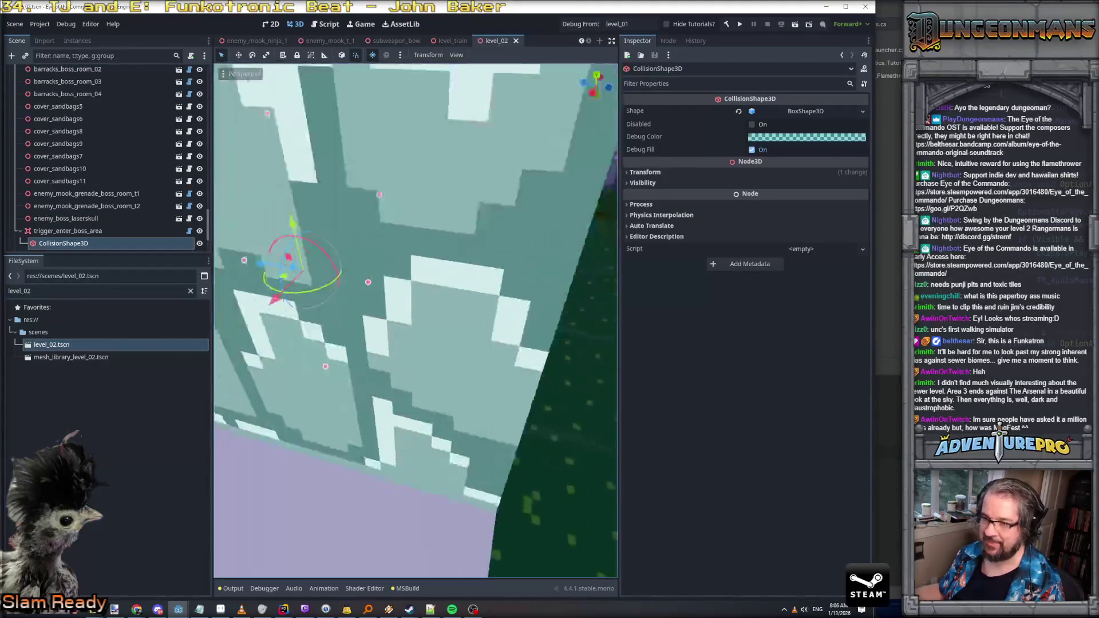
key(s)
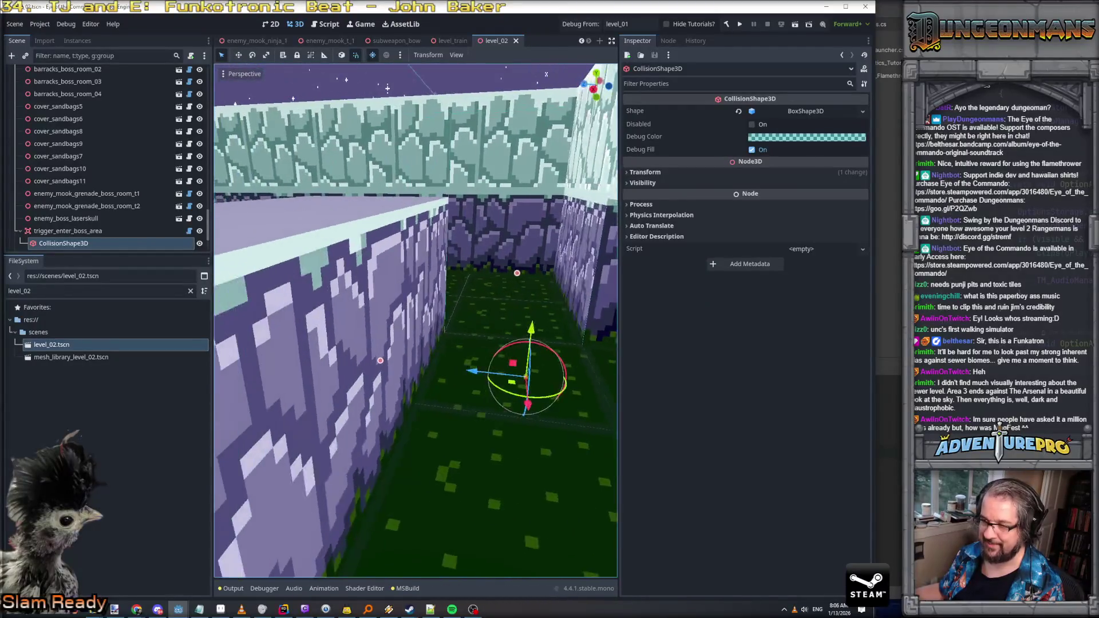
key(s)
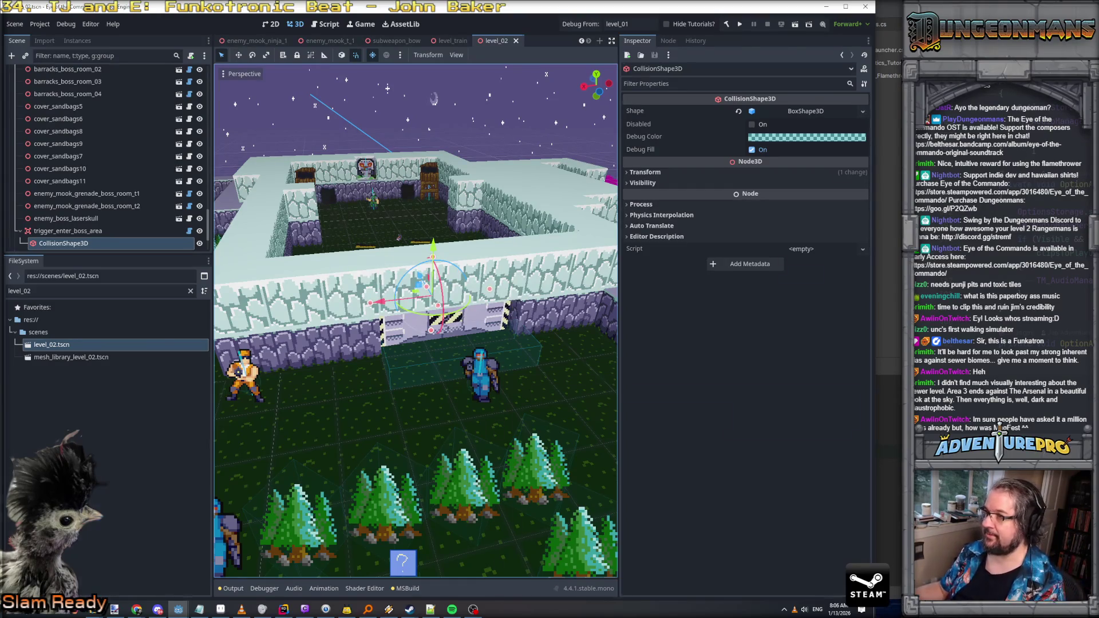
key(alt+Tab)
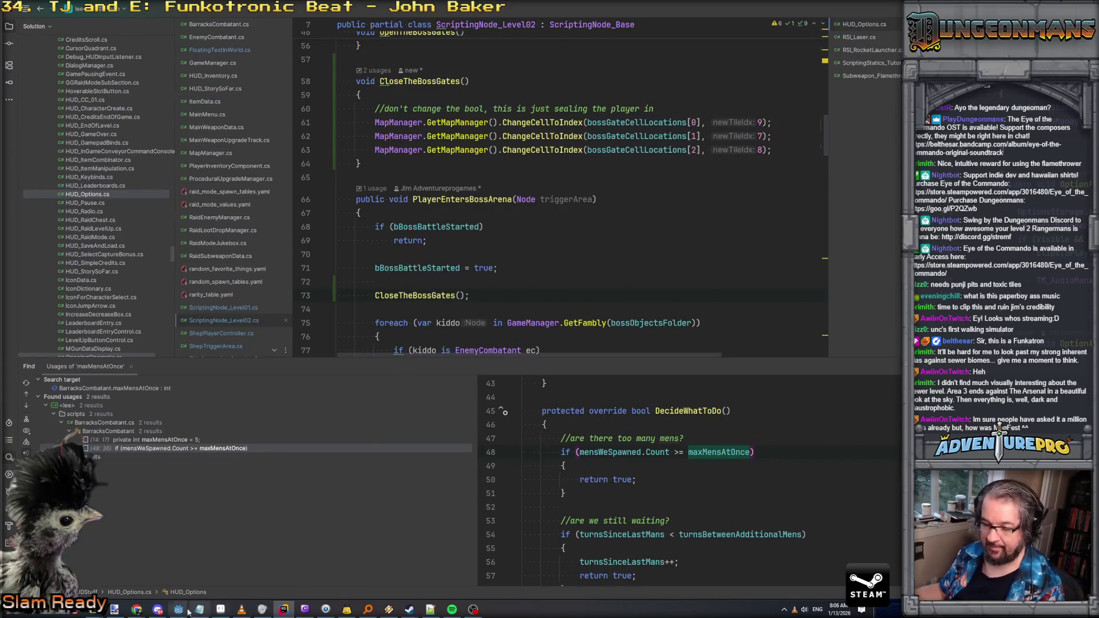
Step: Open Commandory_ConsoleParser.cs by searching everywhere for 'commando'
key(ctrl+t)
text(commando)
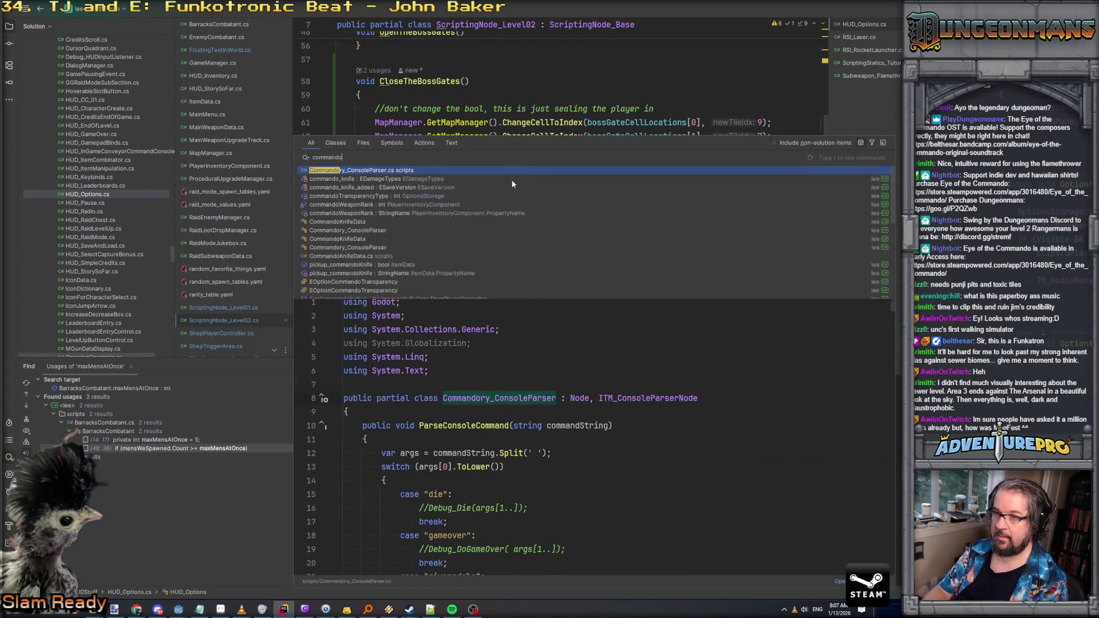
key(Return)
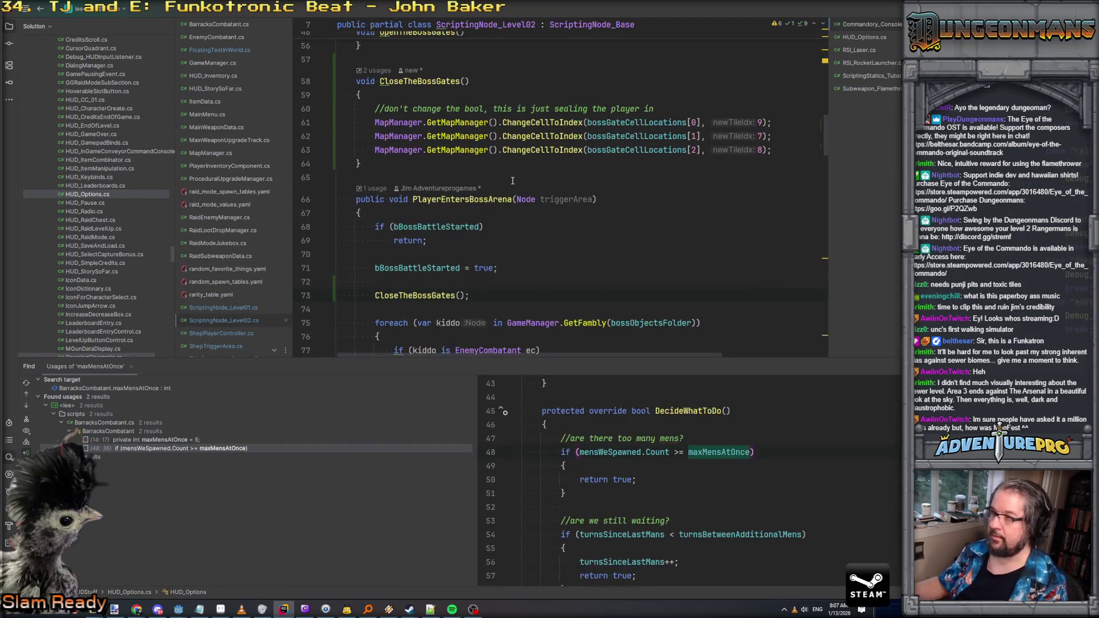
drag(888, 24, 212, 129)
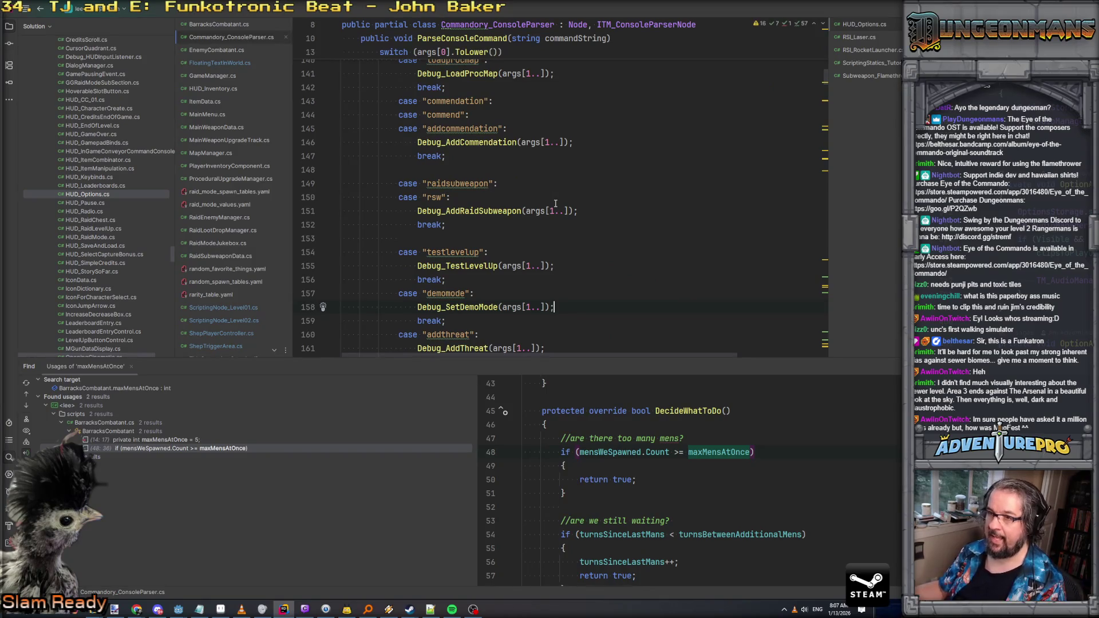
scroll(526, 172, down, 6)
Step: Add case "l2bossgates": Debug_OpenLevel2BossGates(); break; after the addthreat case
click(499, 119)
key(Return)
key(Return)
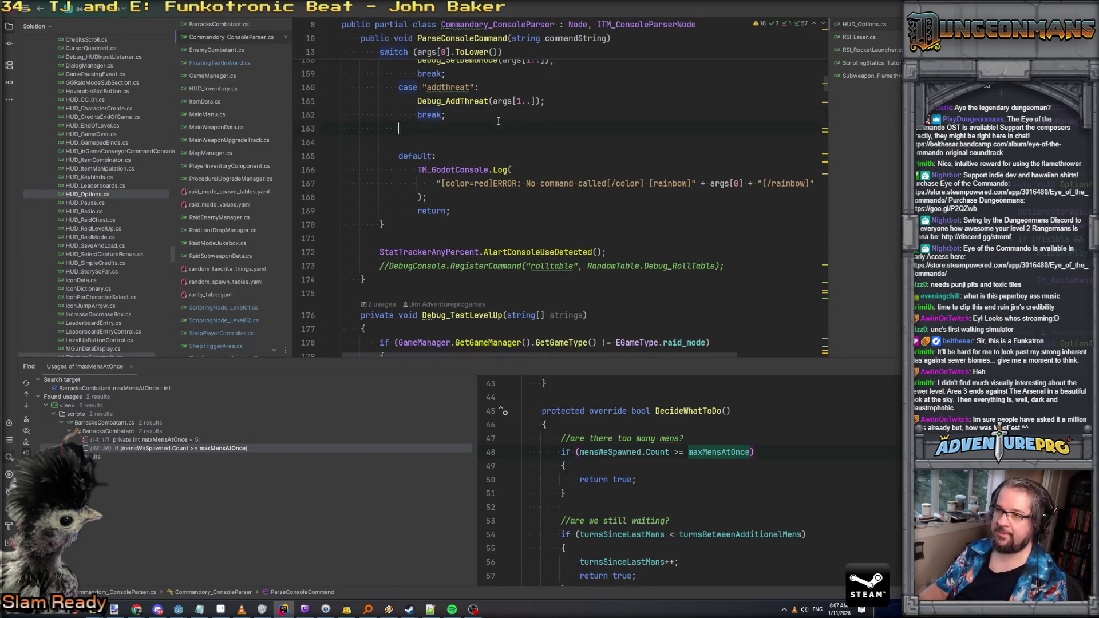
text(case ")
text(l2bossgates")
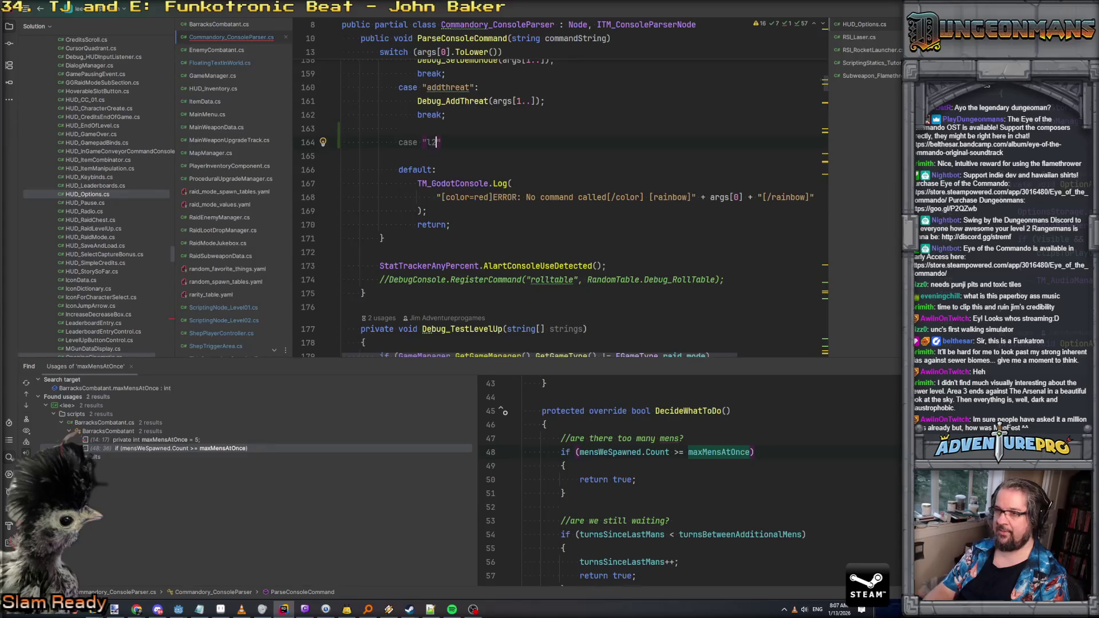
text(:)
key(Return)
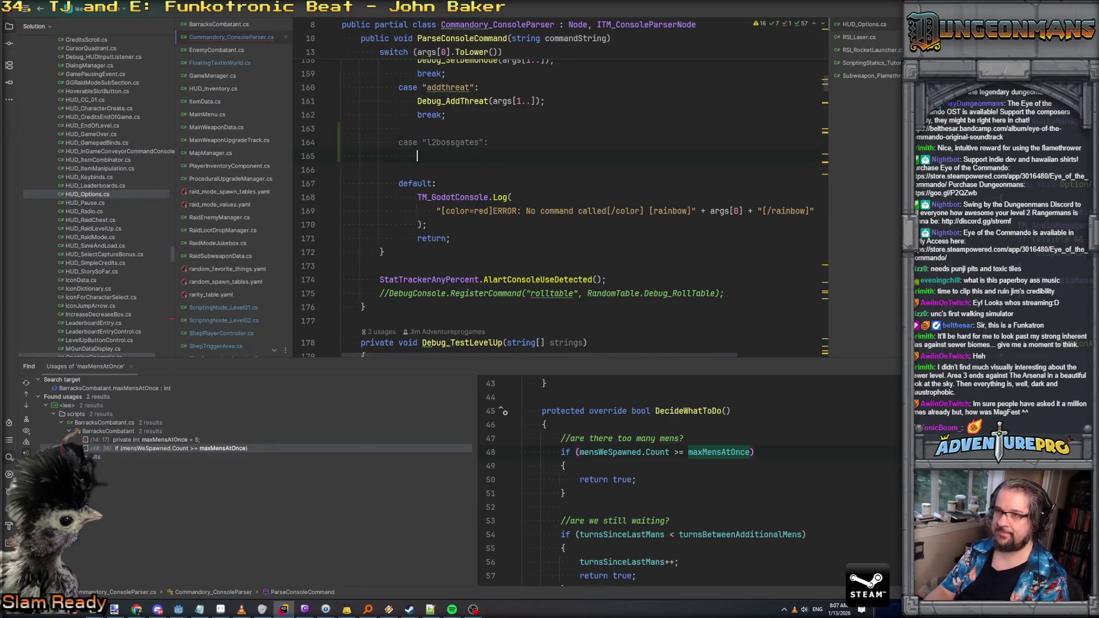
text(Debug_OpenLevel2BossGa)
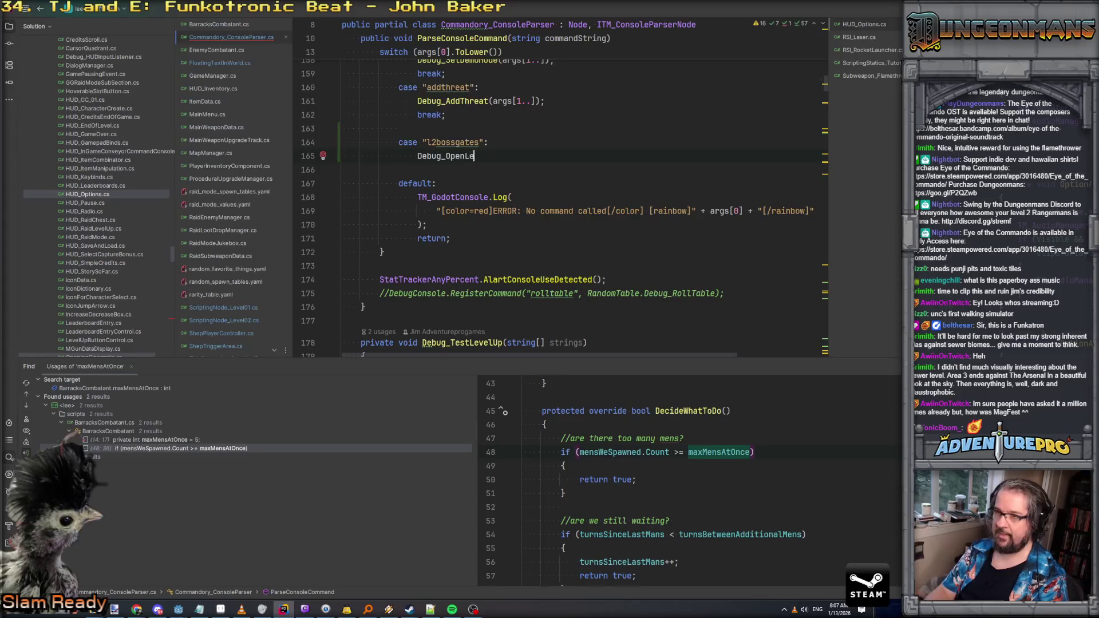
text(tes();)
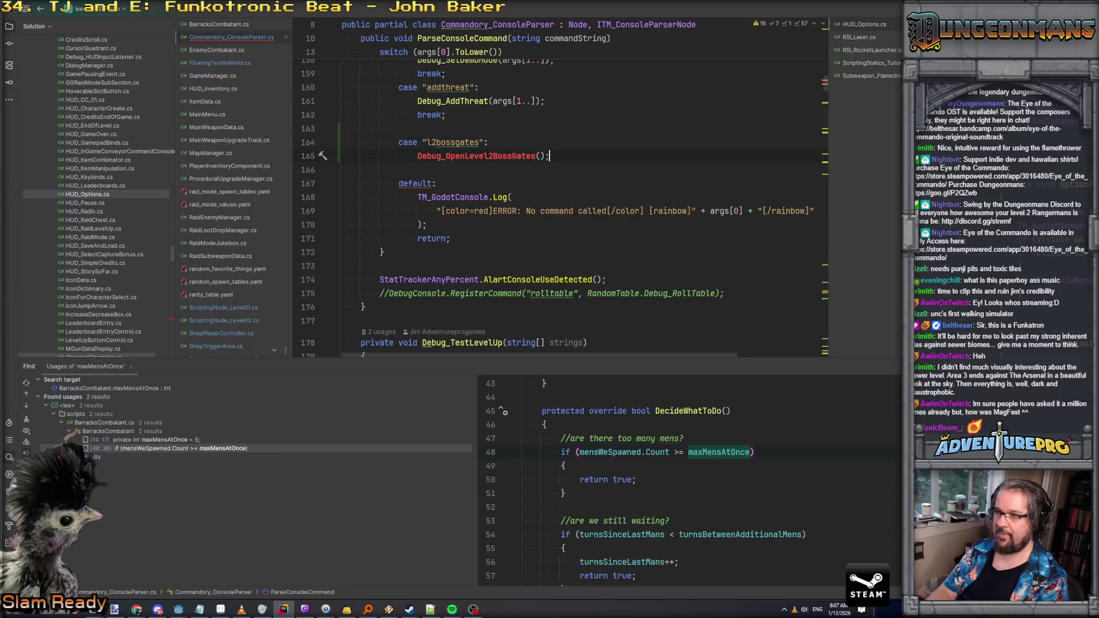
key(Return)
text(break;)
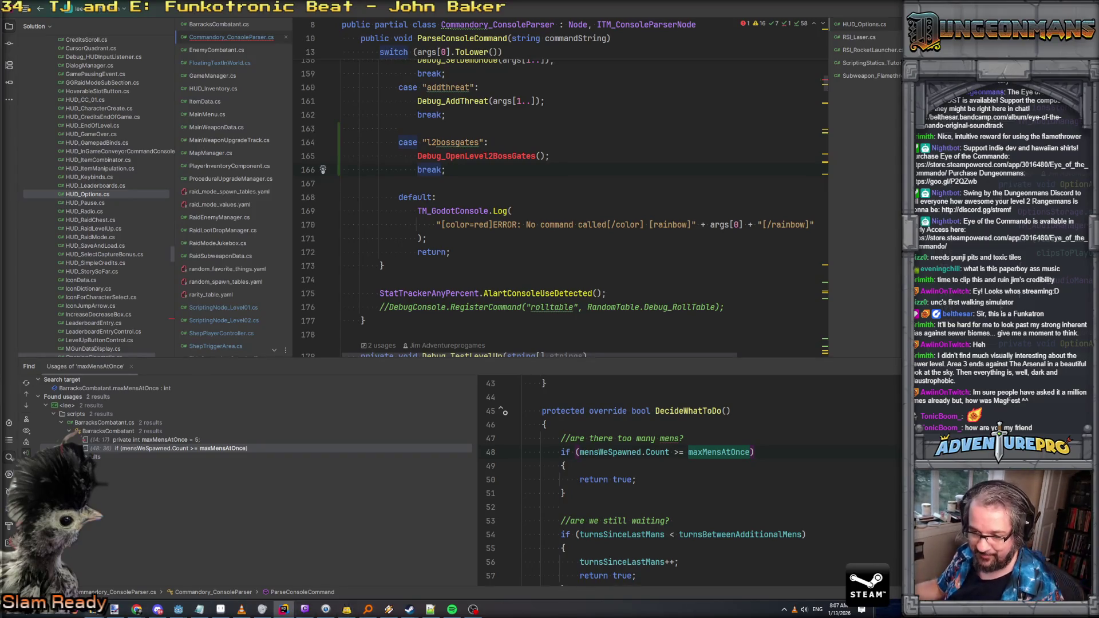
Step: Bring up the folder window, then the Chrome window with the Eye of the Commando booth photos
mouse_move(97, 611)
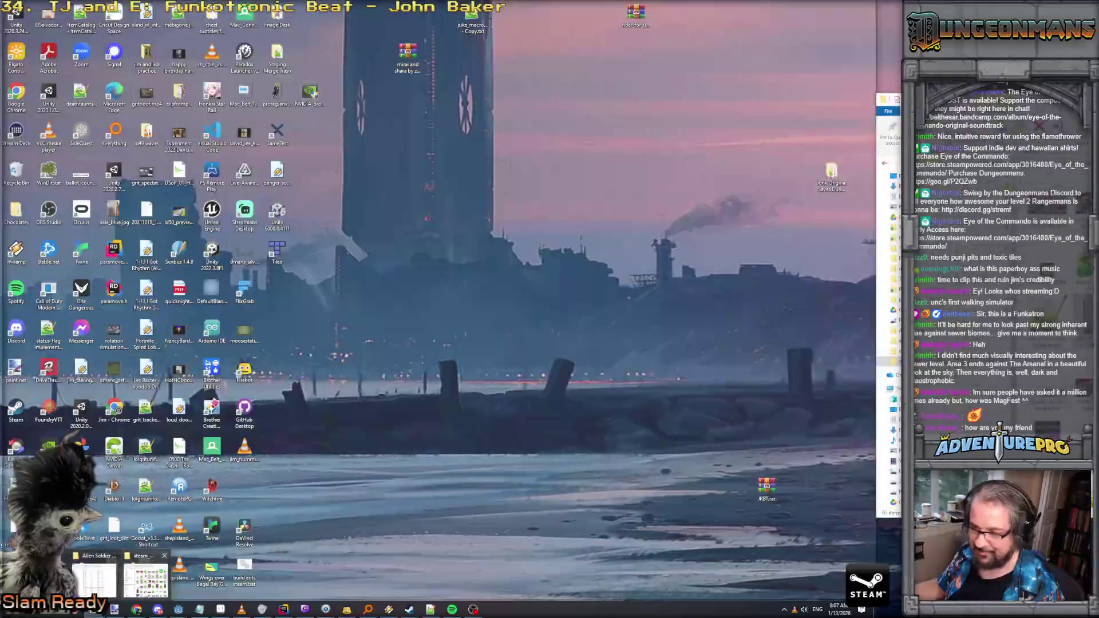
click(146, 583)
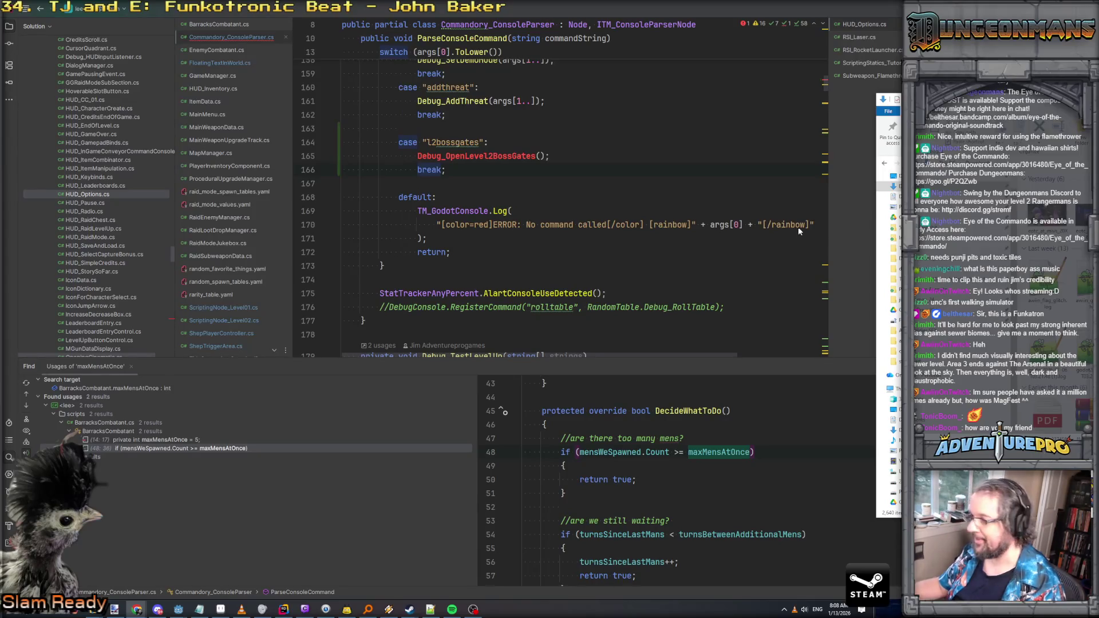
key(alt+Tab)
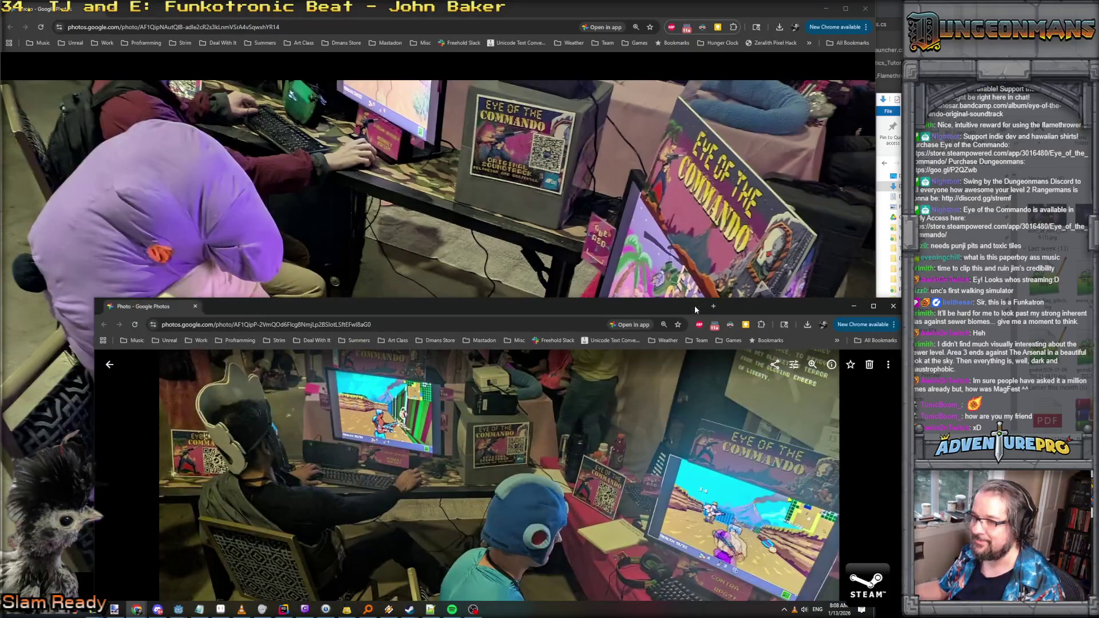
Step: Open a booth photo full size and browse through the neighbouring convention photos
double_click(695, 304)
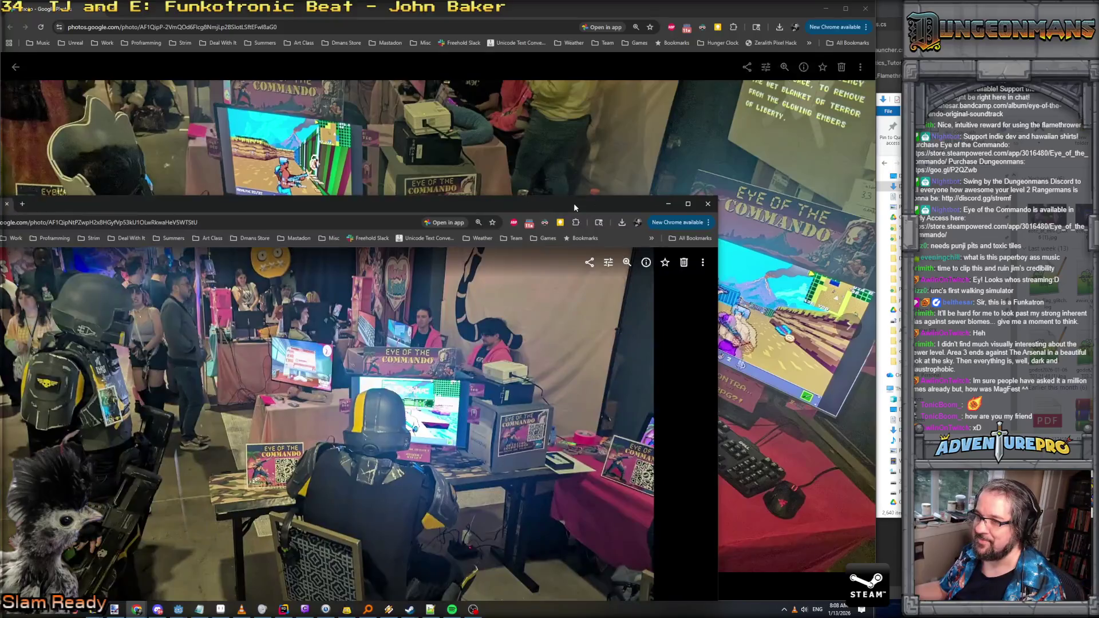
click(849, 325)
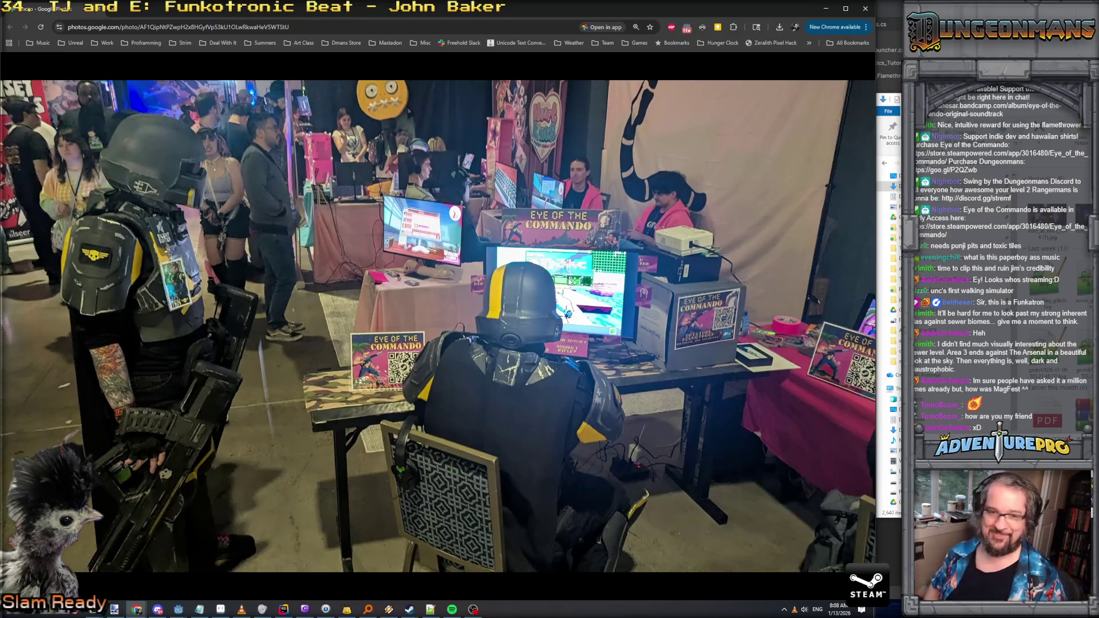
mouse_move(368, 138)
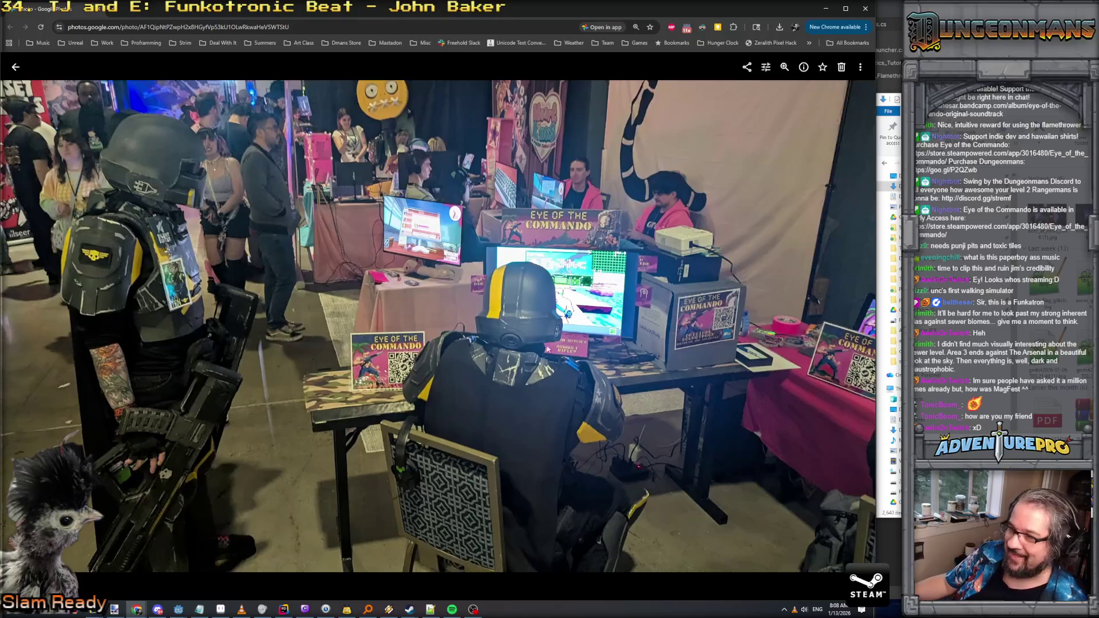
key(Left)
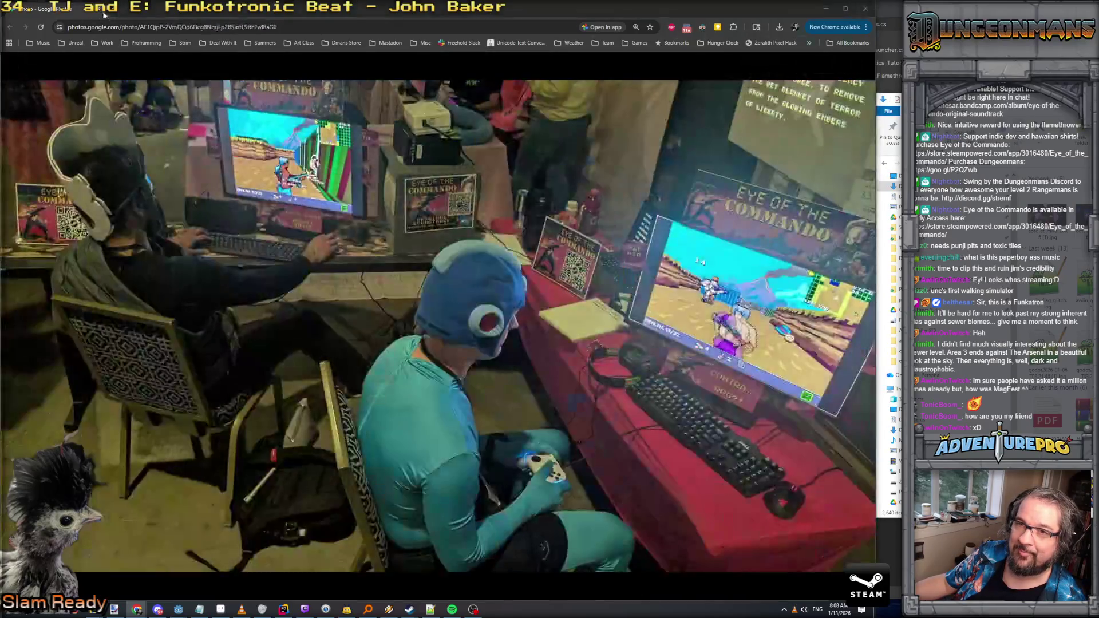
key(Left)
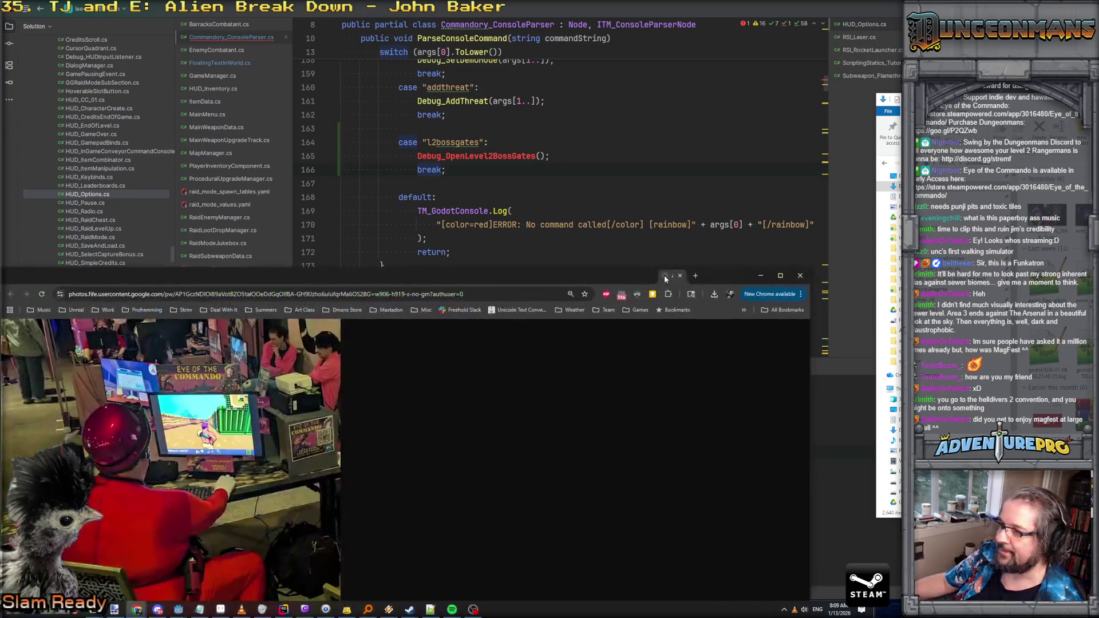
Step: Maximize the photo window, restore it to a smaller size, then close it
double_click(726, 260)
drag(290, 10, 396, 16)
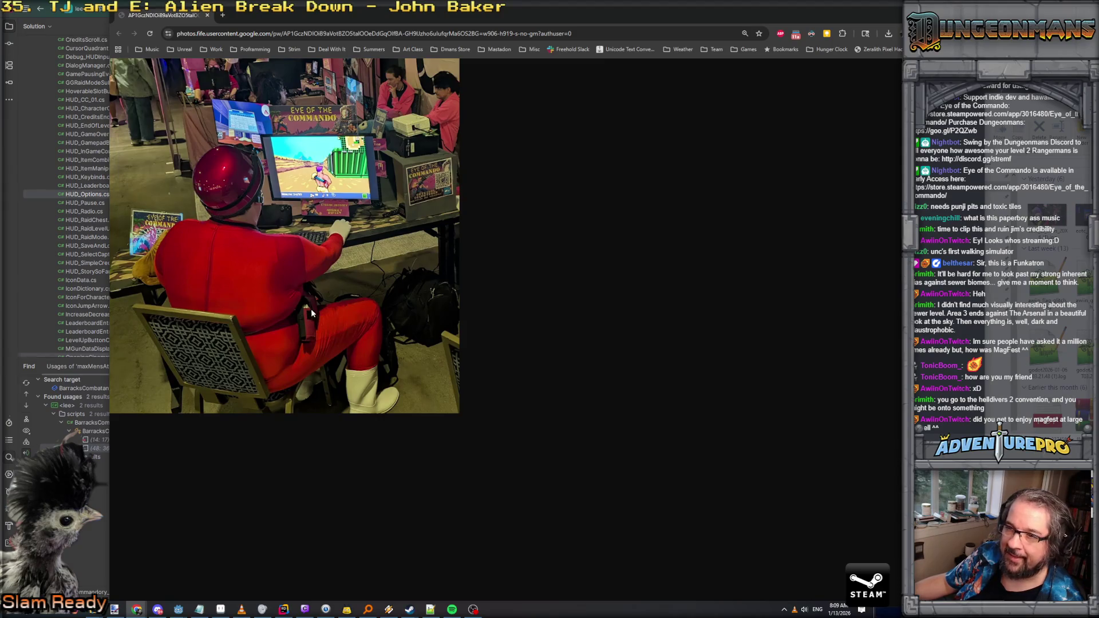
click(207, 15)
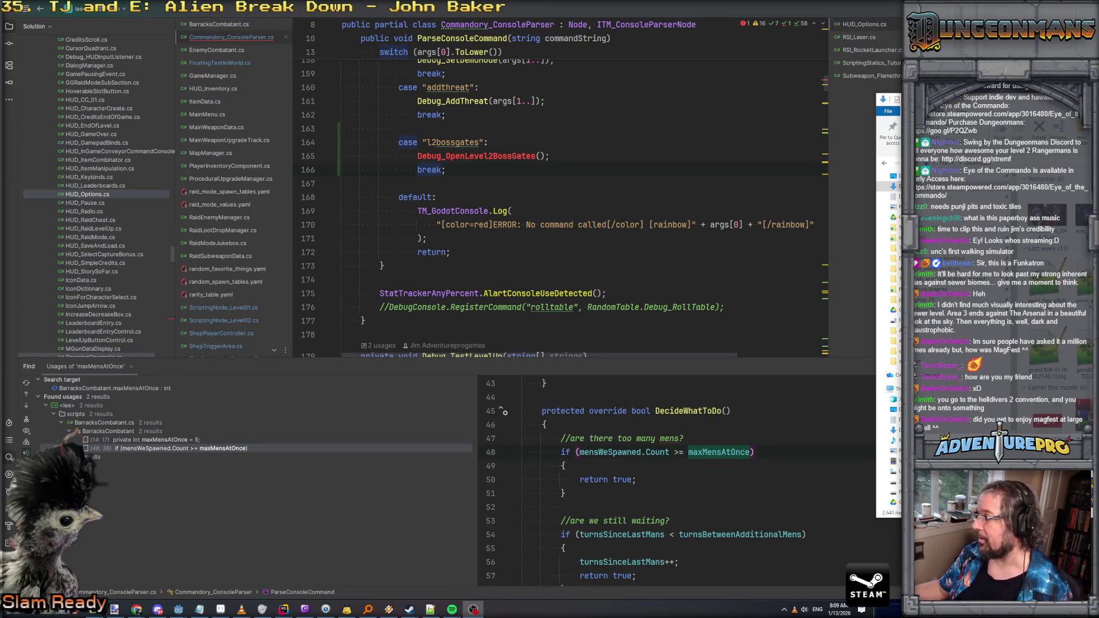
Step: Move the Google Photos booth photo window over Rider and maximize it
key(alt+Tab)
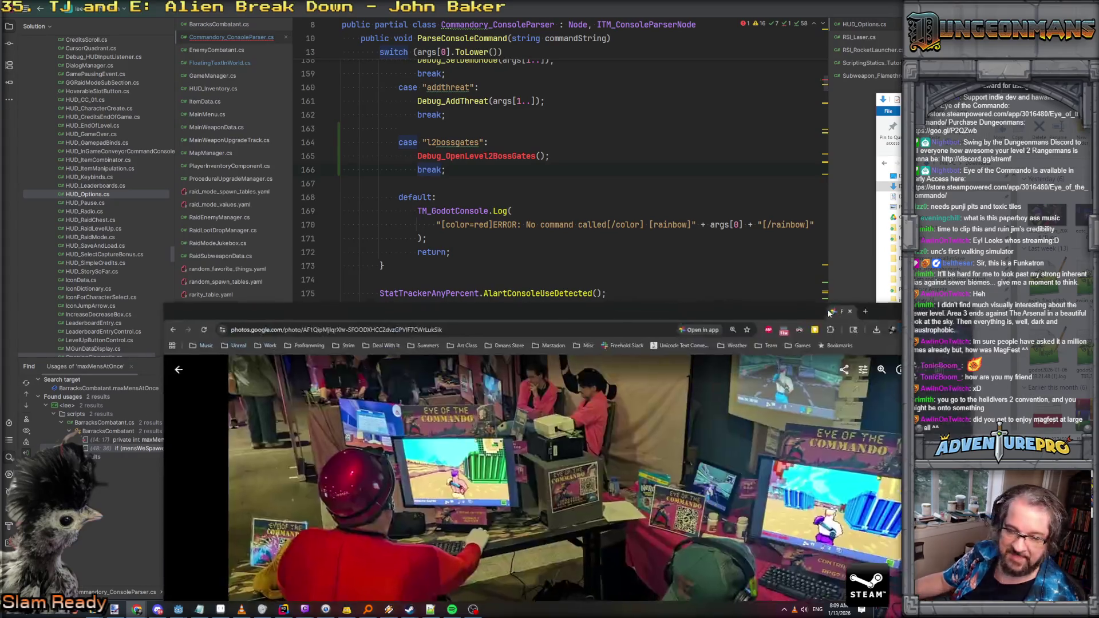
drag(832, 316, 784, 295)
double_click(769, 296)
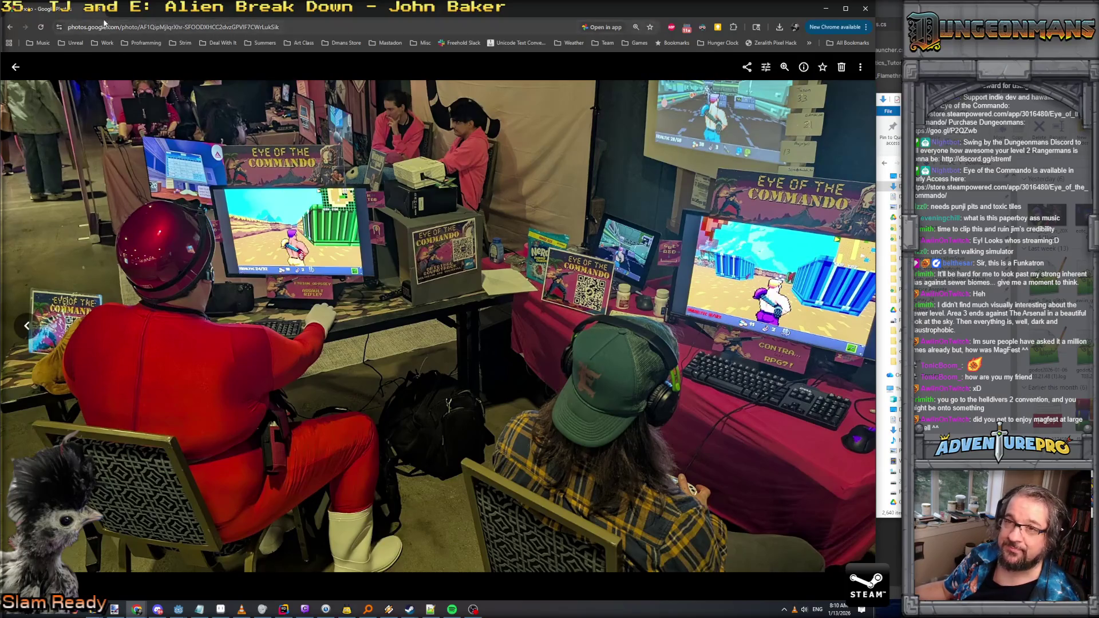
Step: Go via Rider to the arcade video window, maximize it, then move on to the hallway video
key(alt+Tab)
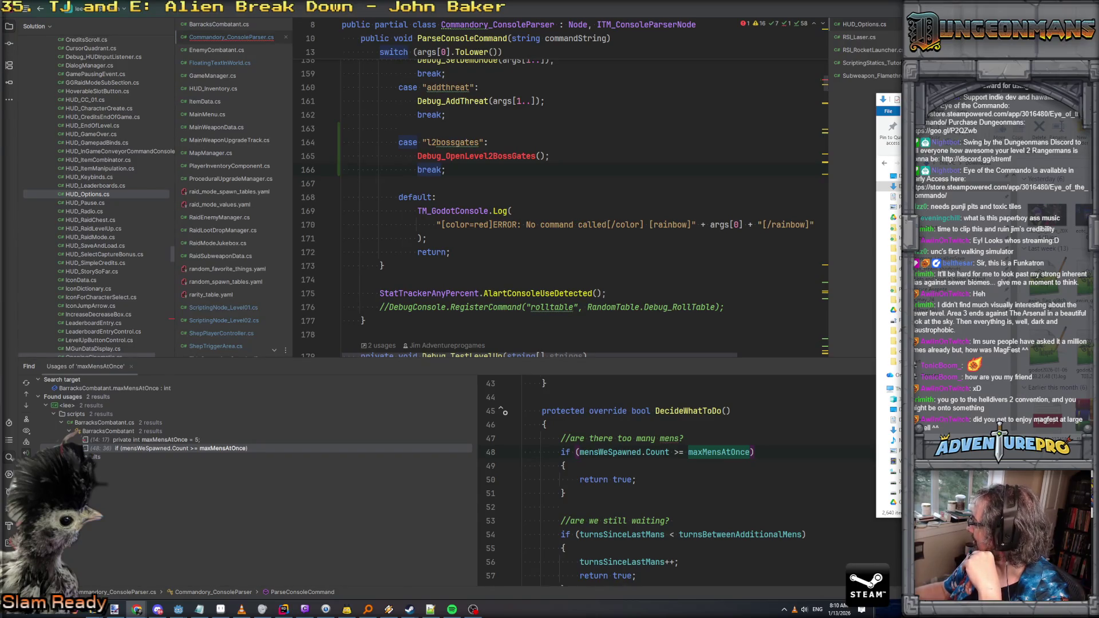
key(alt+Tab)
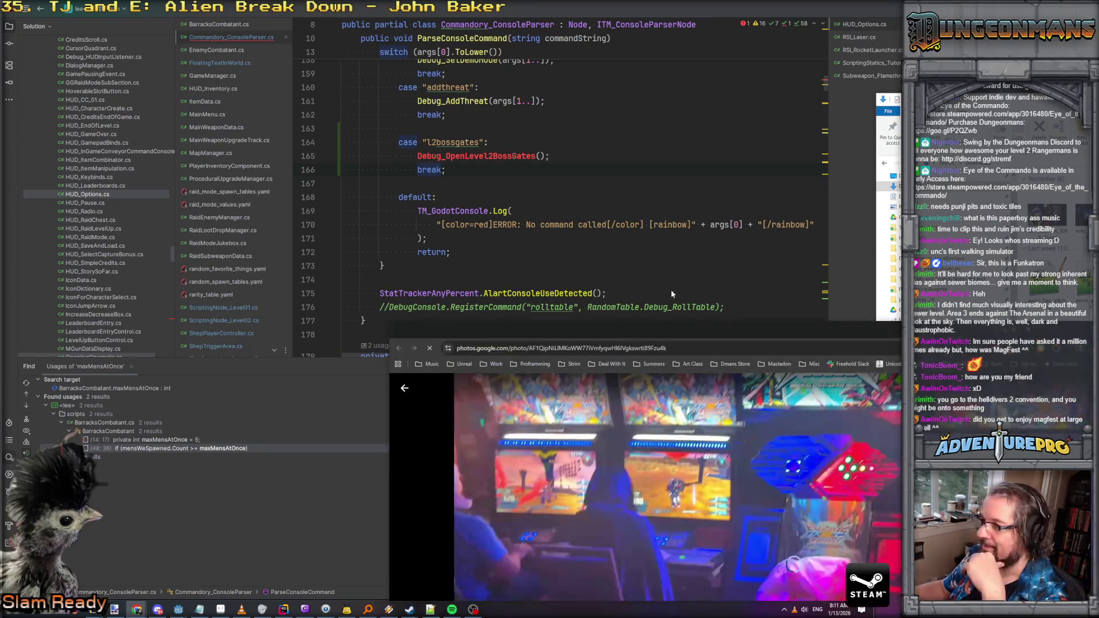
double_click(657, 286)
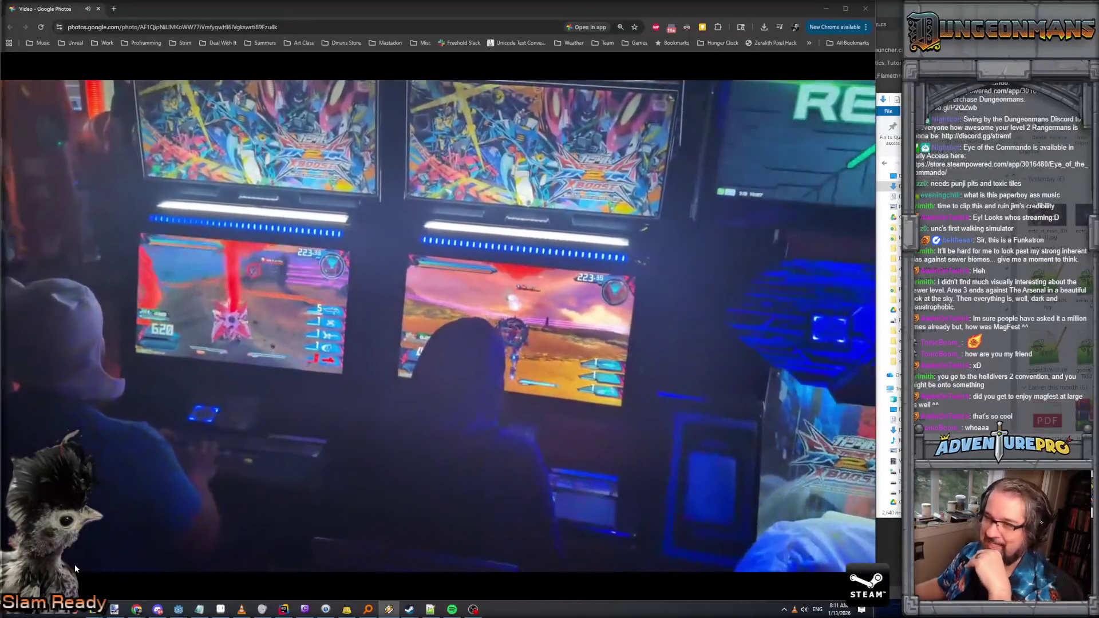
mouse_move(147, 260)
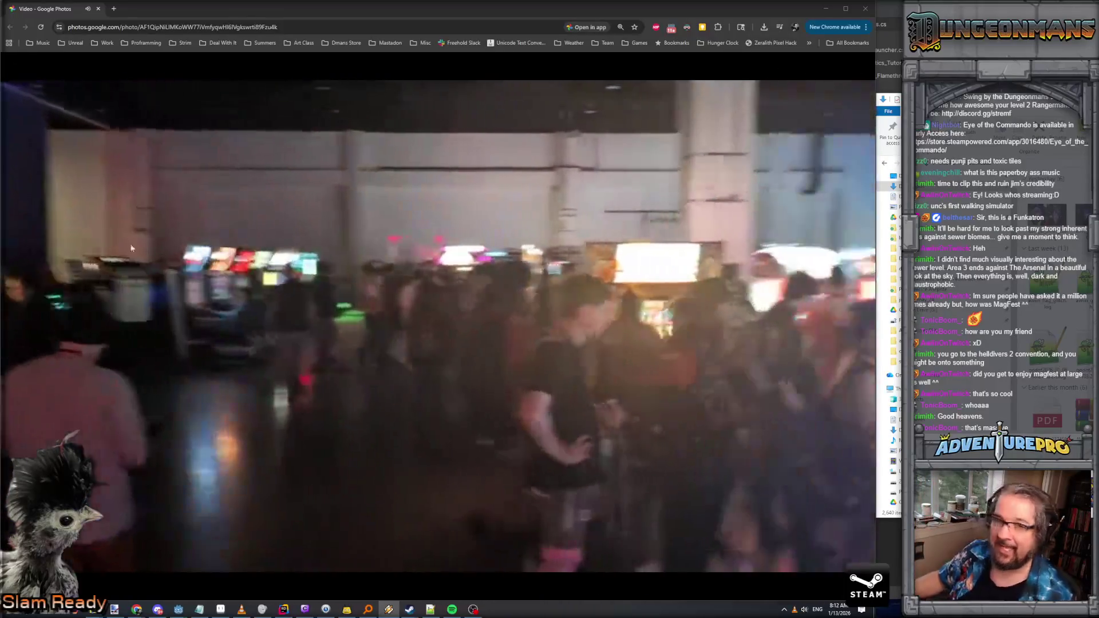
mouse_move(701, 340)
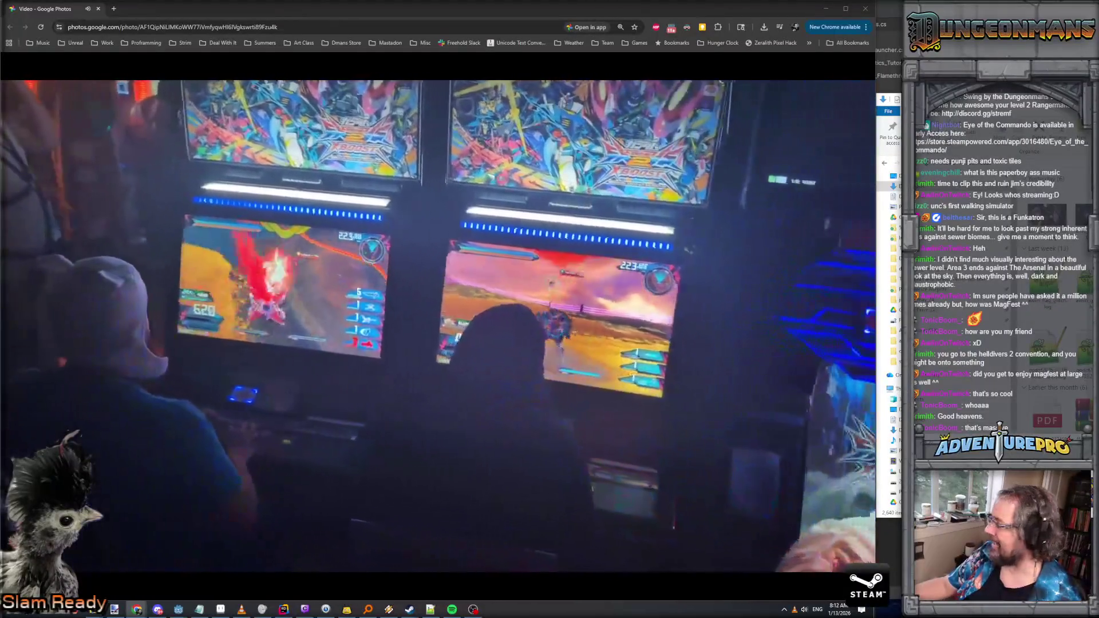
key(alt+Tab)
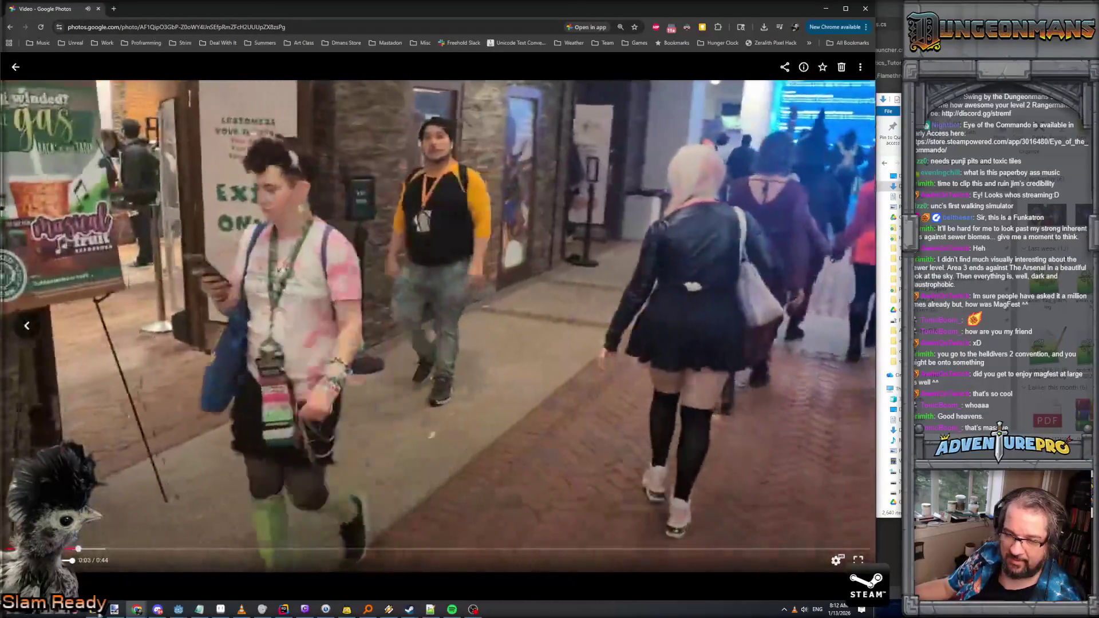
Step: Close the extra Google Photos video window and let the convention clip reach its closing ballroom scene
mouse_move(137, 609)
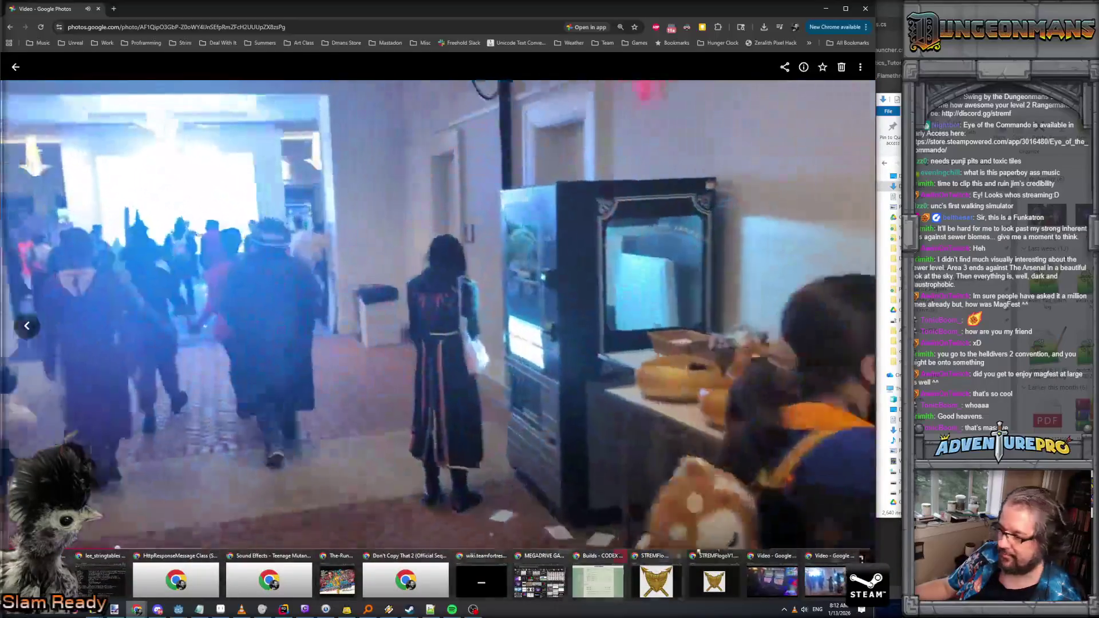
click(861, 558)
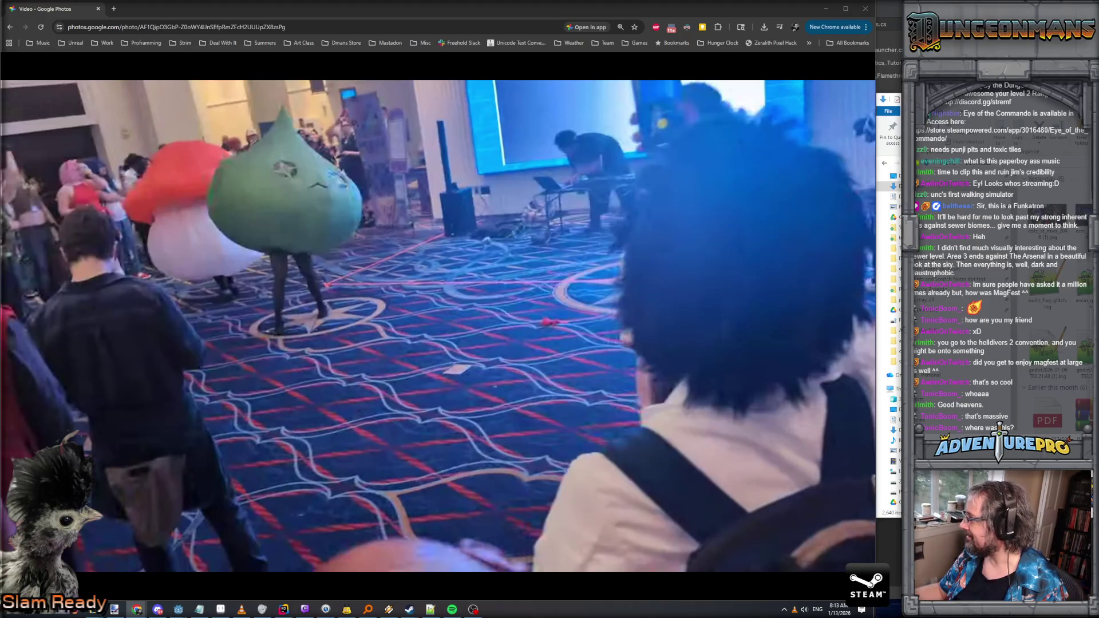
click(346, 608)
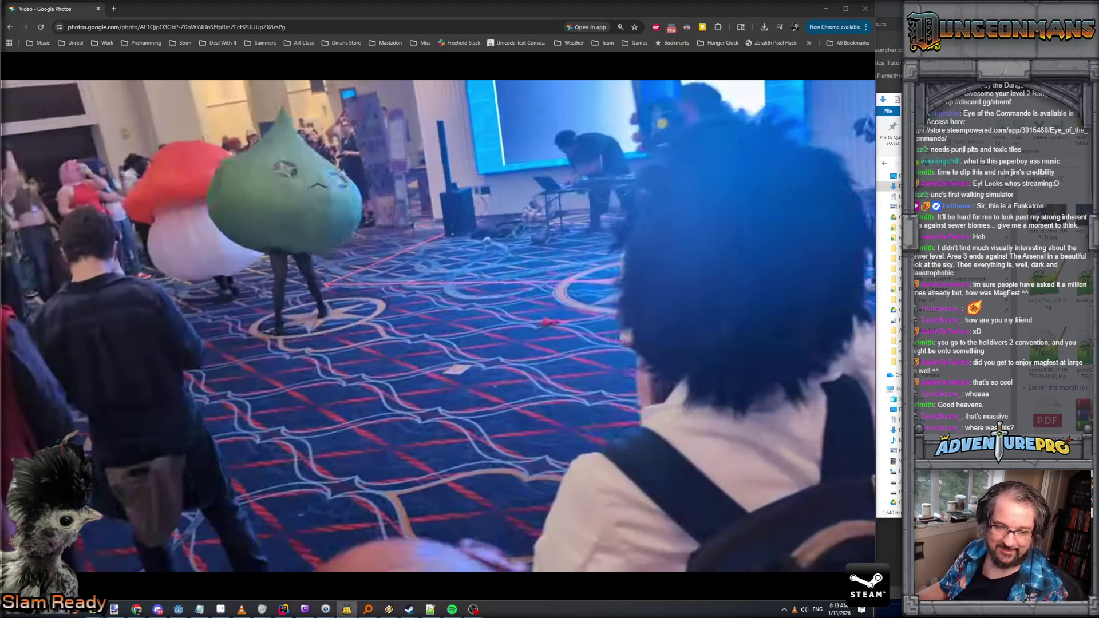
mouse_move(142, 488)
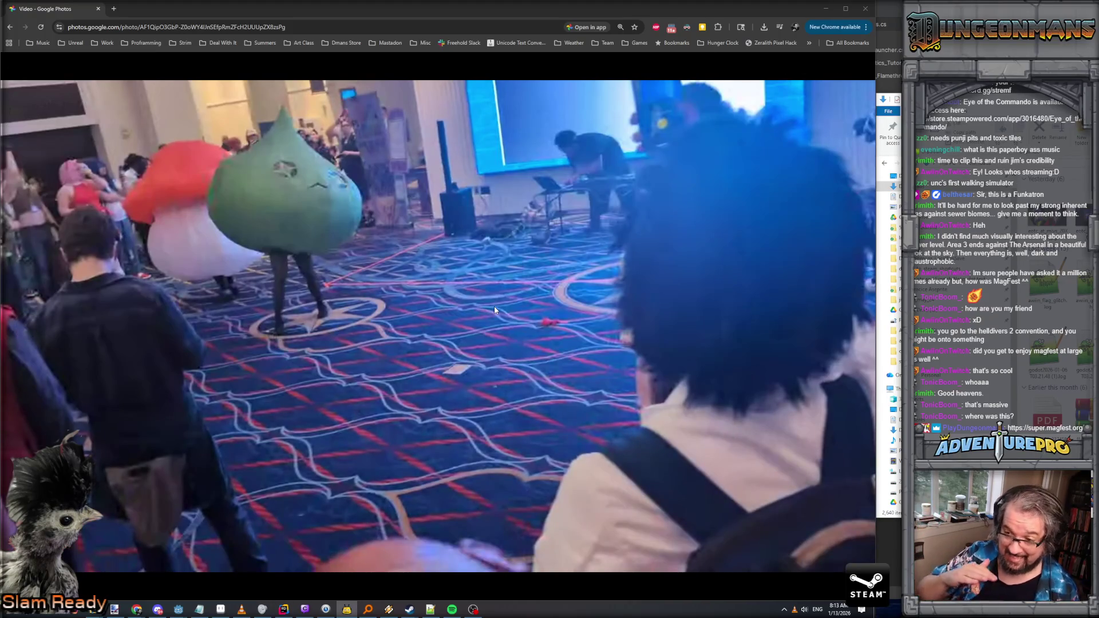
mouse_move(346, 294)
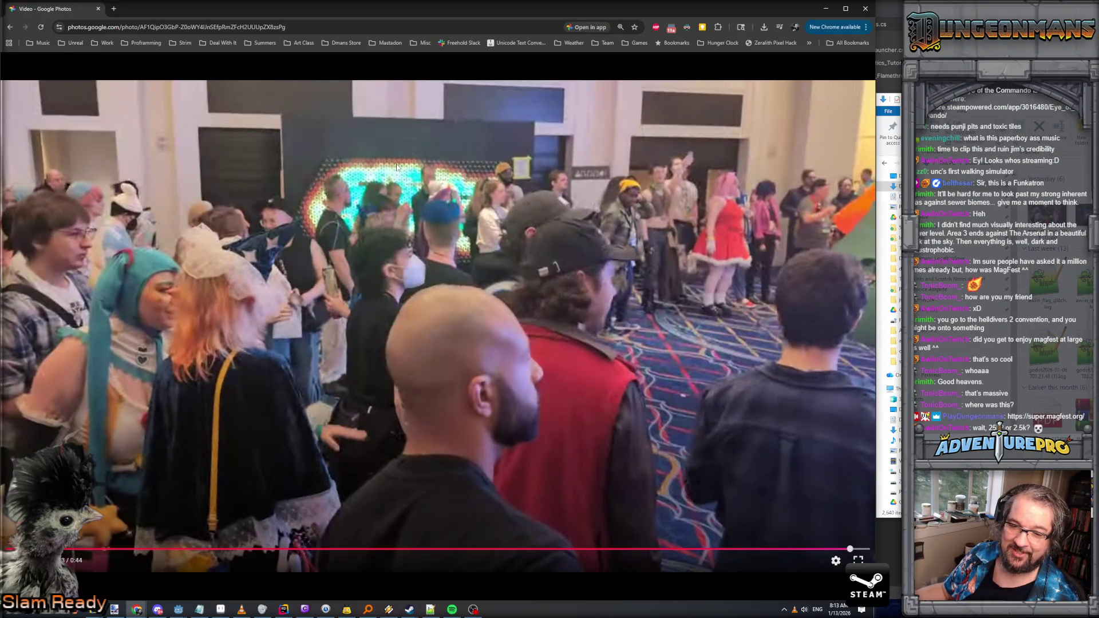
key(alt+Tab)
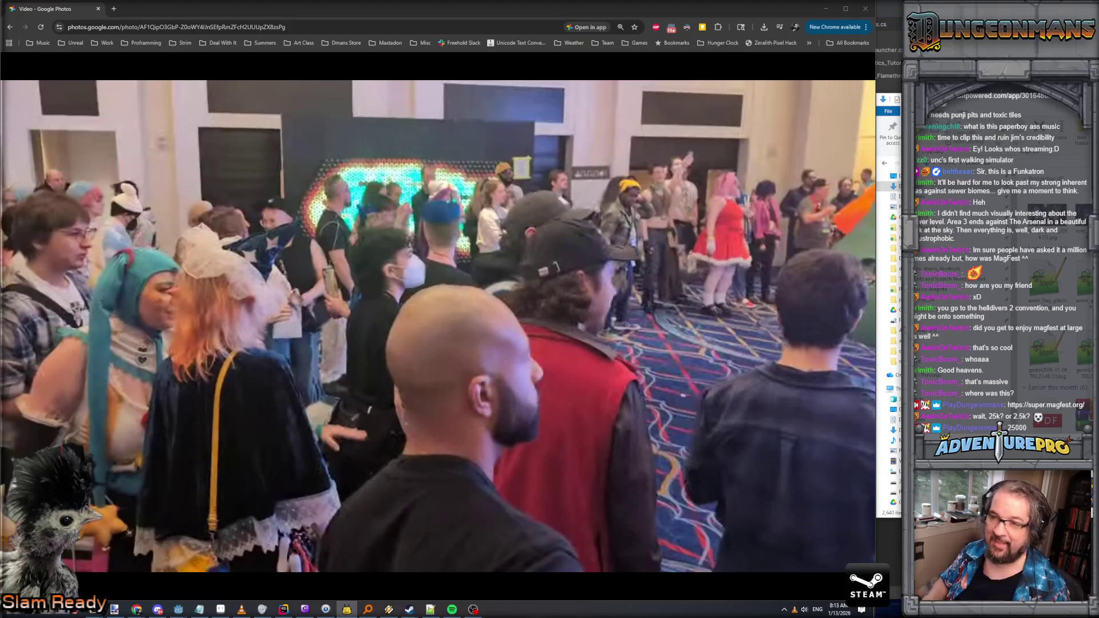
mouse_move(407, 168)
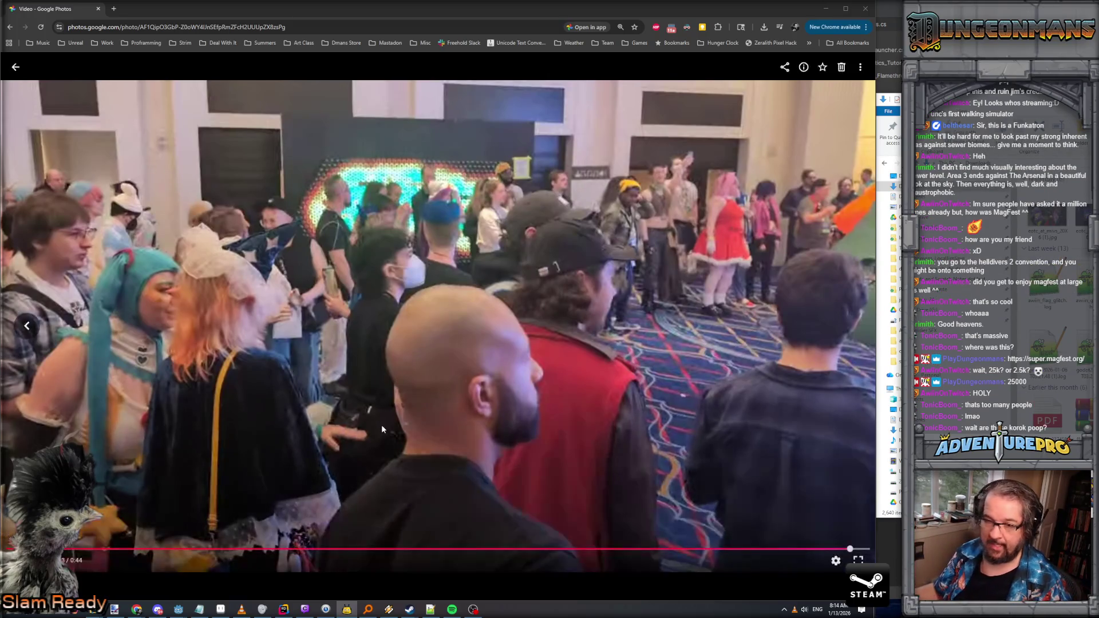
click(729, 550)
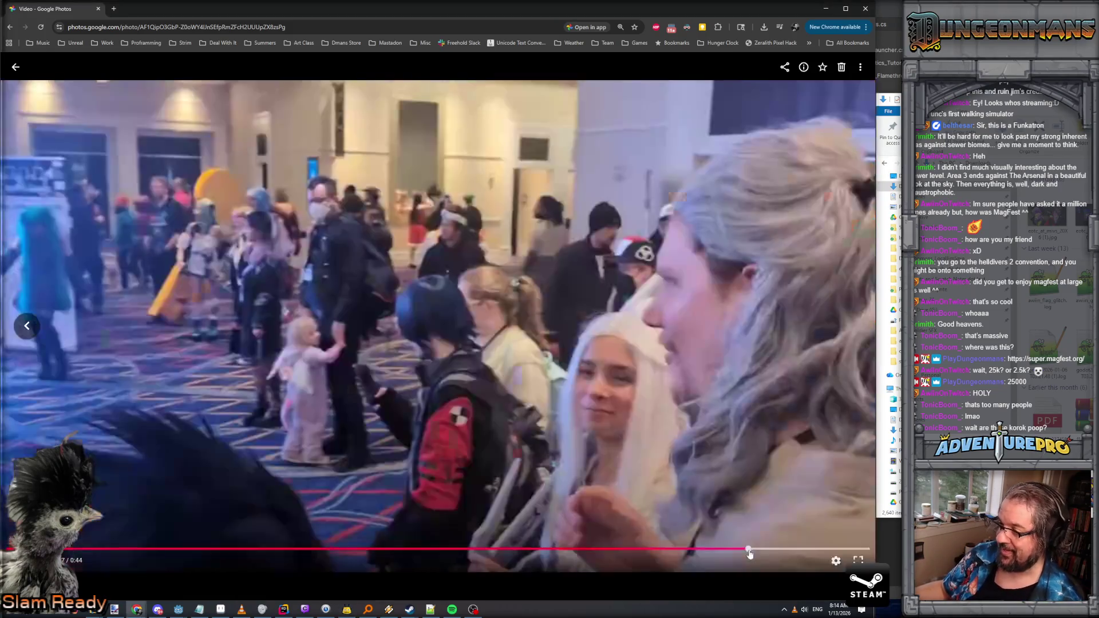
Step: Seek the convention video back to about 0:22 to rewatch the hallway scenes, then bring YouTube forward
click(452, 550)
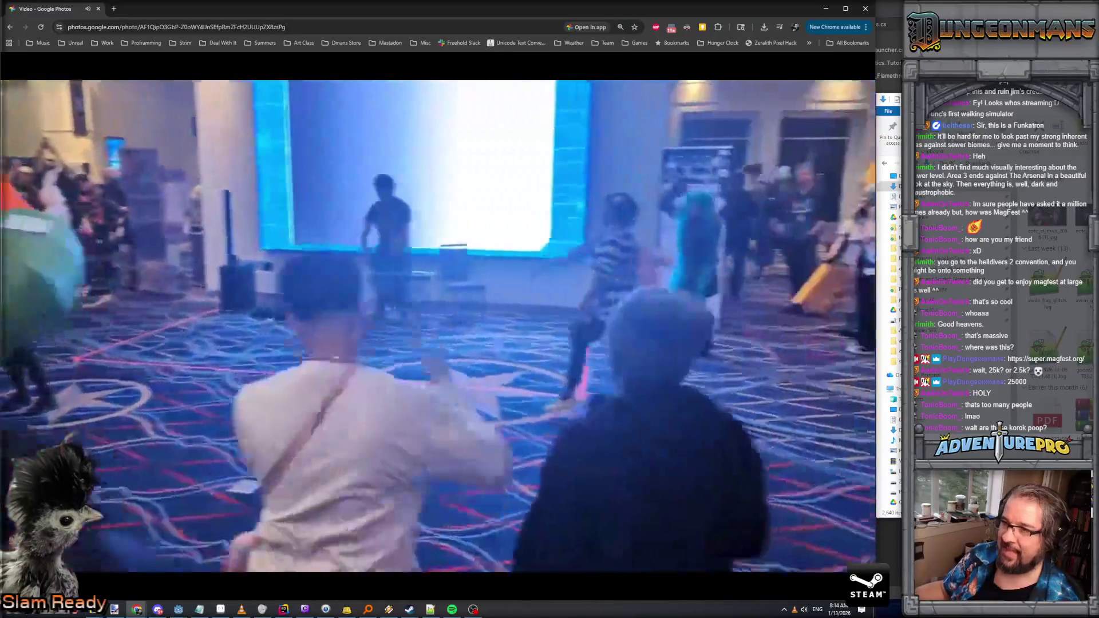
mouse_move(446, 452)
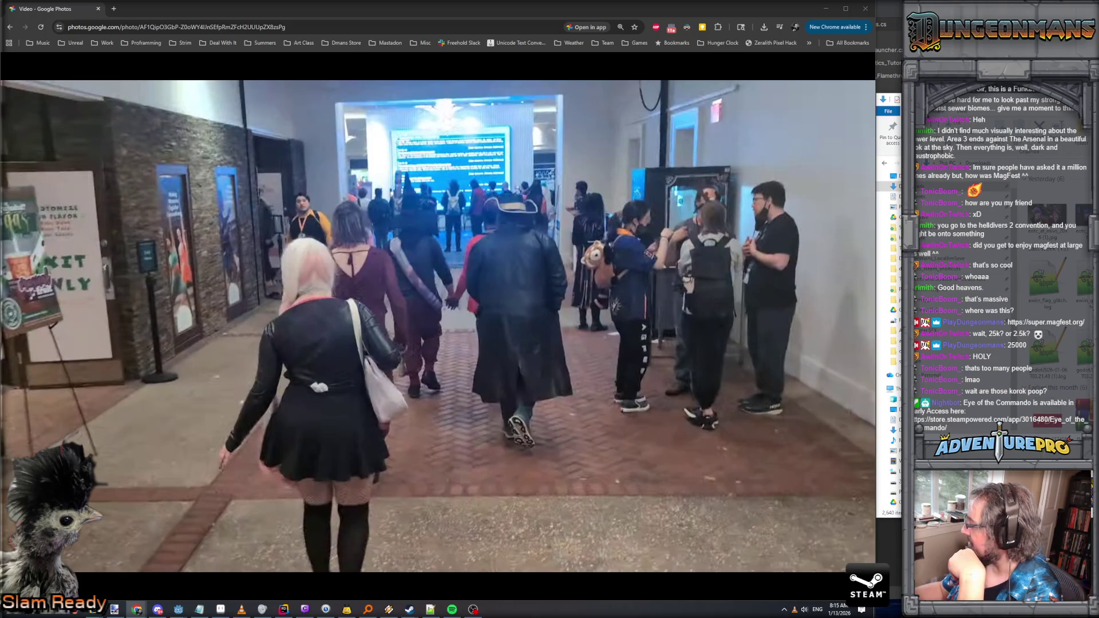
key(alt+Tab)
Step: Maximize the INFINITE QUALITY ACHIEVED YouTube page and expand its description to read the full timestamp list
double_click(733, 280)
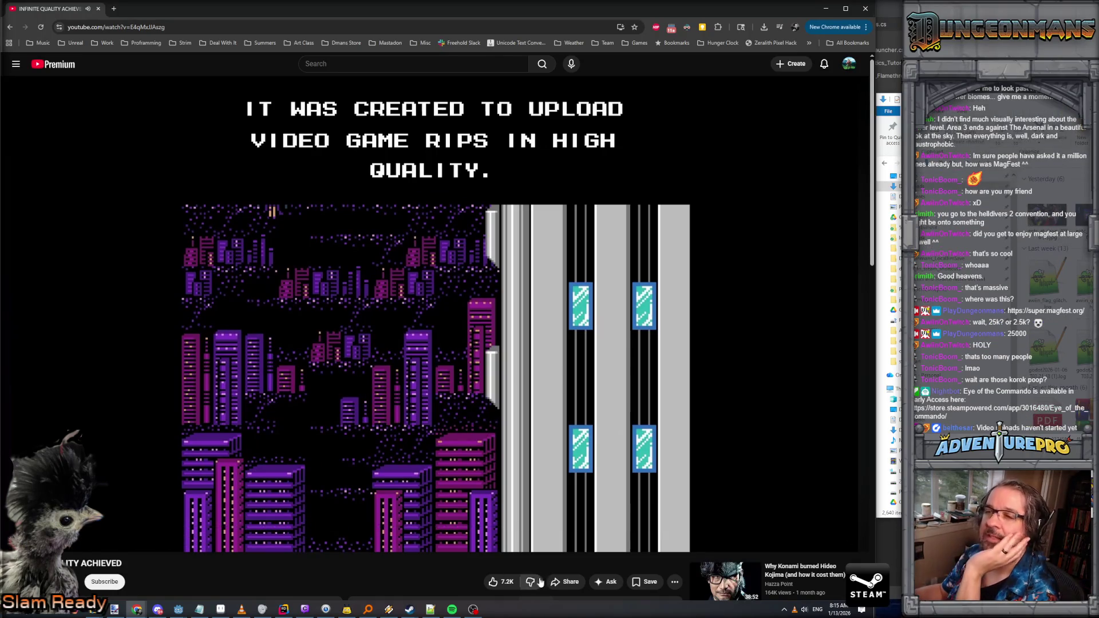
scroll(297, 579, down, 2)
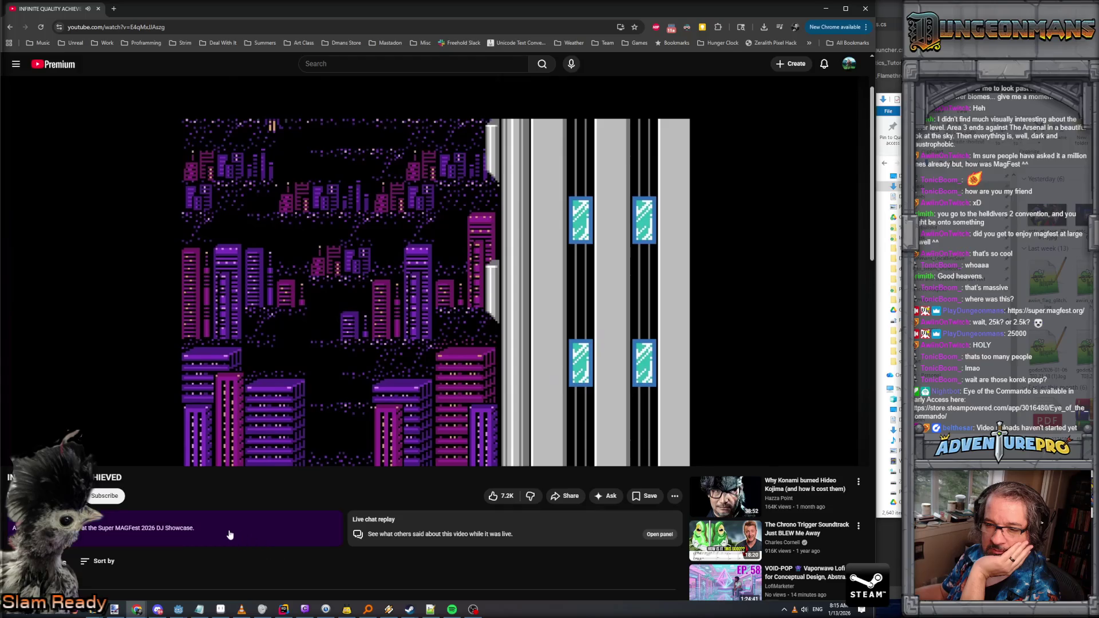
click(184, 533)
scroll(179, 545, down, 2)
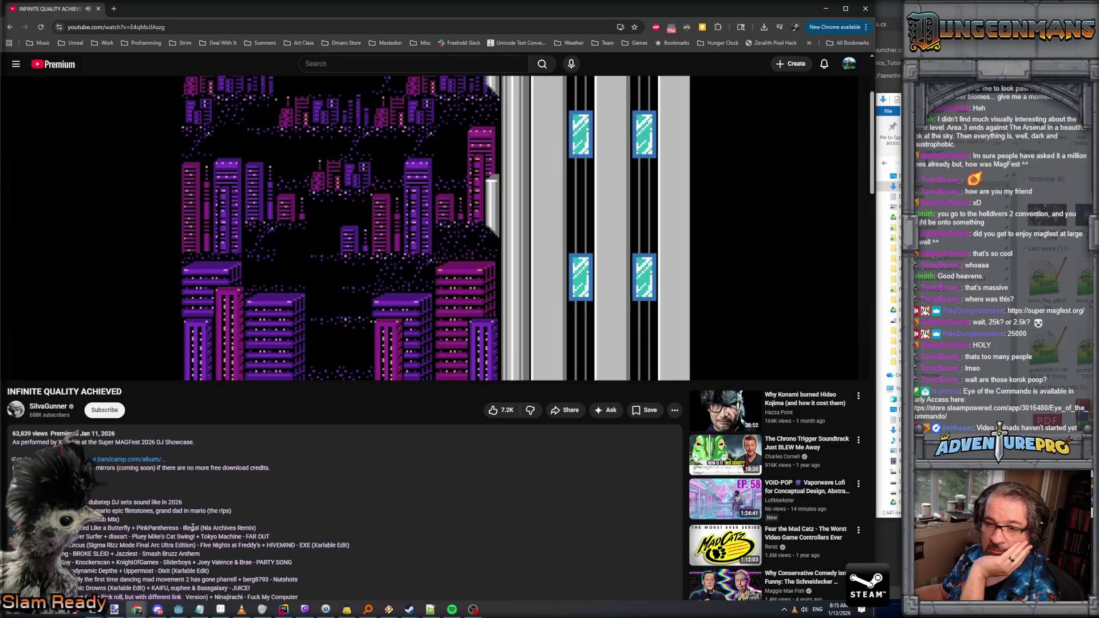
scroll(193, 527, down, 1)
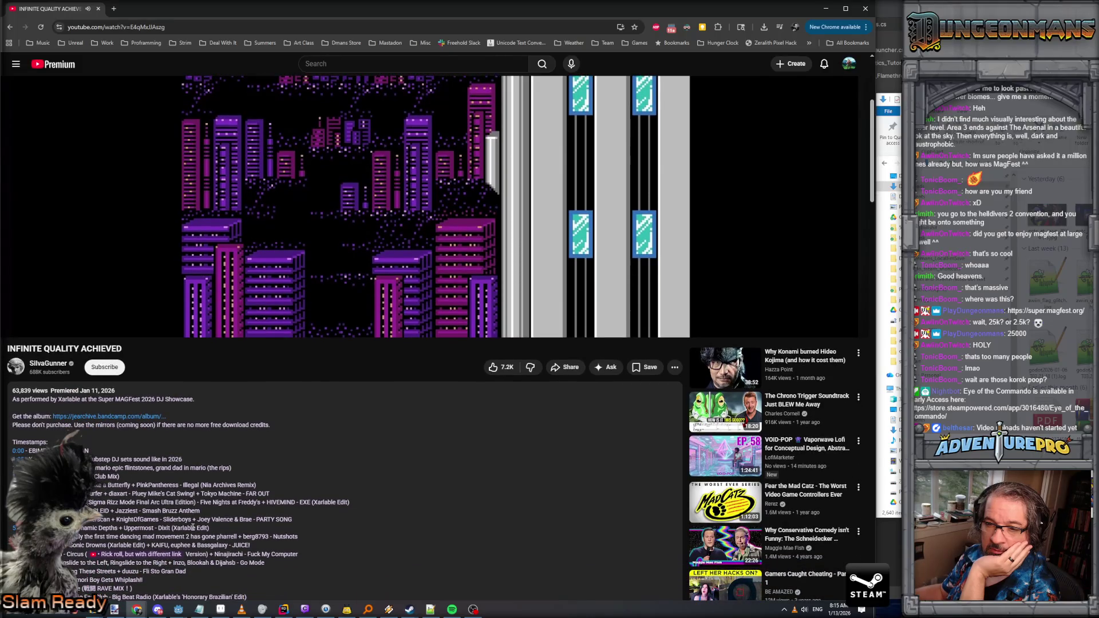
scroll(193, 527, down, 1)
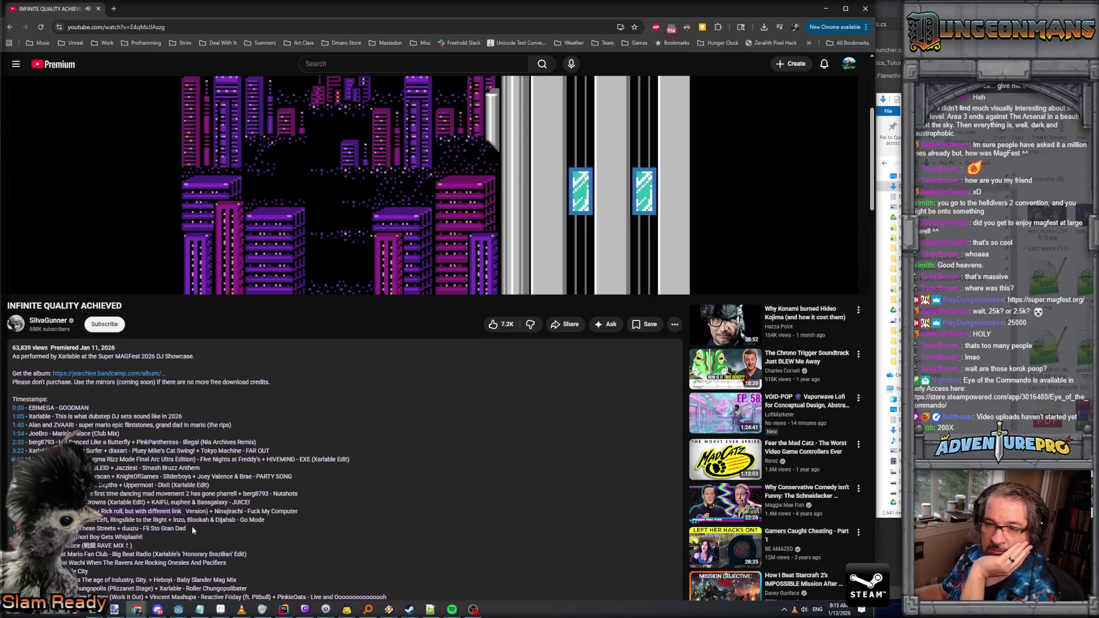
scroll(192, 529, down, 3)
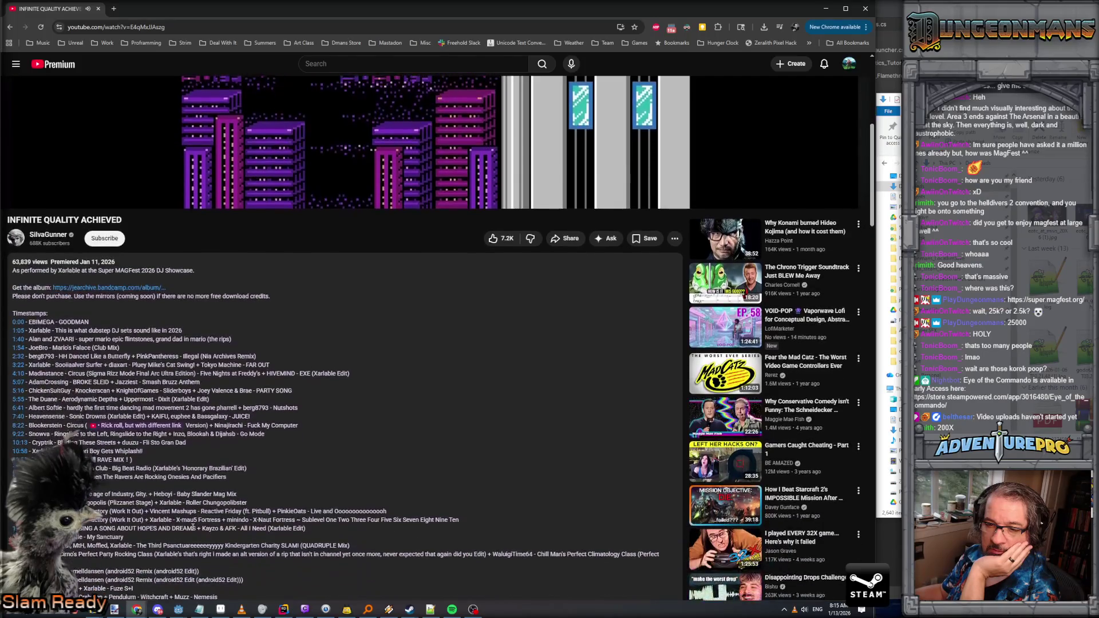
scroll(193, 527, down, 5)
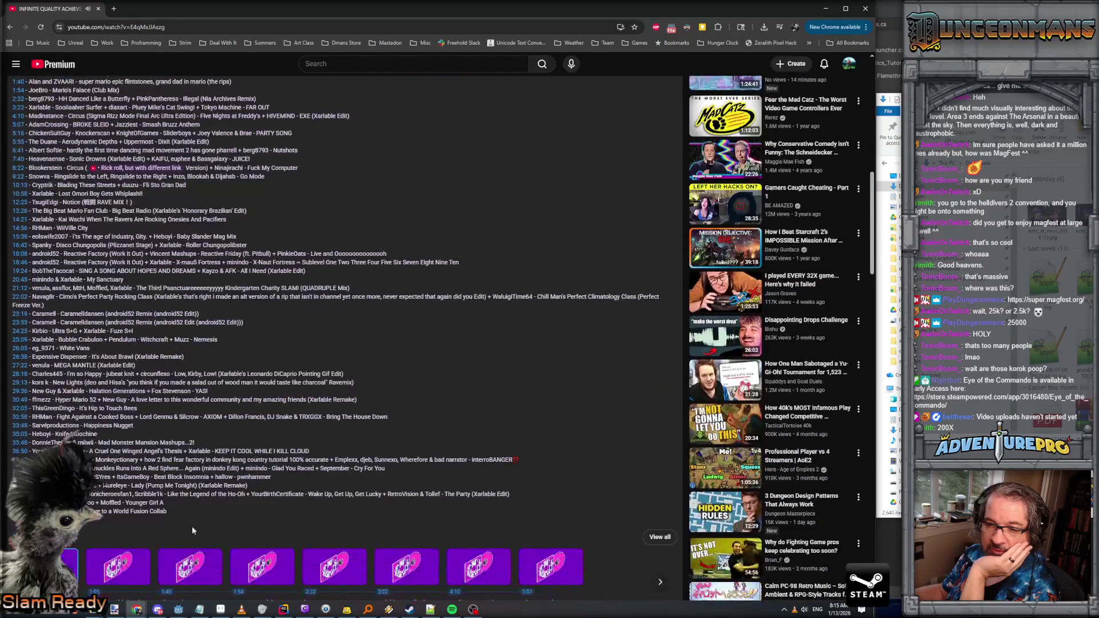
scroll(193, 527, up, 10)
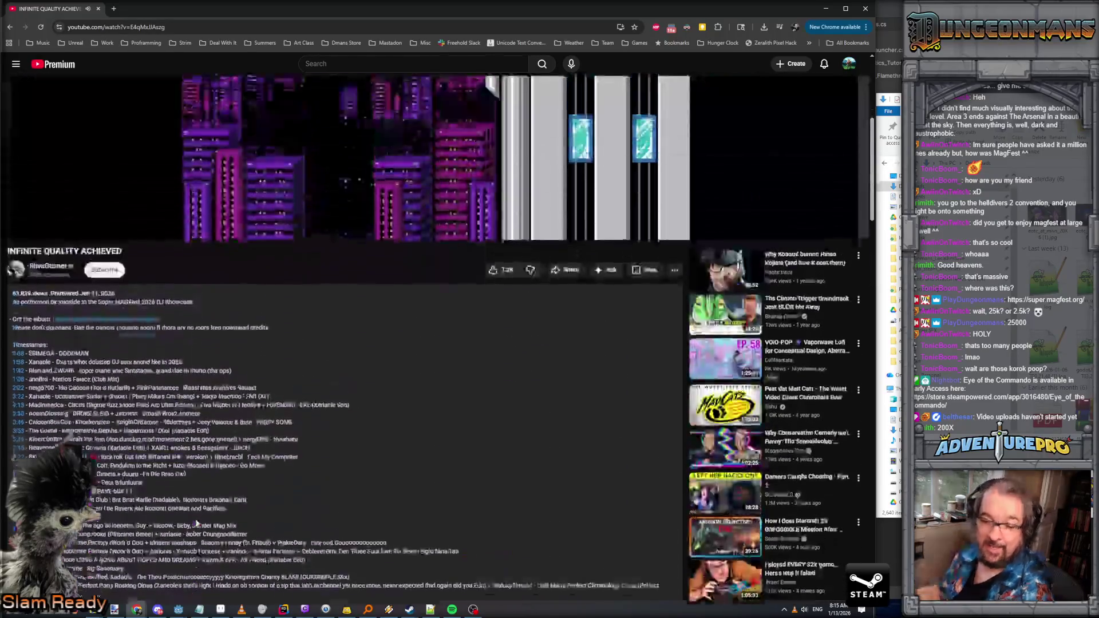
scroll(196, 522, up, 2)
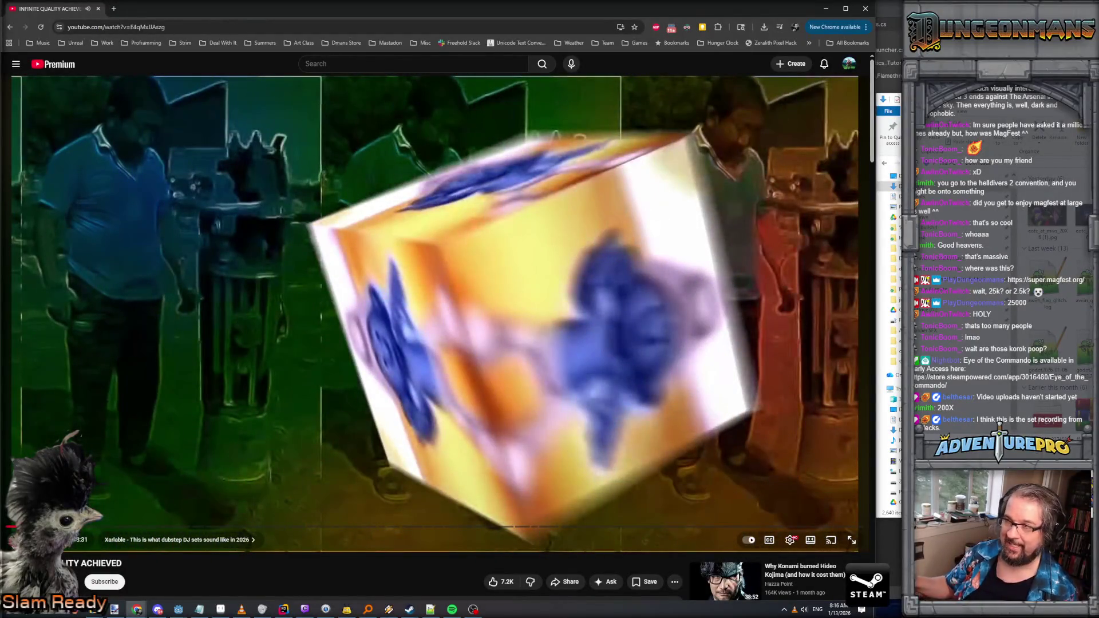
Step: Skip ahead in the video, then play from the Fight Against a Cooked Boss chapter at 32:58
drag(387, 528, 460, 527)
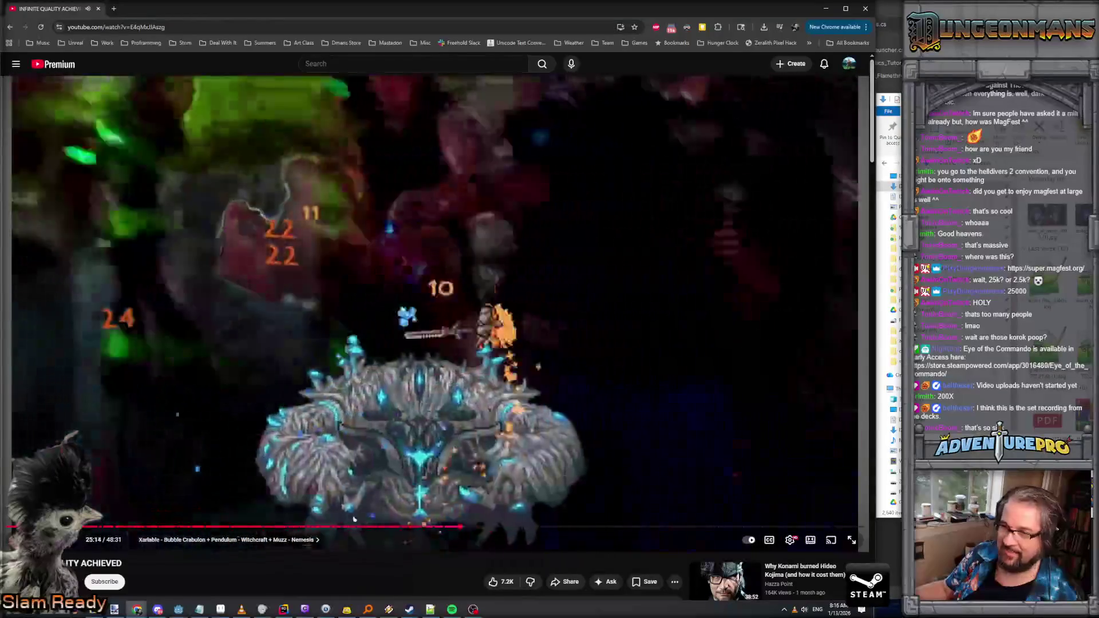
scroll(210, 556, down, 2)
scroll(210, 556, down, 5)
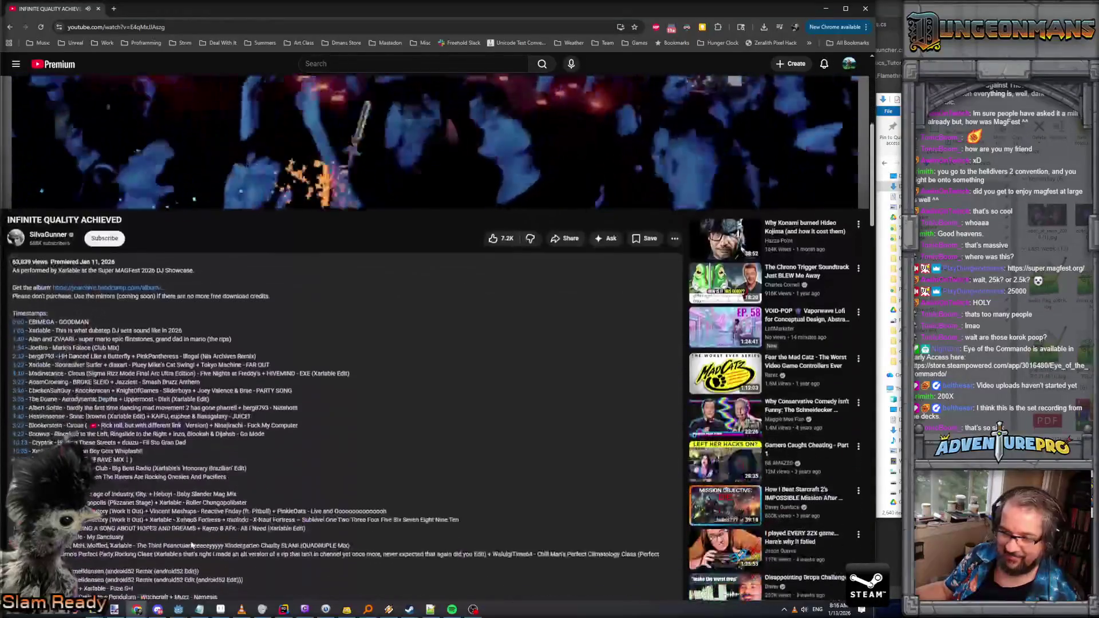
scroll(98, 459, down, 2)
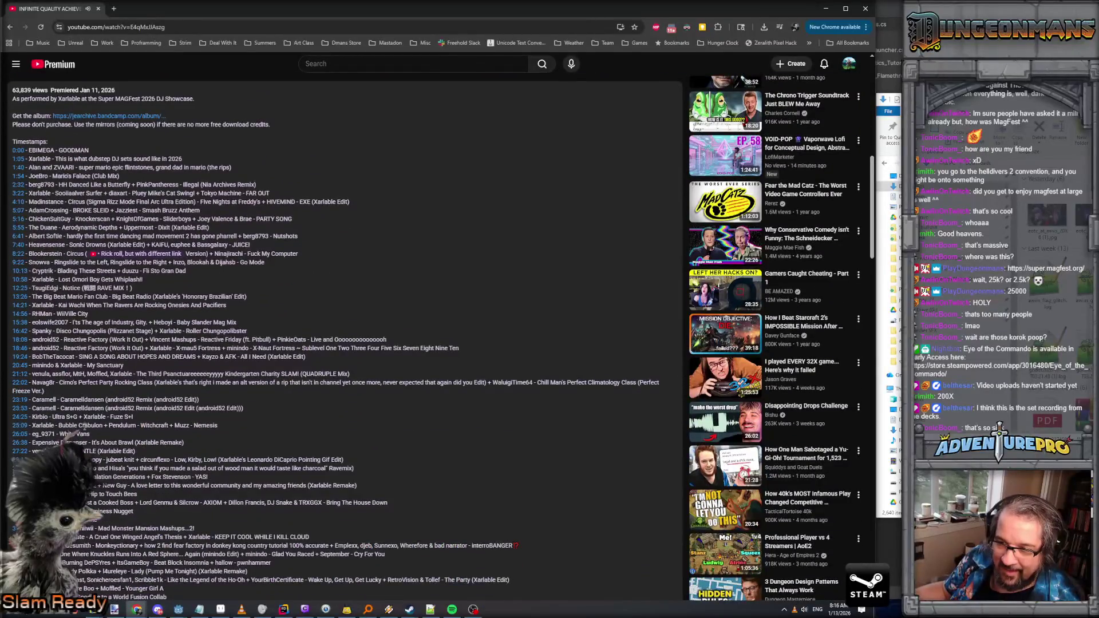
scroll(60, 408, down, 1)
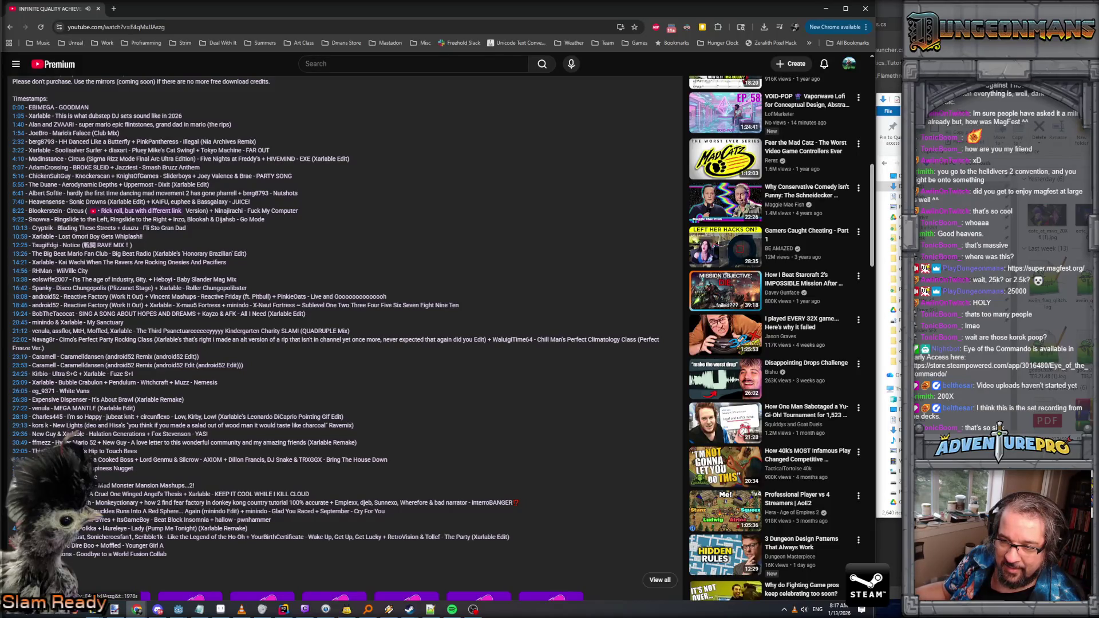
click(20, 460)
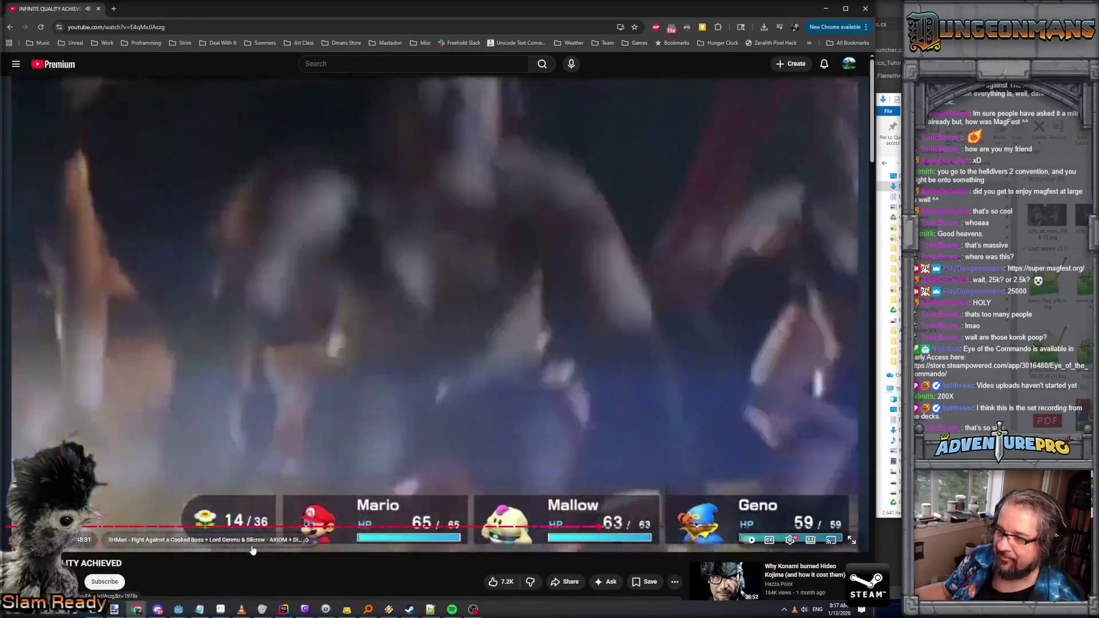
Step: Jump the video ahead to the A Cruel One Winged Angel's Thesis chapter at 36:53
scroll(253, 545, down, 7)
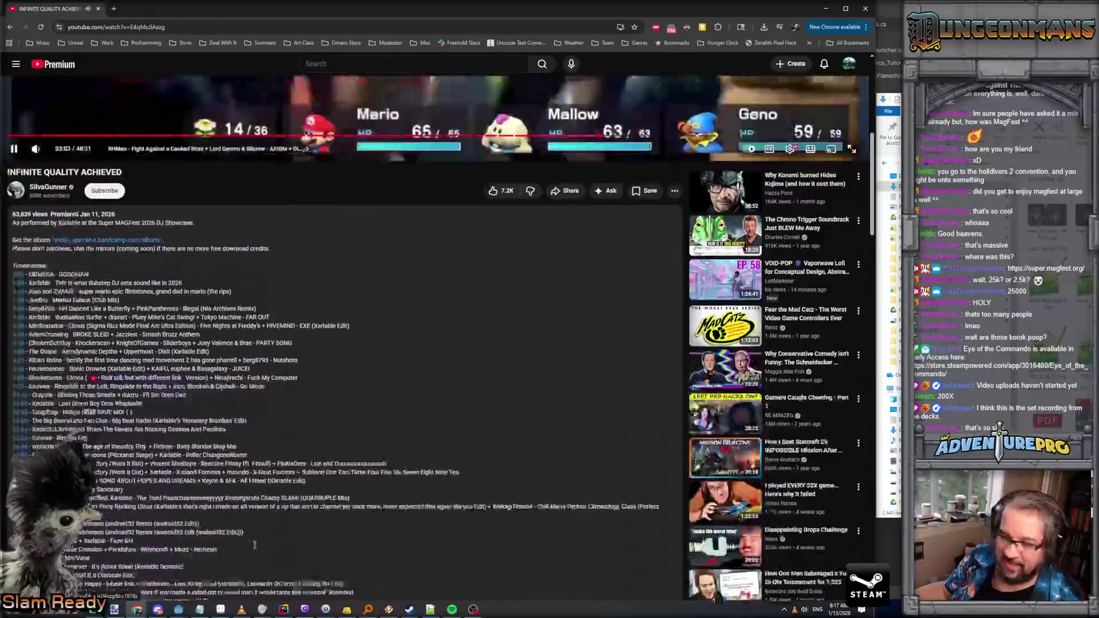
scroll(254, 544, down, 3)
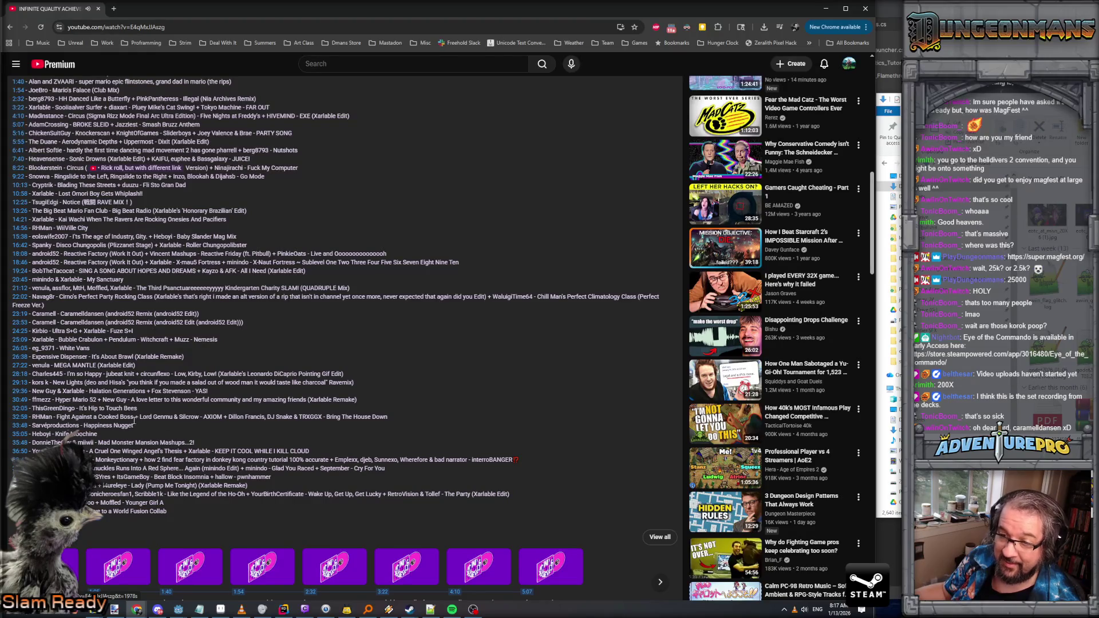
click(19, 451)
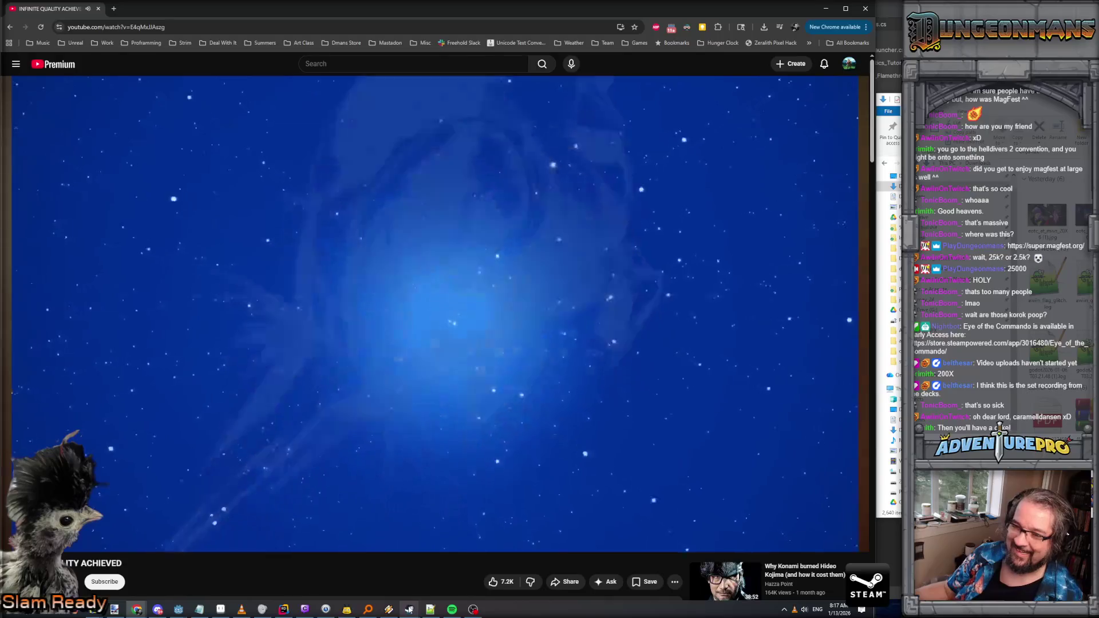
Step: Switch from YouTube over to the Google Photos convention video
mouse_move(262, 609)
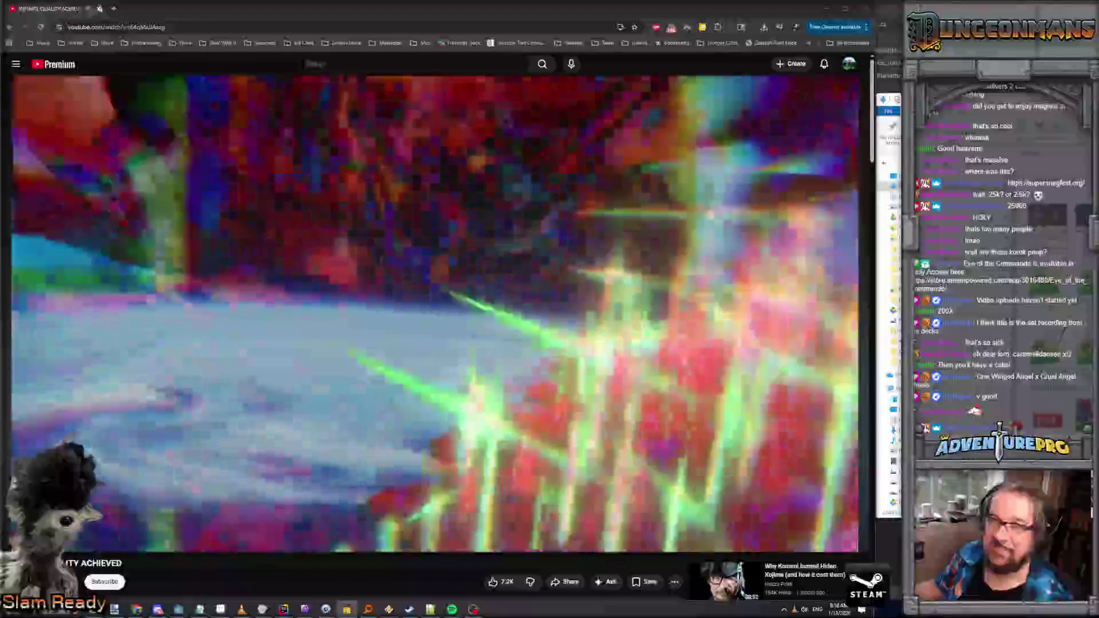
key(alt+Tab)
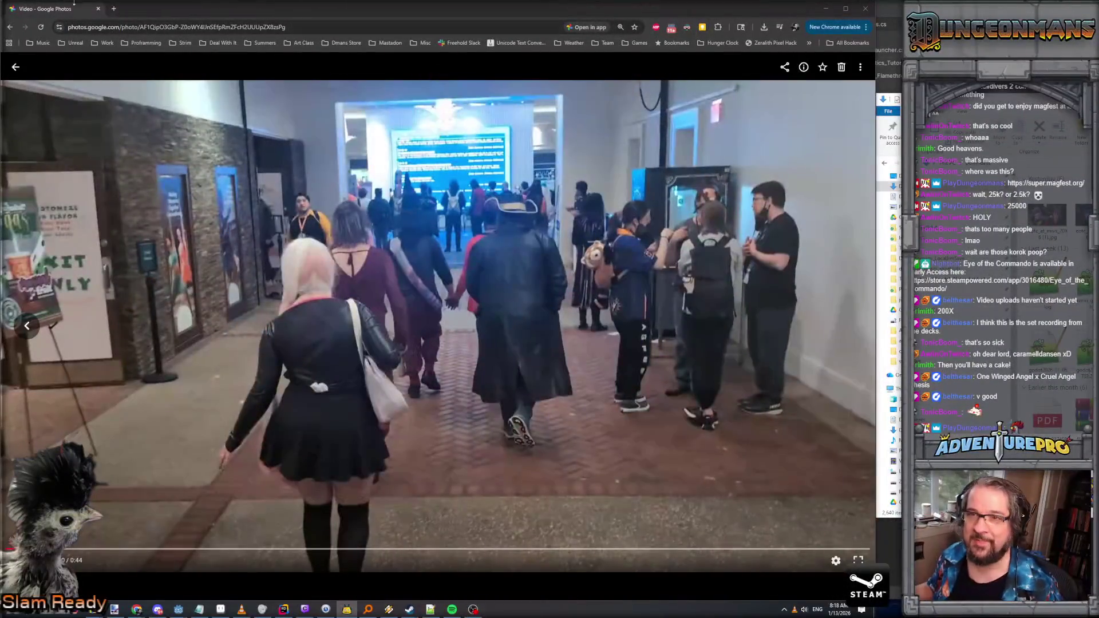
Step: Leave Google Photos for the Rider window showing Commandory_ConsoleParser.cs
key(alt+Tab)
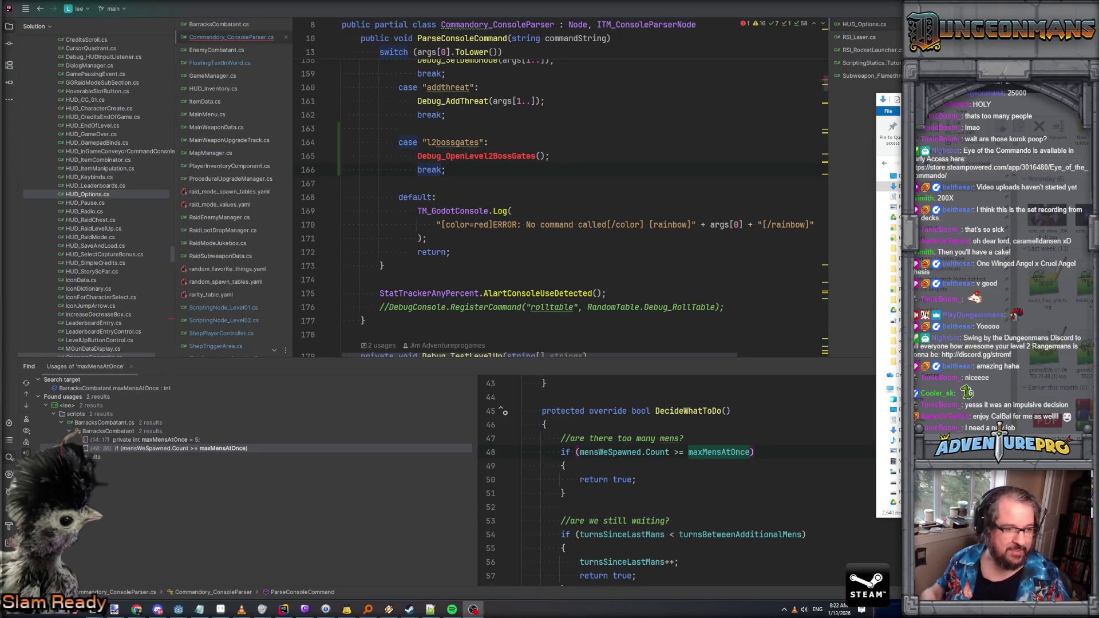
Step: Bring the Rider code editor forward, then return focus to the browser
key(alt+Tab)
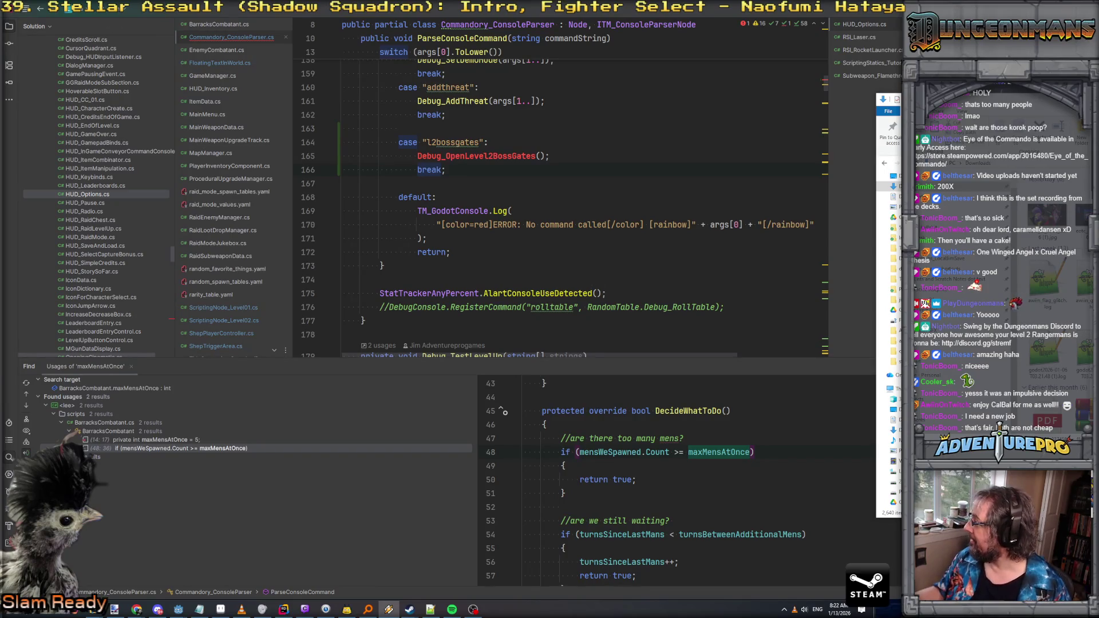
key(alt+Tab)
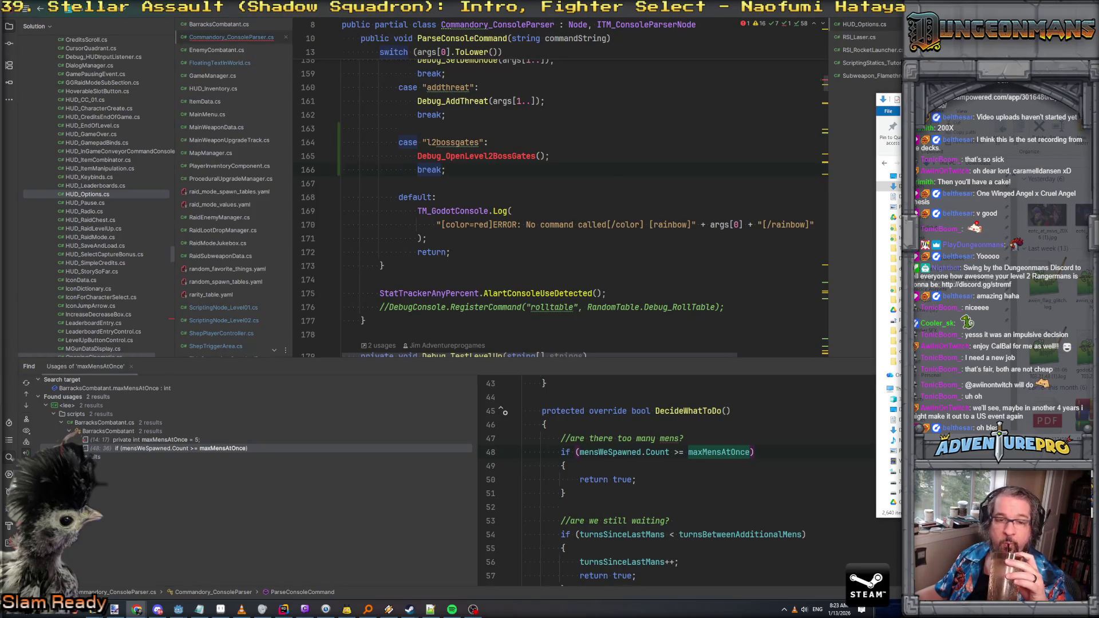
Step: Return to the Rider editor and select the Debug_OpenLevel2BossGates name in the switch
key(alt+Tab)
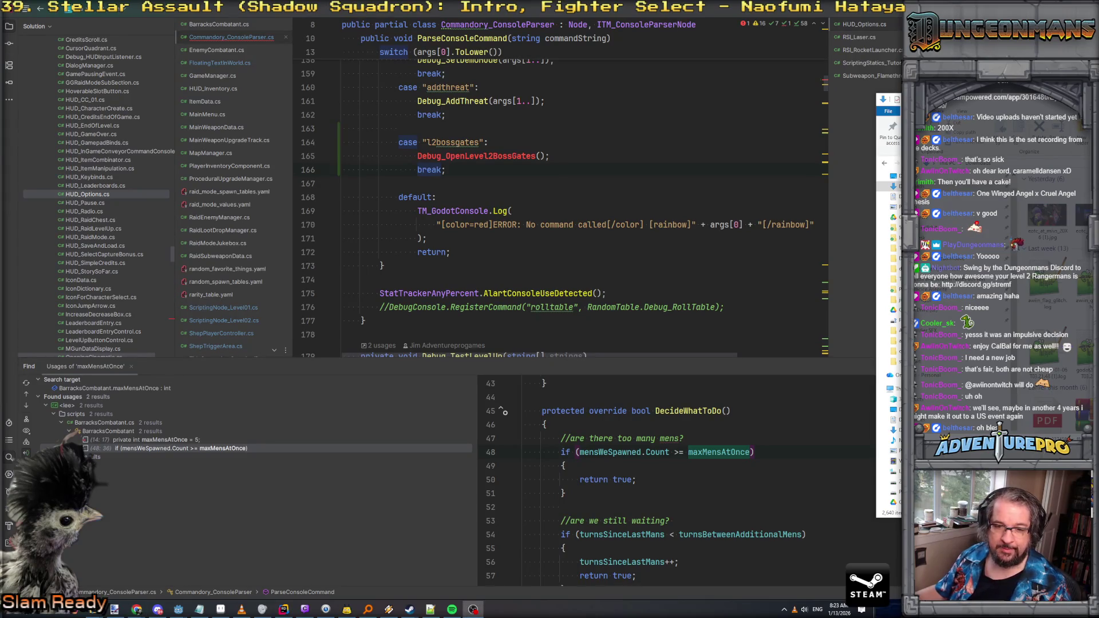
click(528, 271)
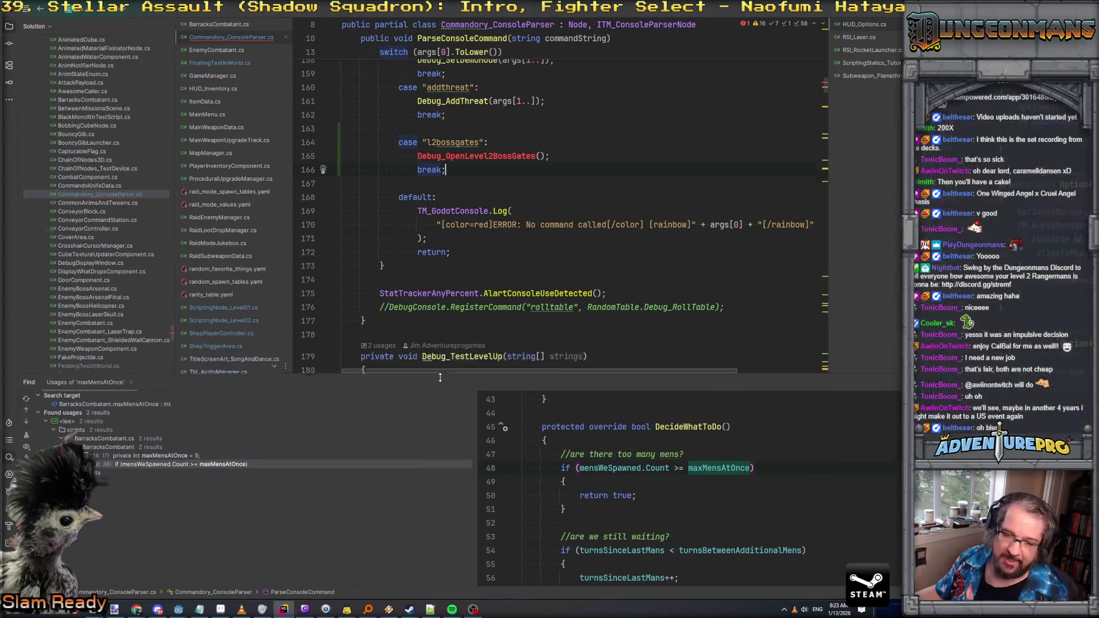
scroll(529, 271, up, 2)
double_click(491, 238)
key(ctrl+c)
Step: Place the cursor after Debug_3PV's closing brace on line 362
scroll(515, 281, down, 8)
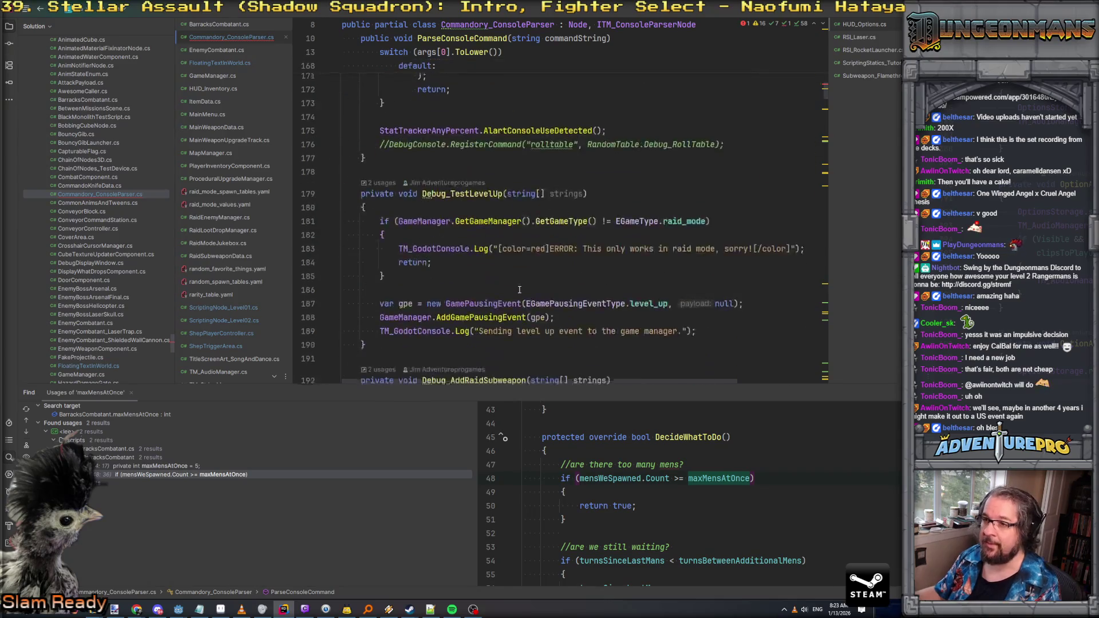
scroll(519, 289, down, 1)
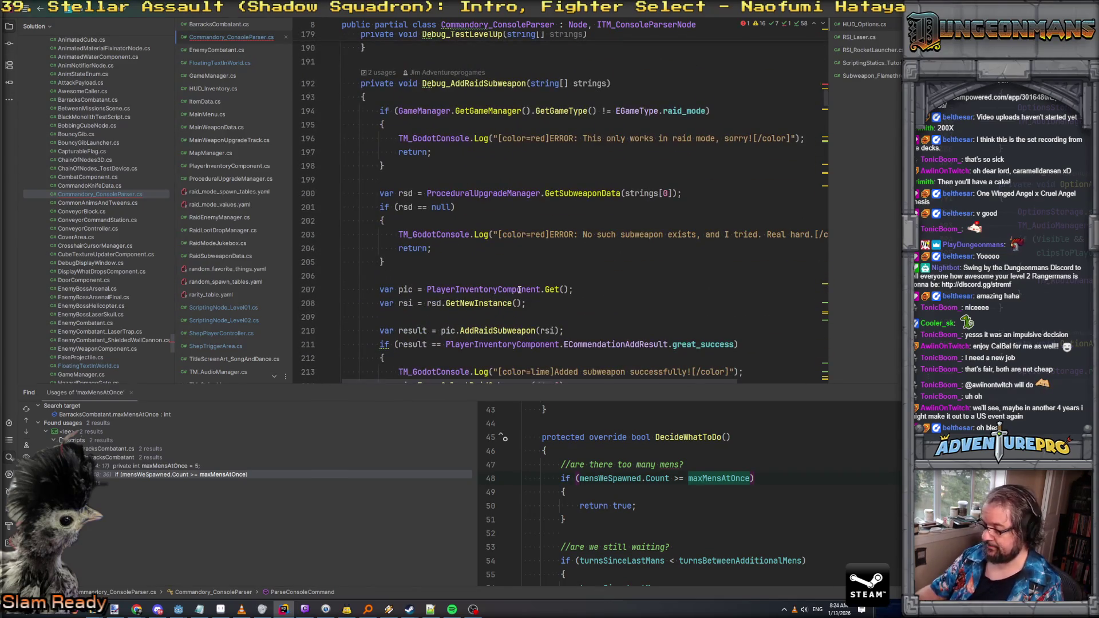
scroll(519, 290, down, 20)
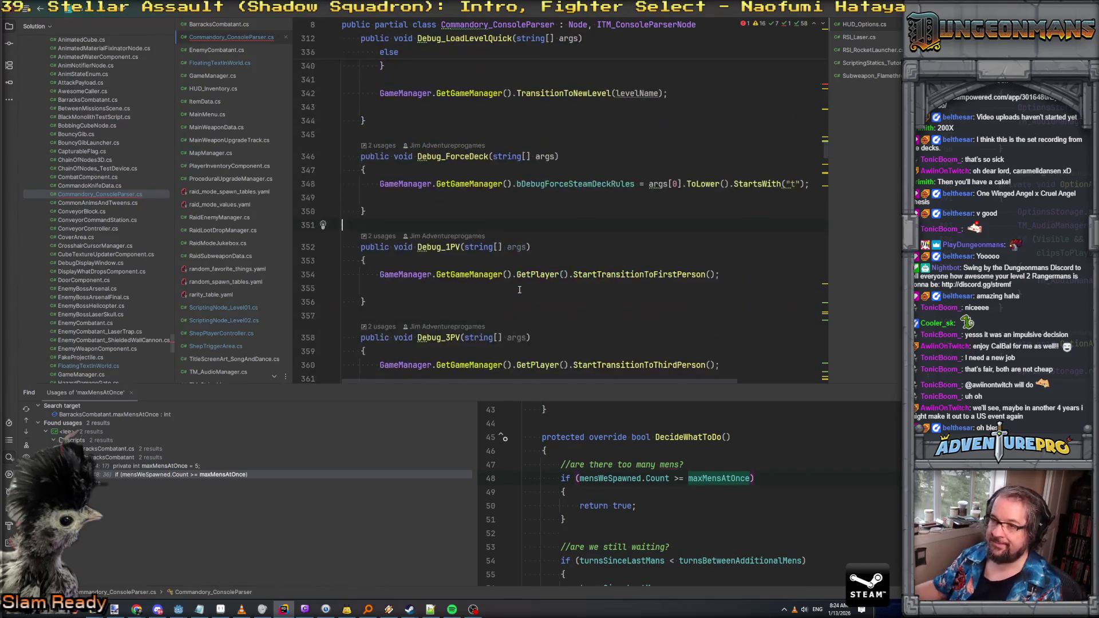
scroll(503, 274, up, 1)
click(448, 235)
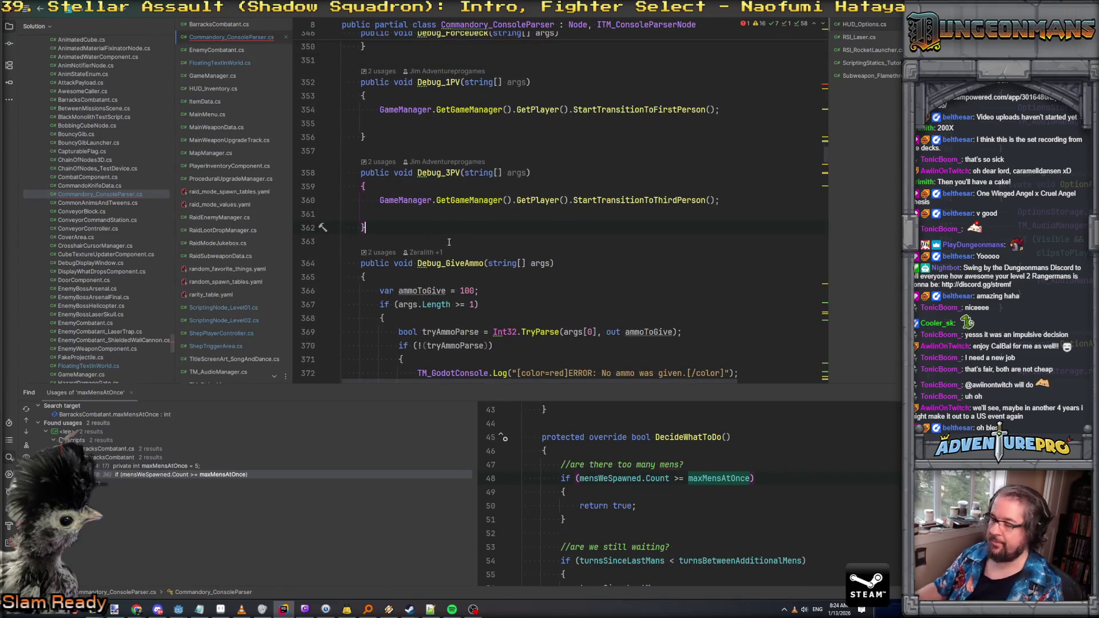
key(alt+Tab)
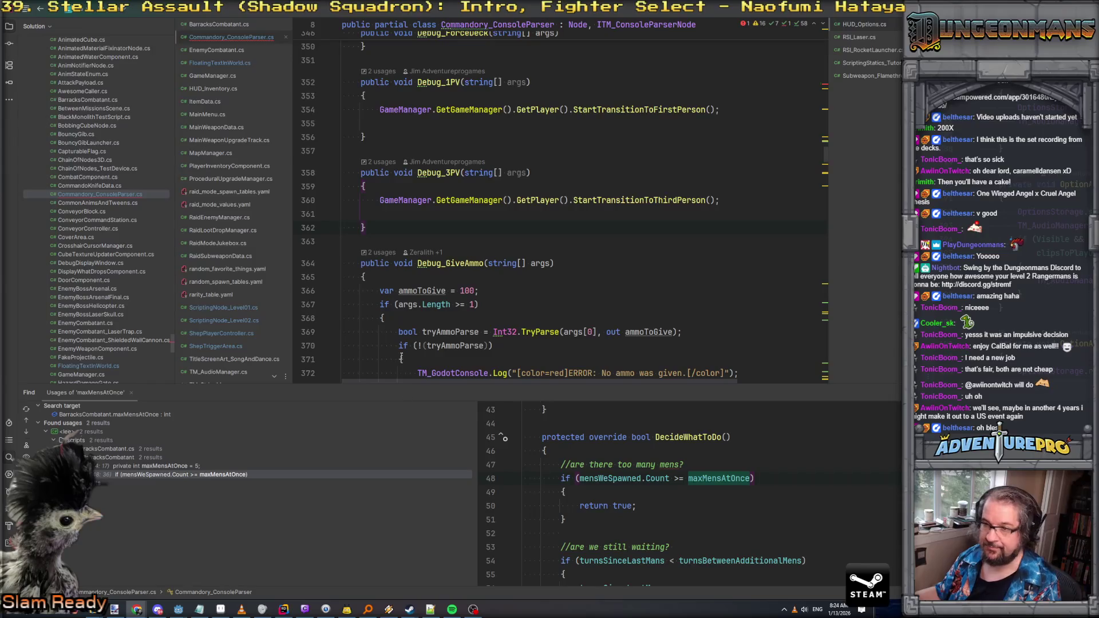
click(408, 241)
Step: Paste the name after Debug_3PV and turn it into an empty public void Debug_OpenLevel2BossGates() { } method
key(Return)
key(Return)
key(ctrl+v)
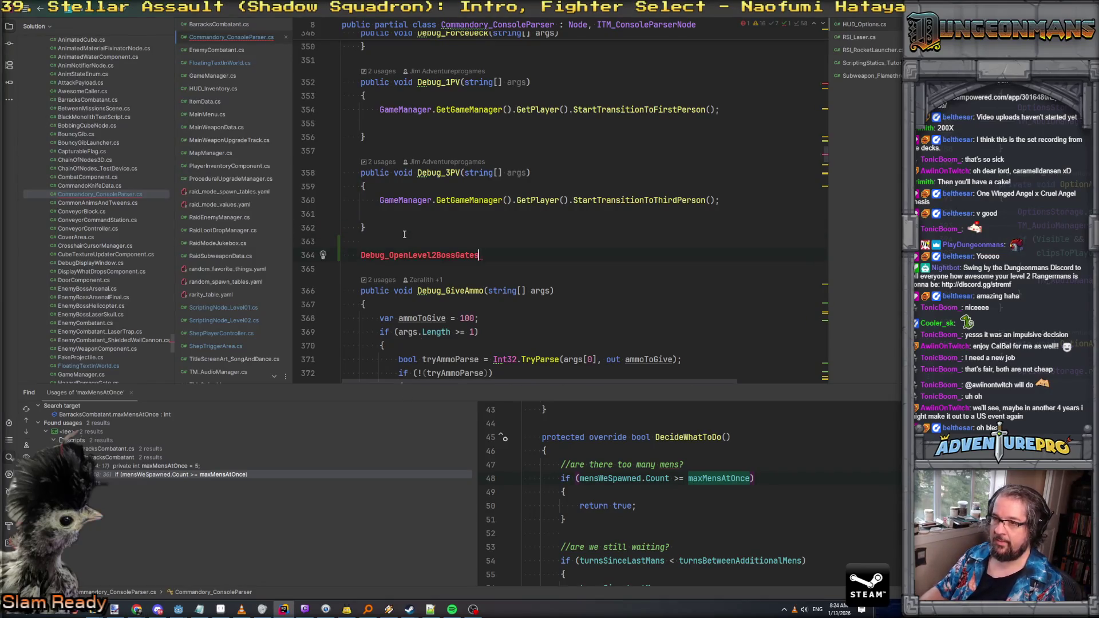
text(publi)
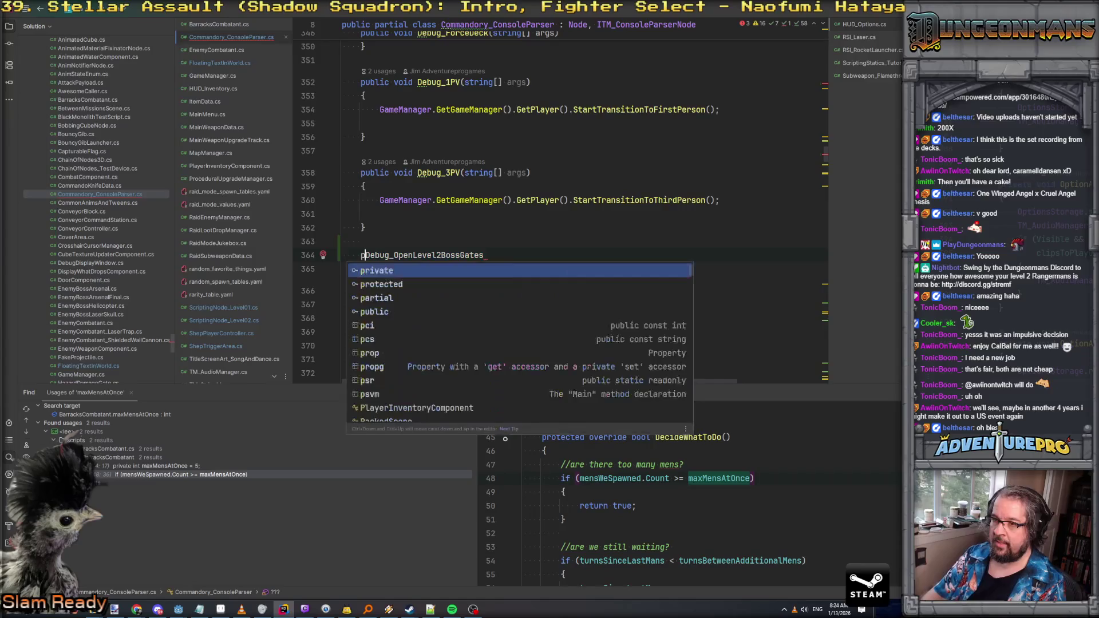
text(c void)
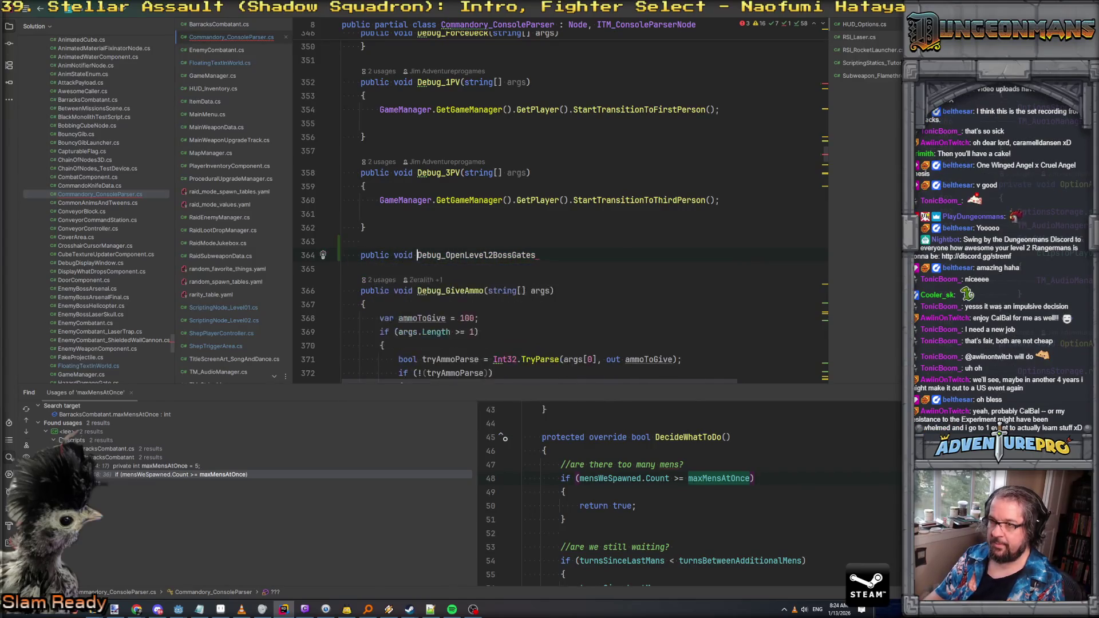
key(End)
text(())
key(Return)
text({)
key(Return)
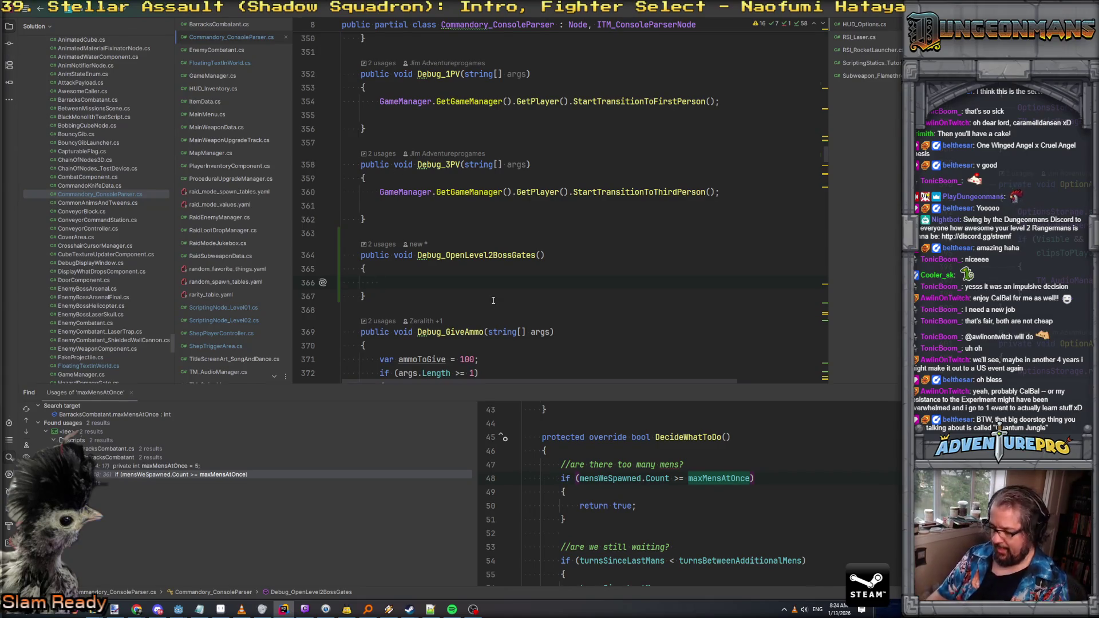
Step: Write the call MapManager.GetLevelScriptingNode() inside the new method
text(MapManager.Getm)
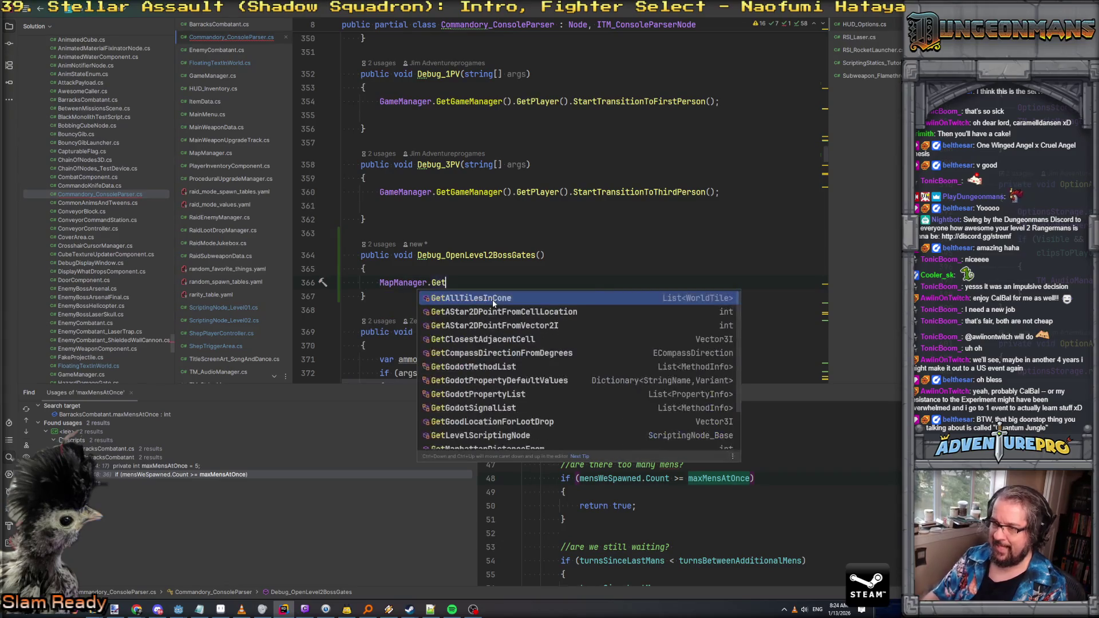
key(Down)
key(Return)
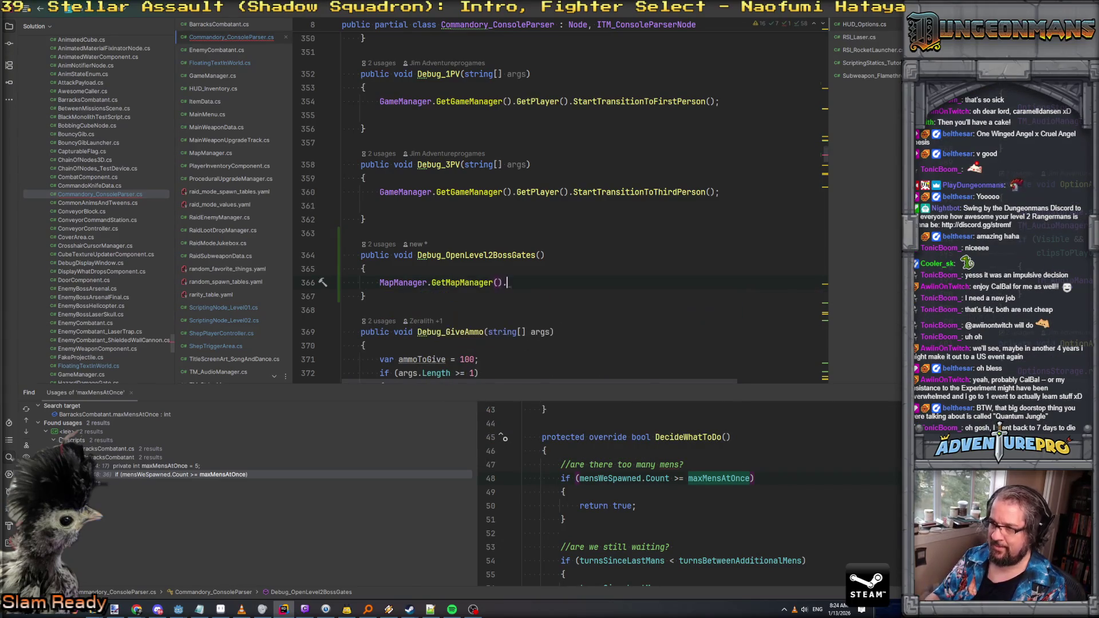
text(.Scrip)
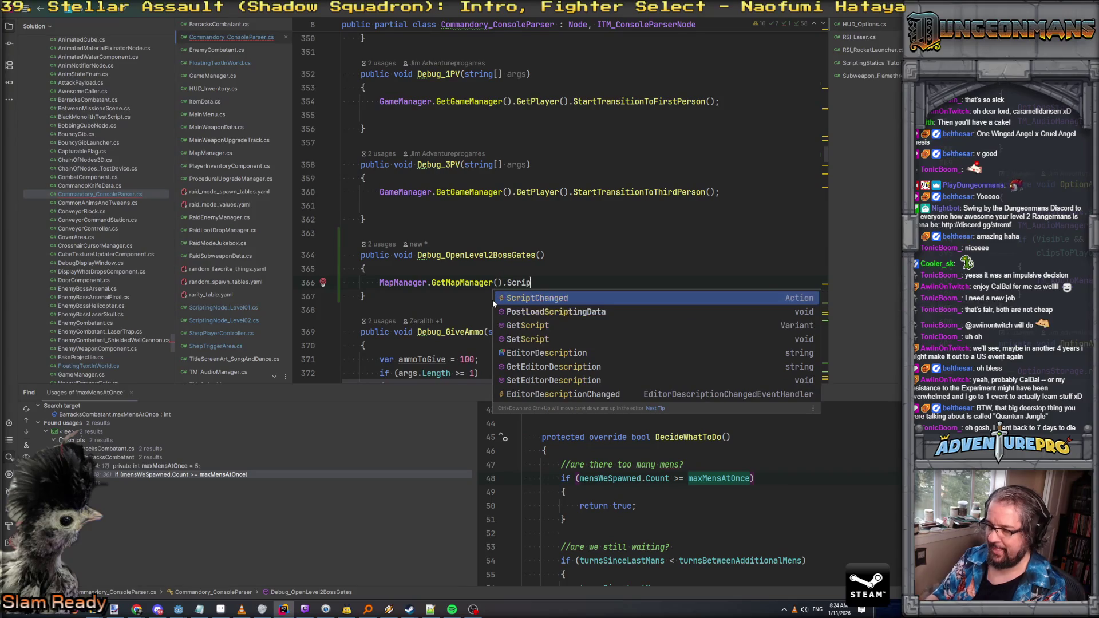
key(BackSpace)
key(BackSpace)
key(BackSpace)
key(BackSpace)
key(BackSpace)
key(BackSpace)
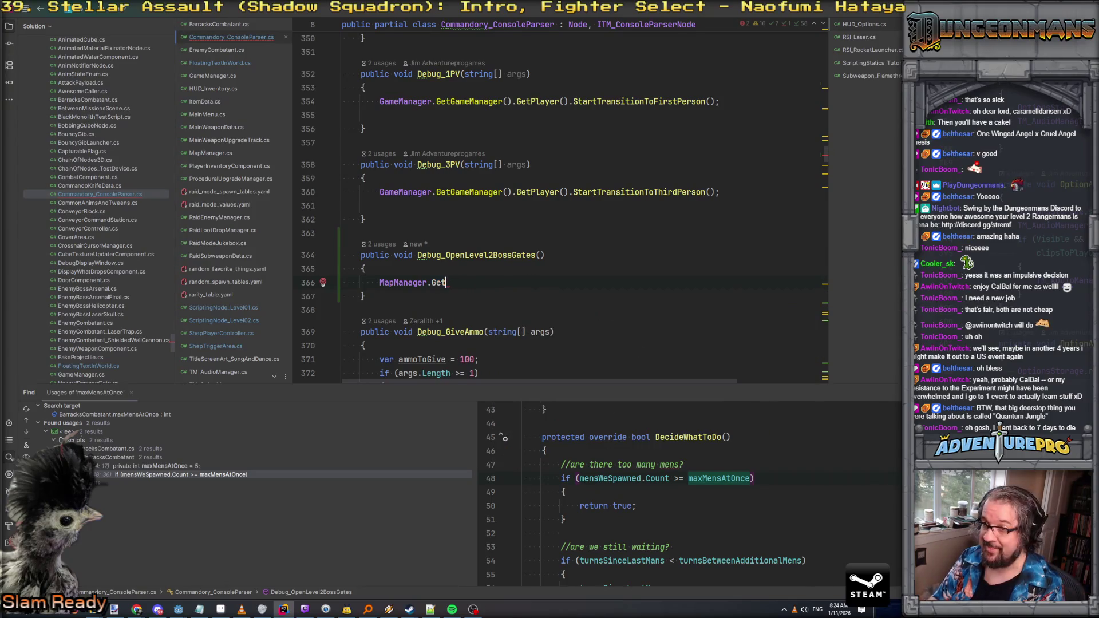
text(GetSc)
key(Return)
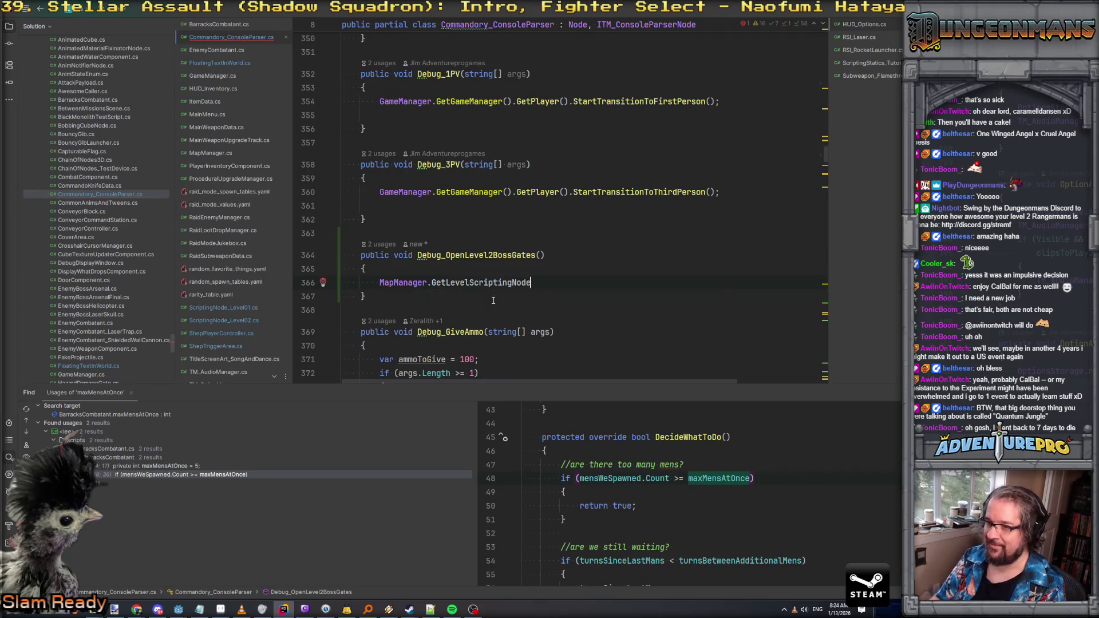
Step: Wrap it in the condition if (!(MapManager.GetLevelScriptingNode() is ScriptingNode_Level02 sl2))
key(Home)
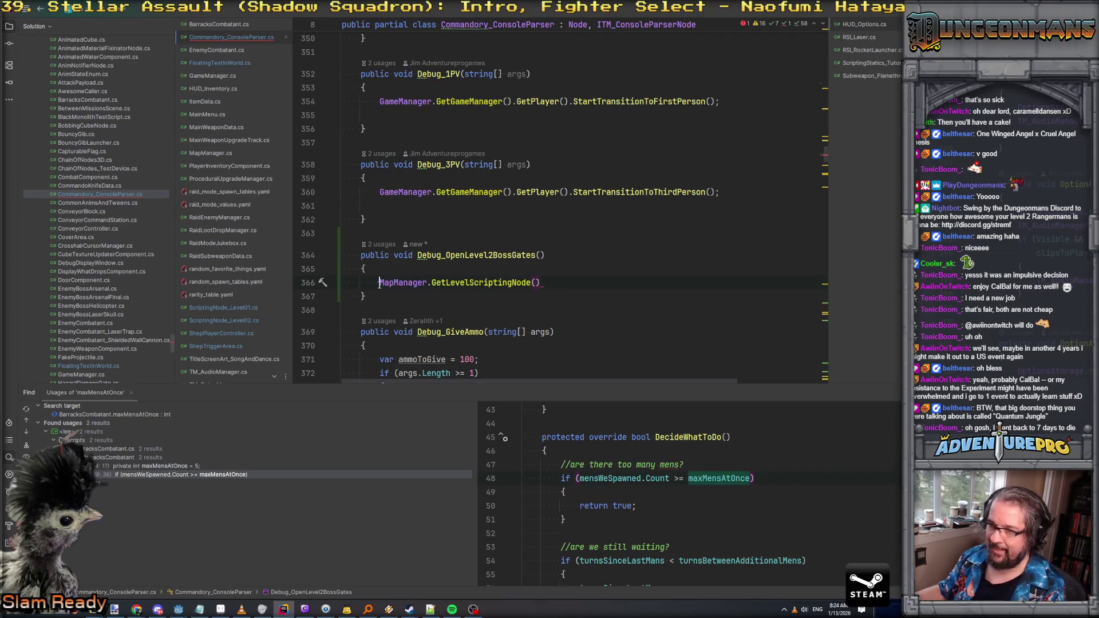
text(if( )
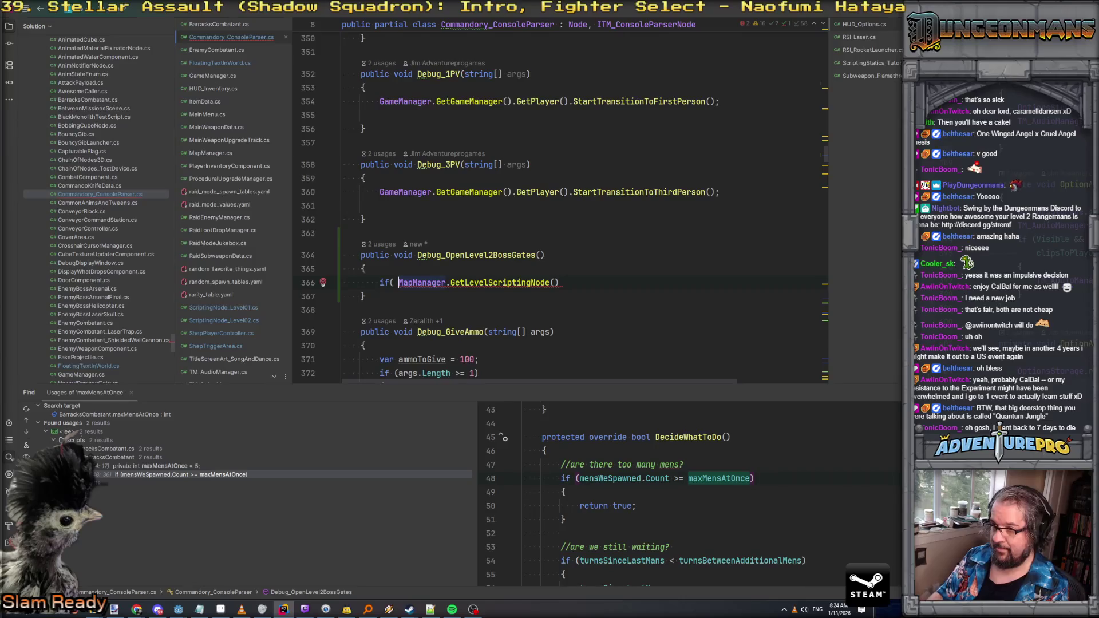
text(!()
click(345, 296)
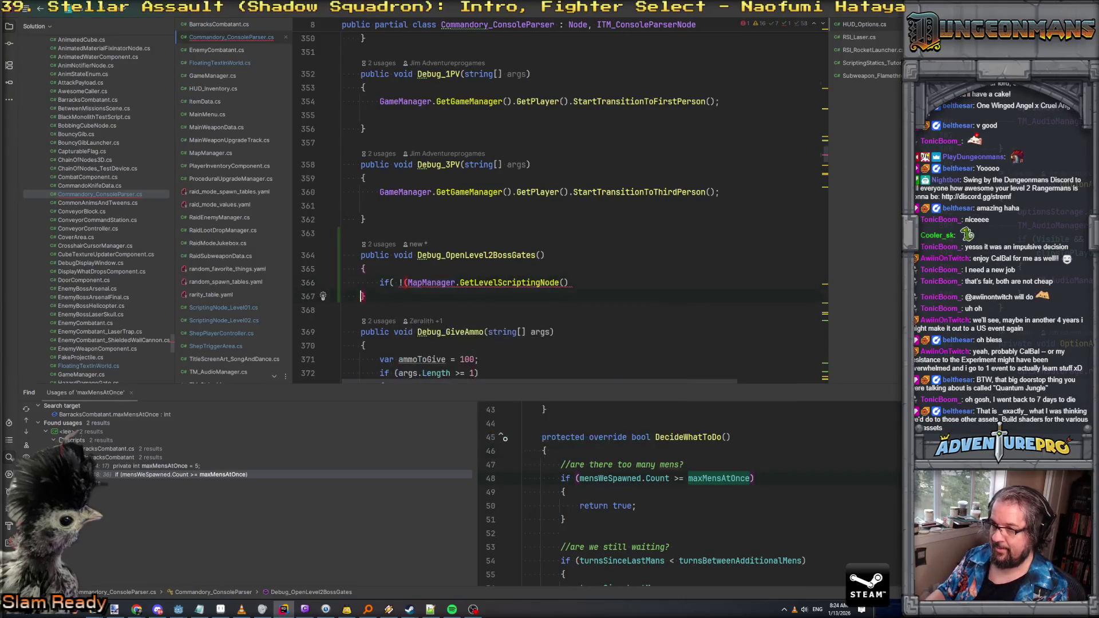
click(570, 282)
text(is Level)
text(02)
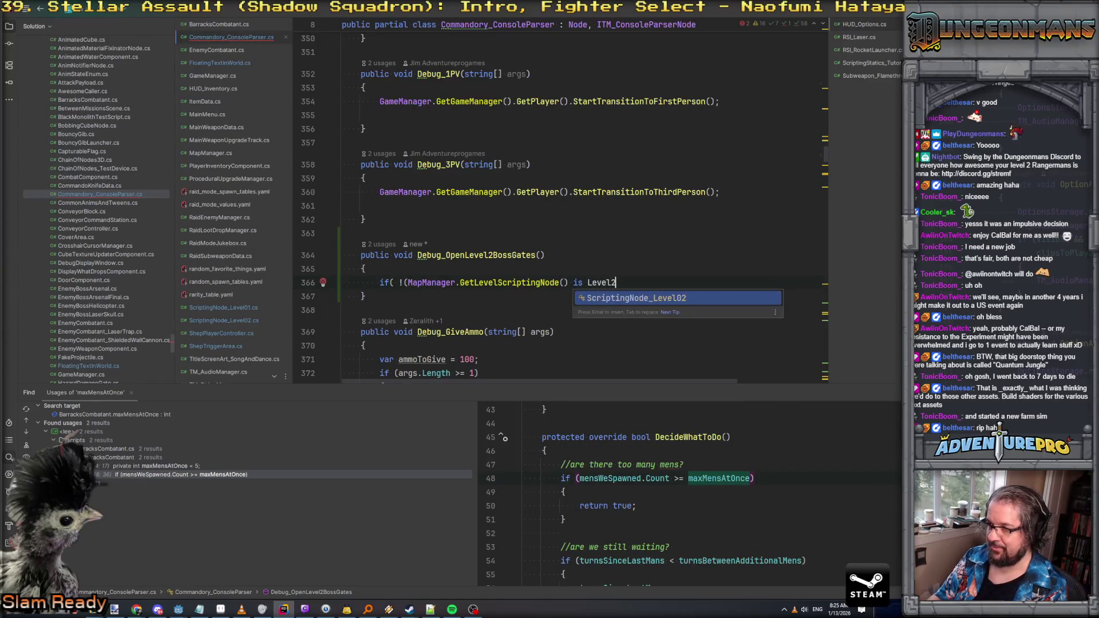
key(Return)
text(s)
text(l2)))
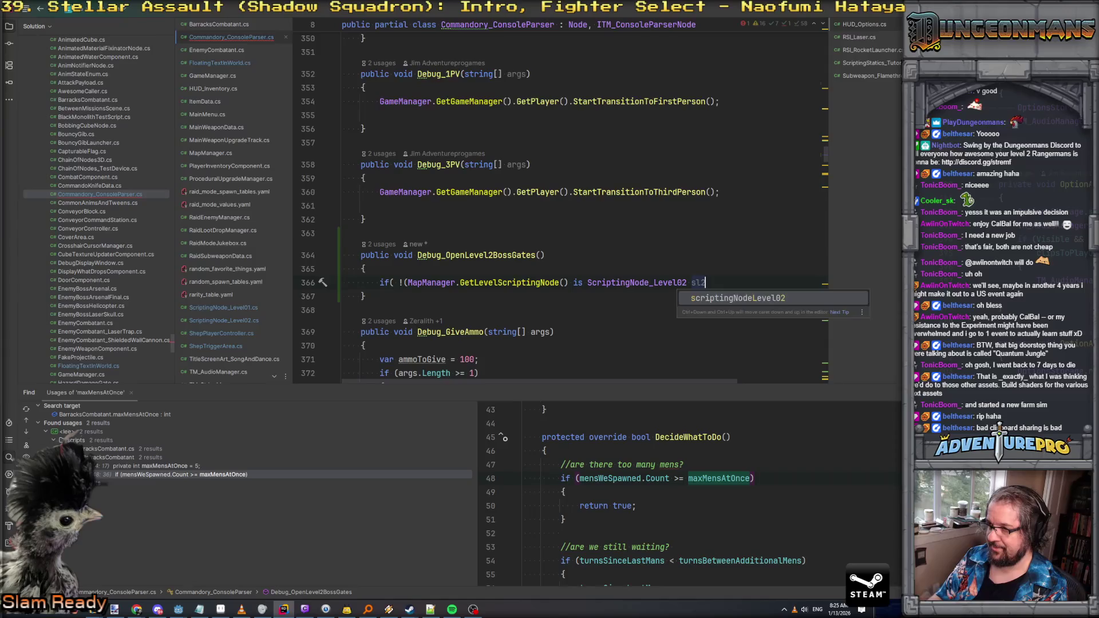
Step: Give the if block a suggested red TM_GodotConsole.Log error line followed by return;
key(Return)
text({)
key(Return)
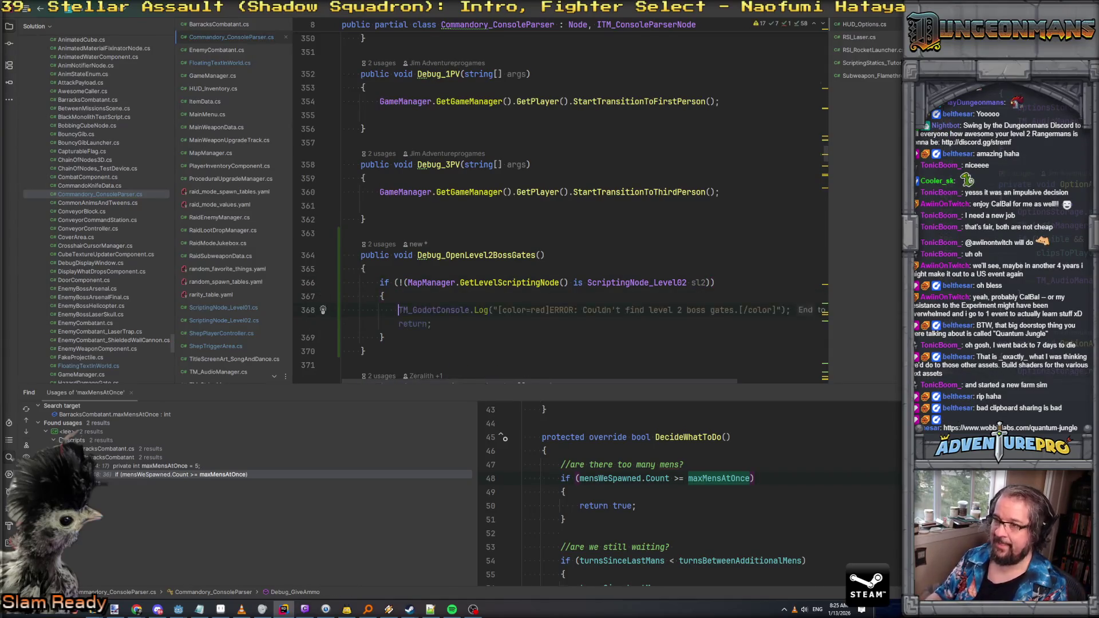
key(Tab)
key(Return)
text(return;)
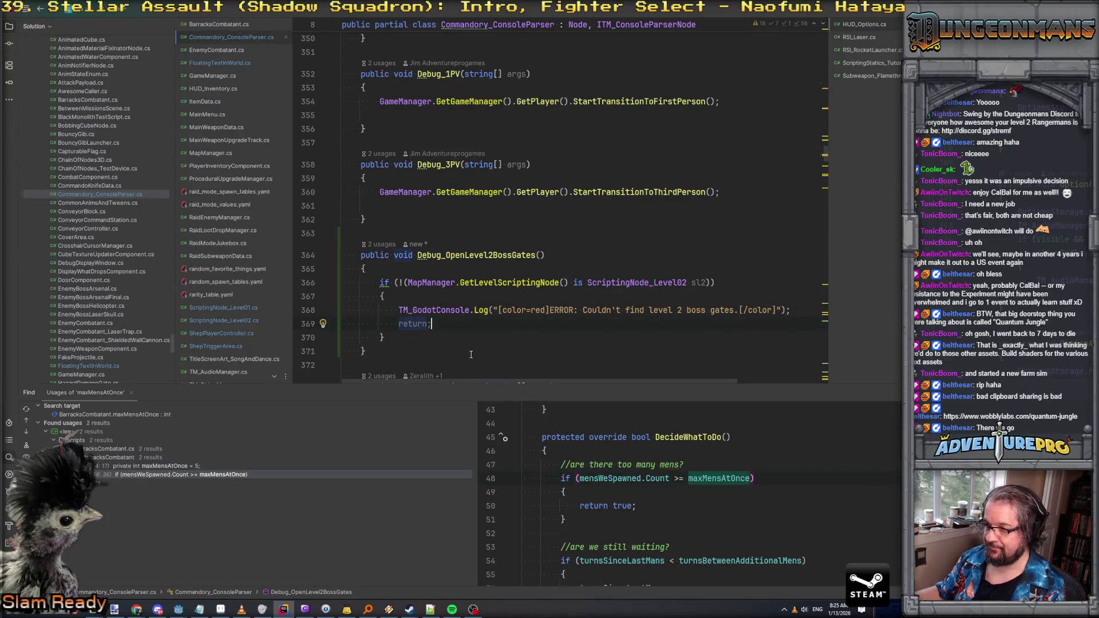
Step: Extend the error message with '.. cause this isn't level 2.' and add a blank line below the block
click(739, 310)
text(.. cause this i)
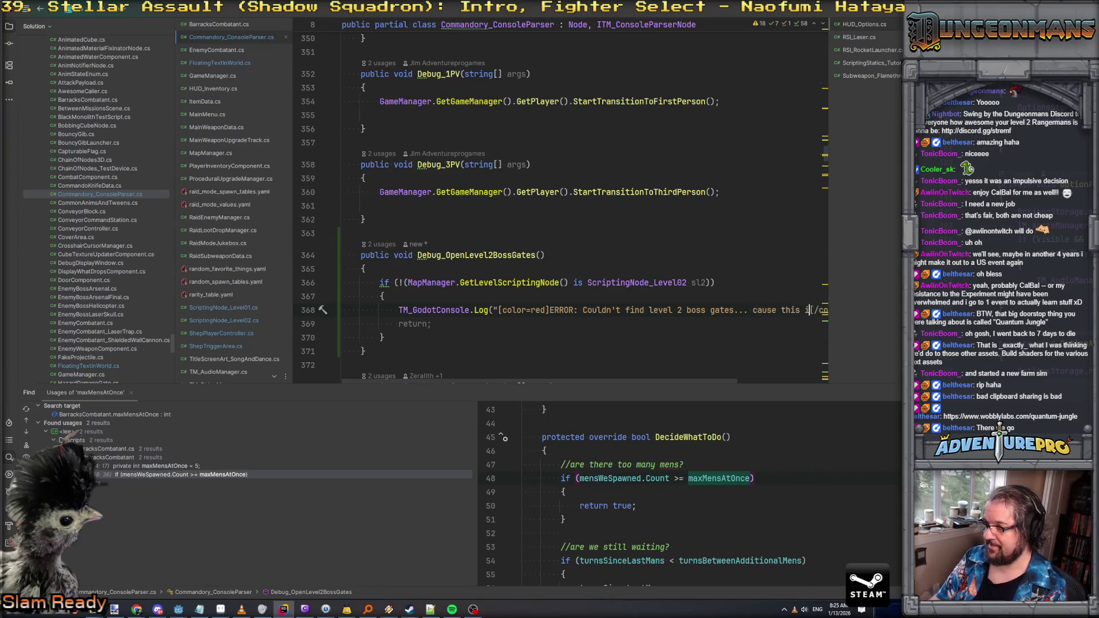
text(sn't level2)
key(BackSpace)
text(2.)
key(Down)
key(Down)
key(Down)
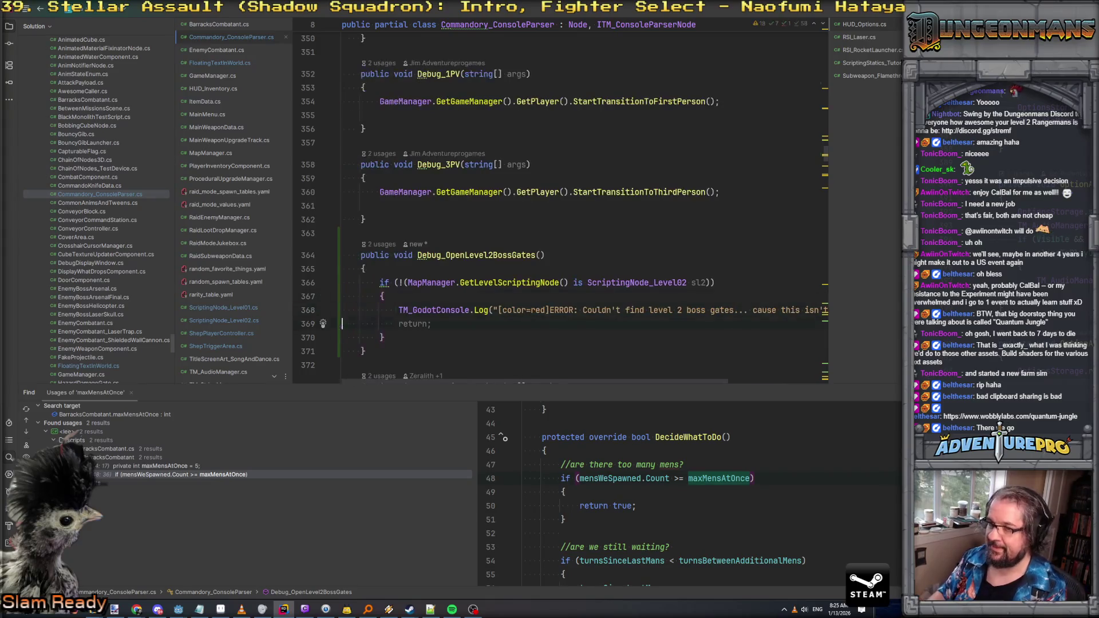
key(Return)
scroll(564, 208, up, 4)
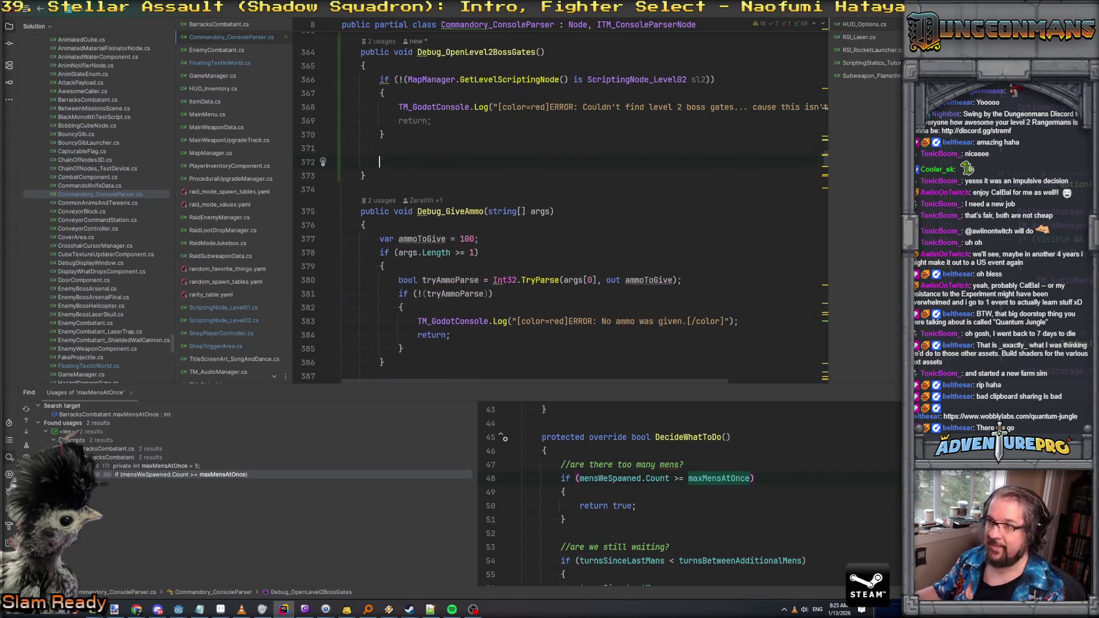
Step: Add sl2.OpenBossGates(); below the if block and check Rider's quick-fix suggestions
text(sl2.)
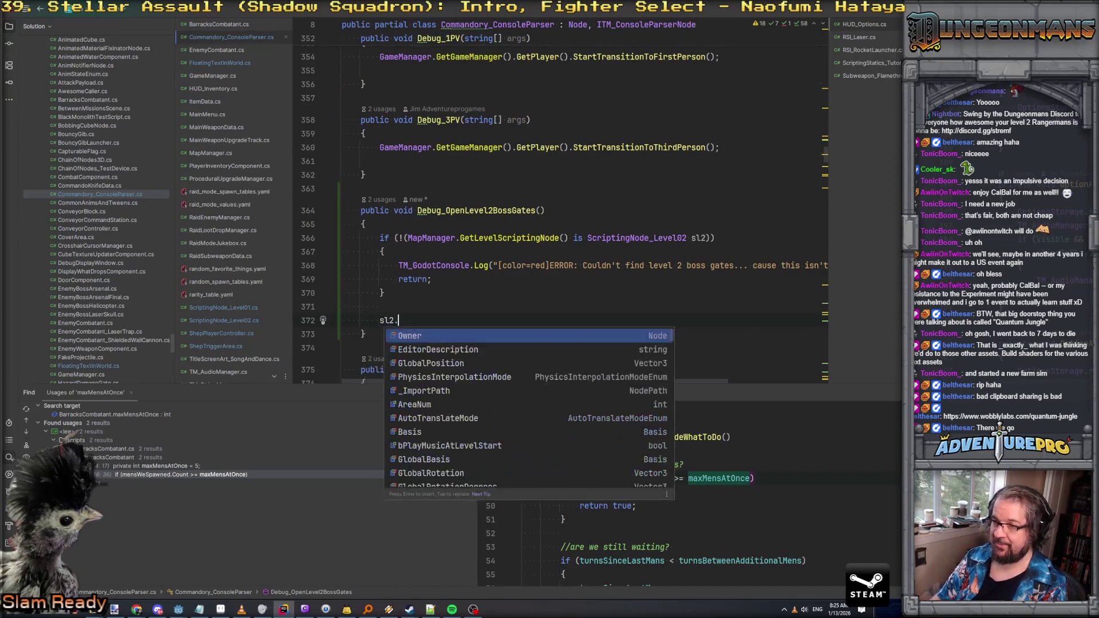
text(OpenBossGates();)
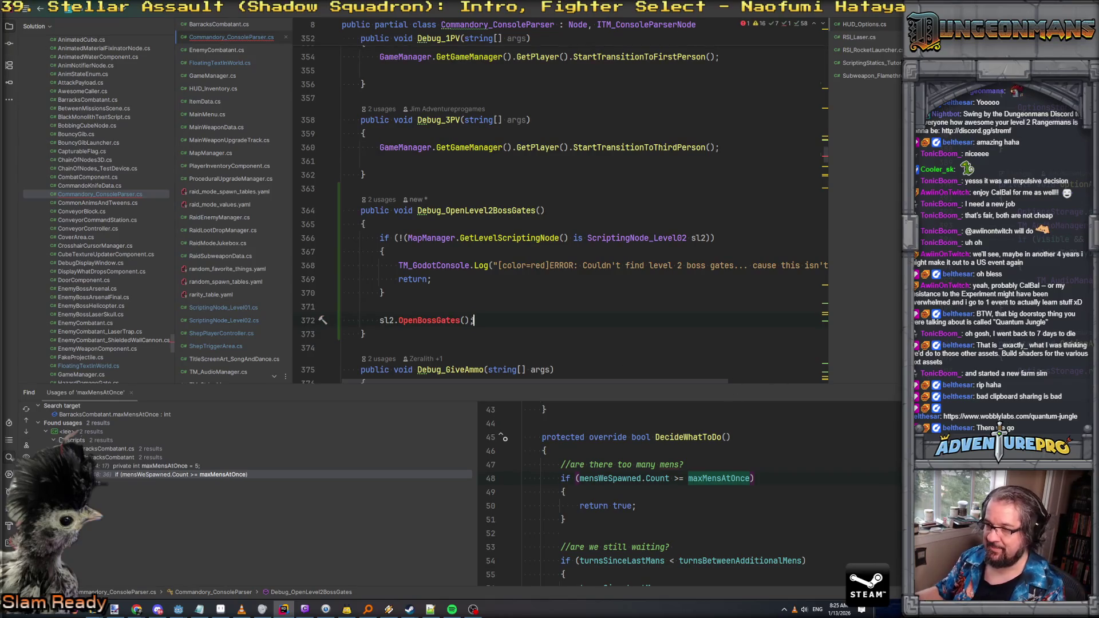
key(alt+Return)
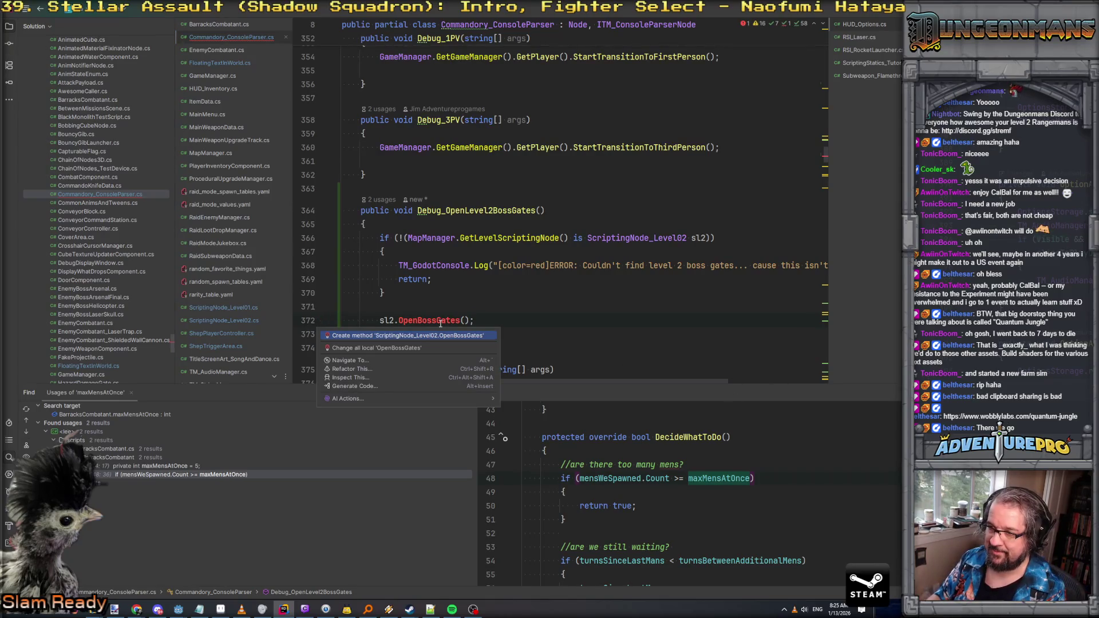
key(Return)
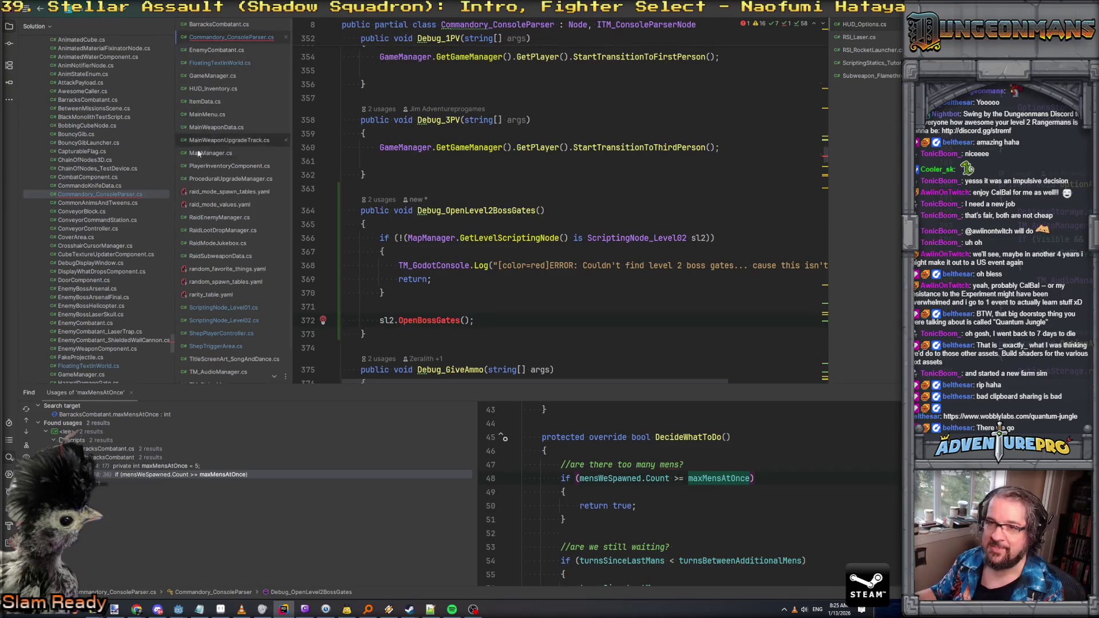
Step: Make OpenTheBossGates public in ScriptingNode_Level02.cs, then select the misnamed OpenBossGates call in the parser
click(236, 322)
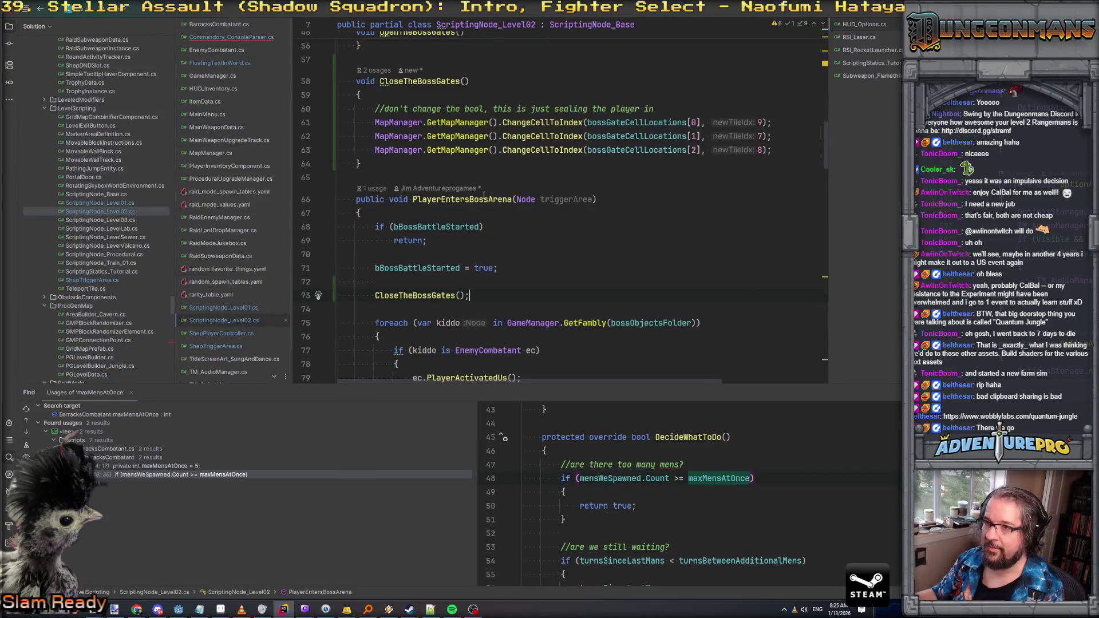
scroll(409, 189, up, 6)
click(410, 182)
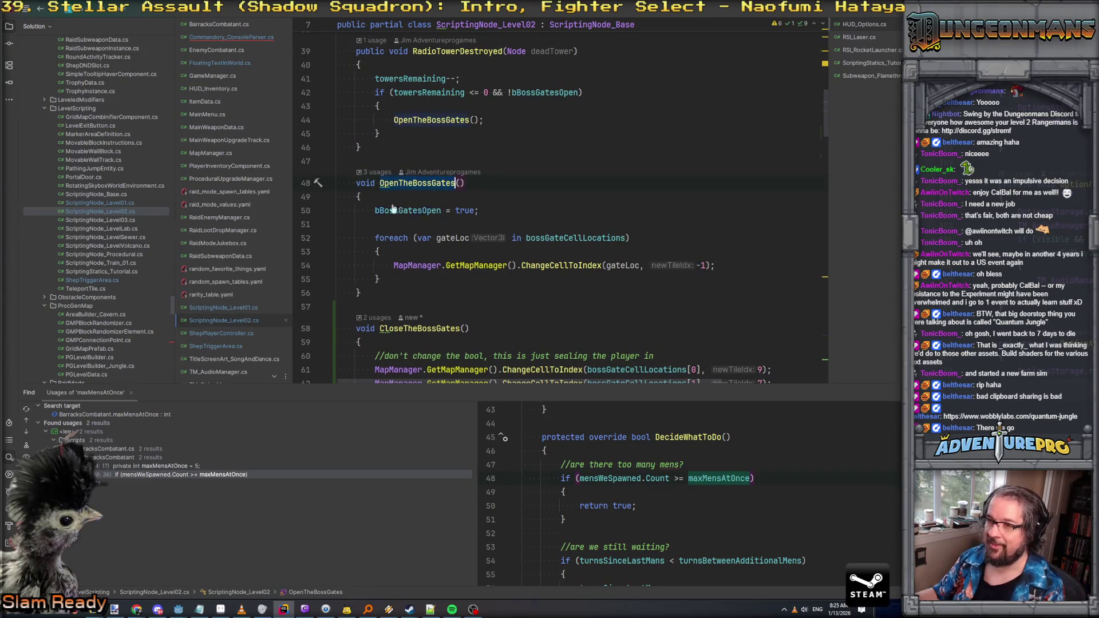
text(publ)
key(Escape)
text(ic)
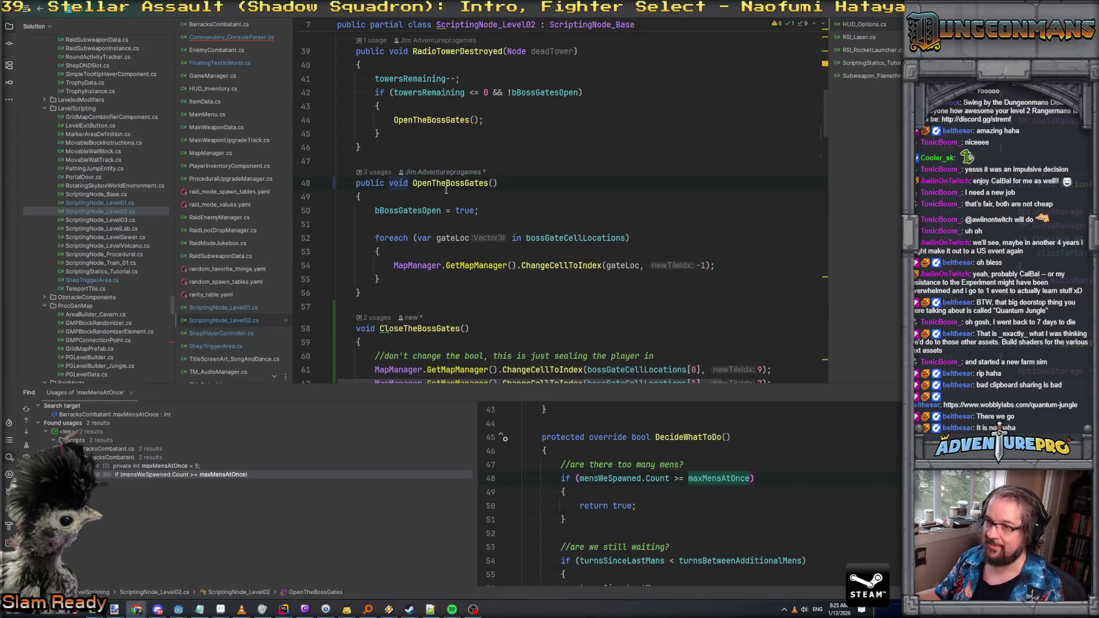
key(ctrl+alt+Left)
key(ctrl+alt+Left)
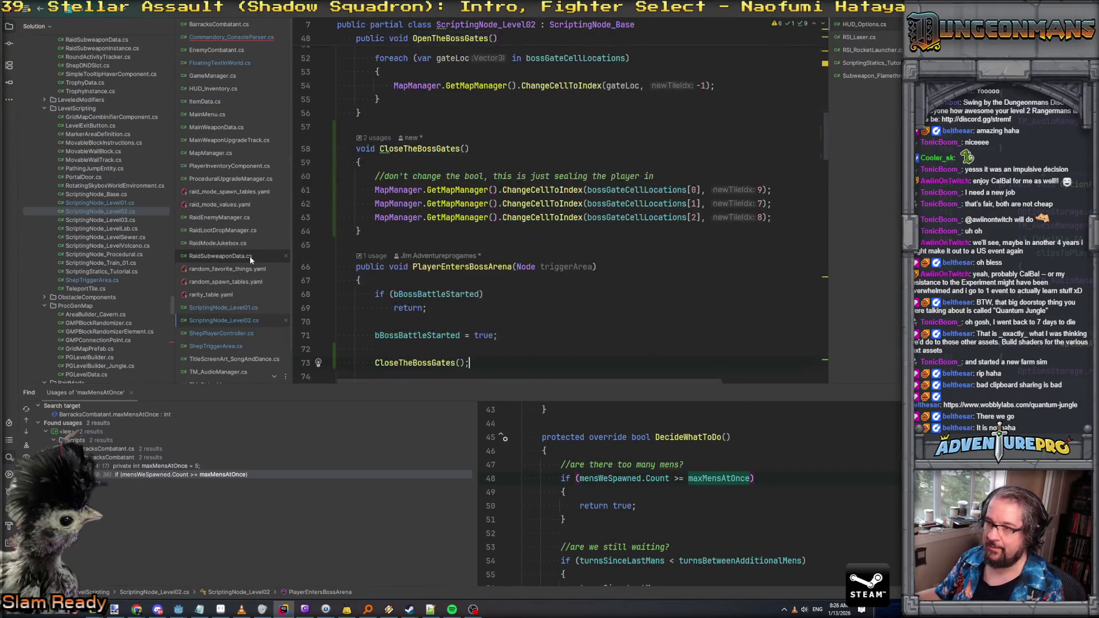
double_click(441, 322)
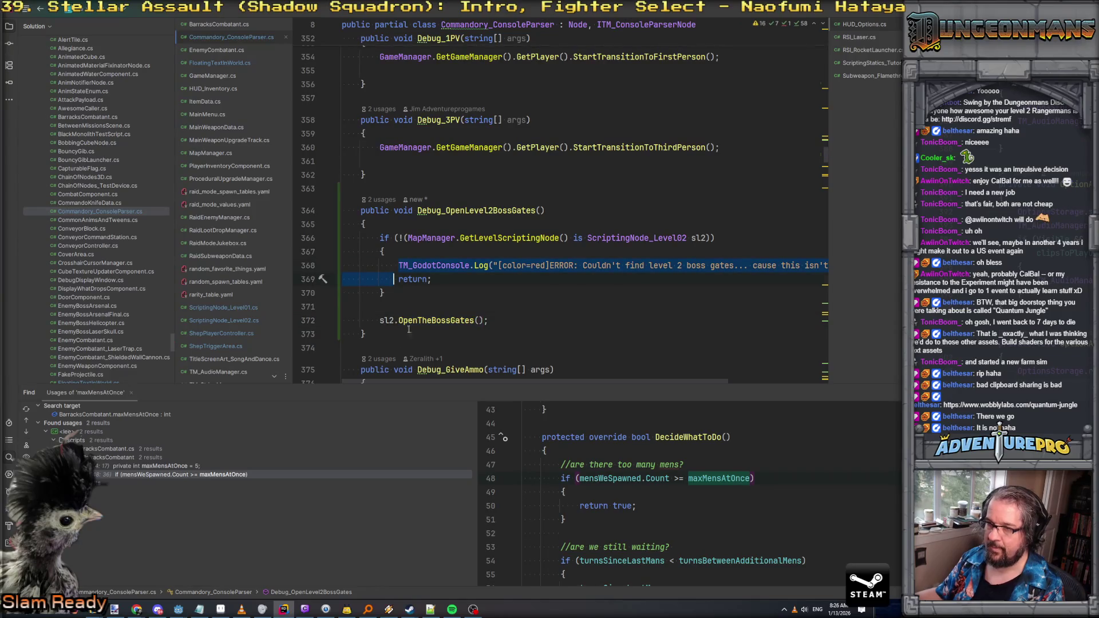
Step: Duplicate the log line under the OpenTheBossGates call, making it green with text 'Gates open!'
key(Return)
key(ctrl+v)
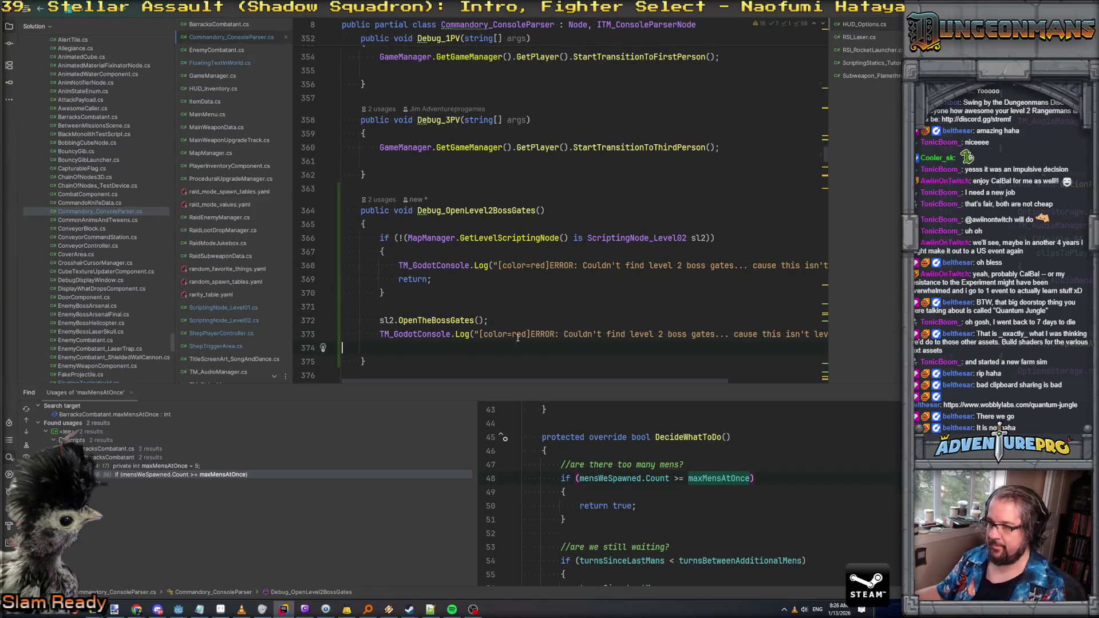
text(green)
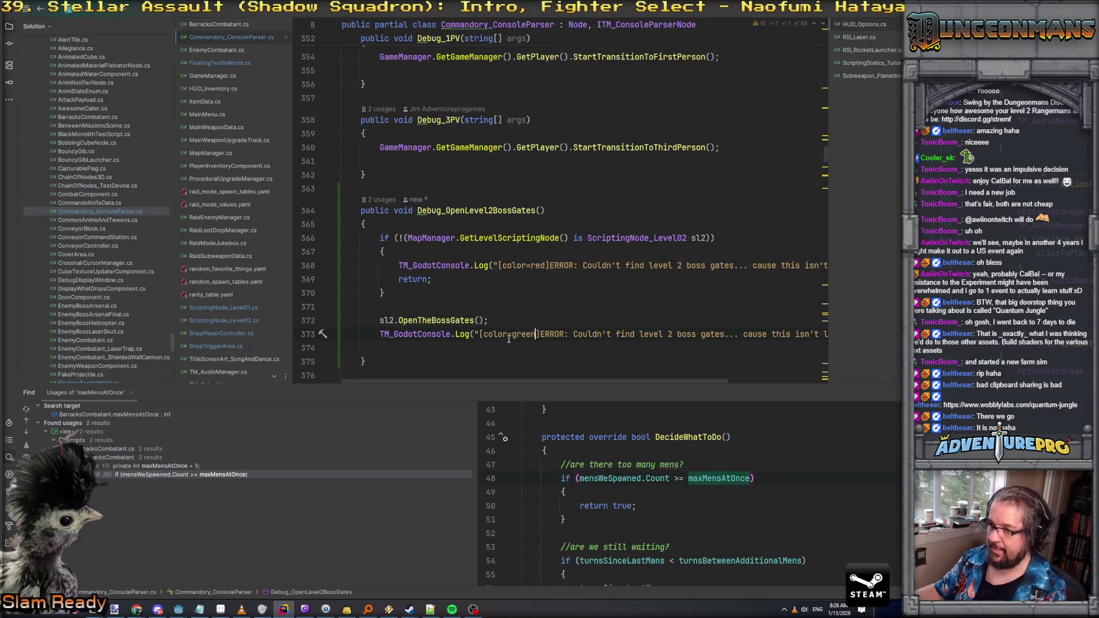
mouse_move(720, 335)
mouse_down()
mouse_move(827, 335)
mouse_move(779, 334)
mouse_up()
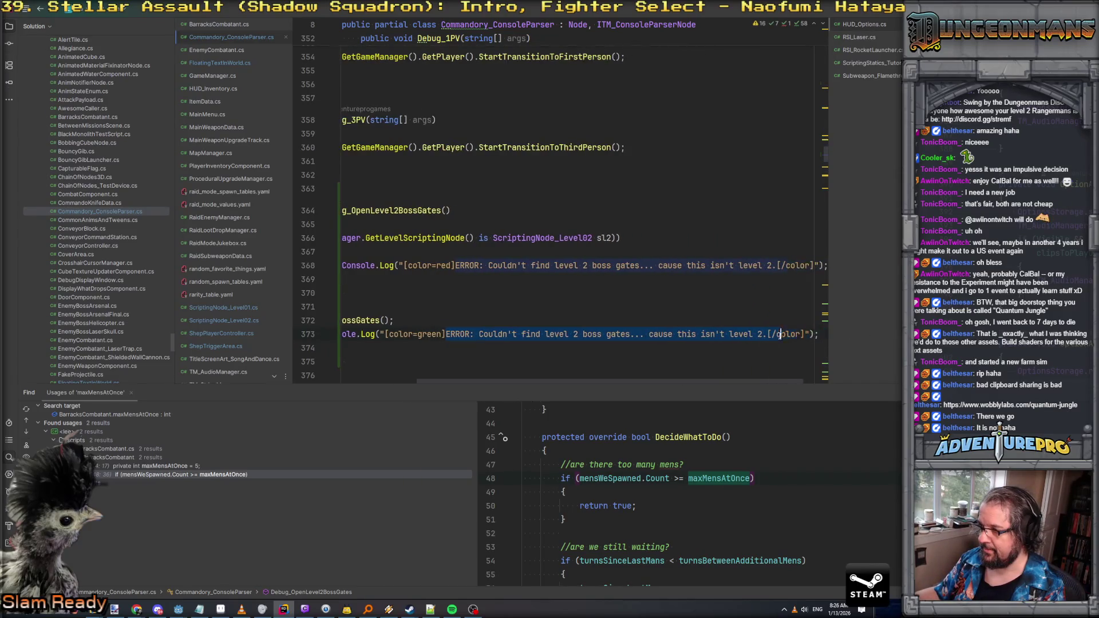
text(Gates ip)
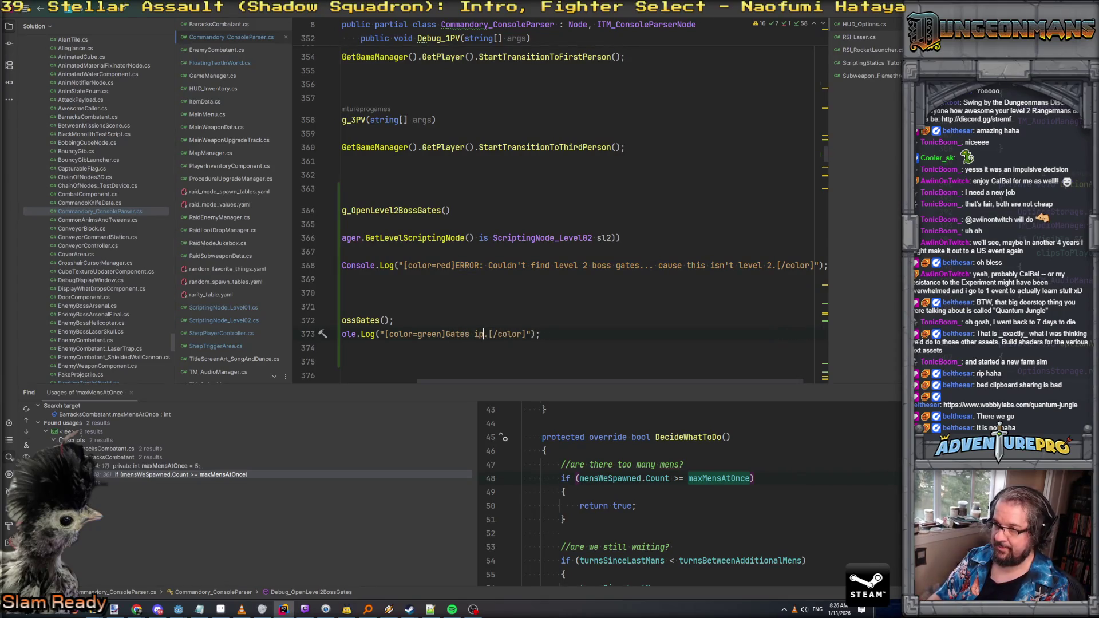
key(BackSpace)
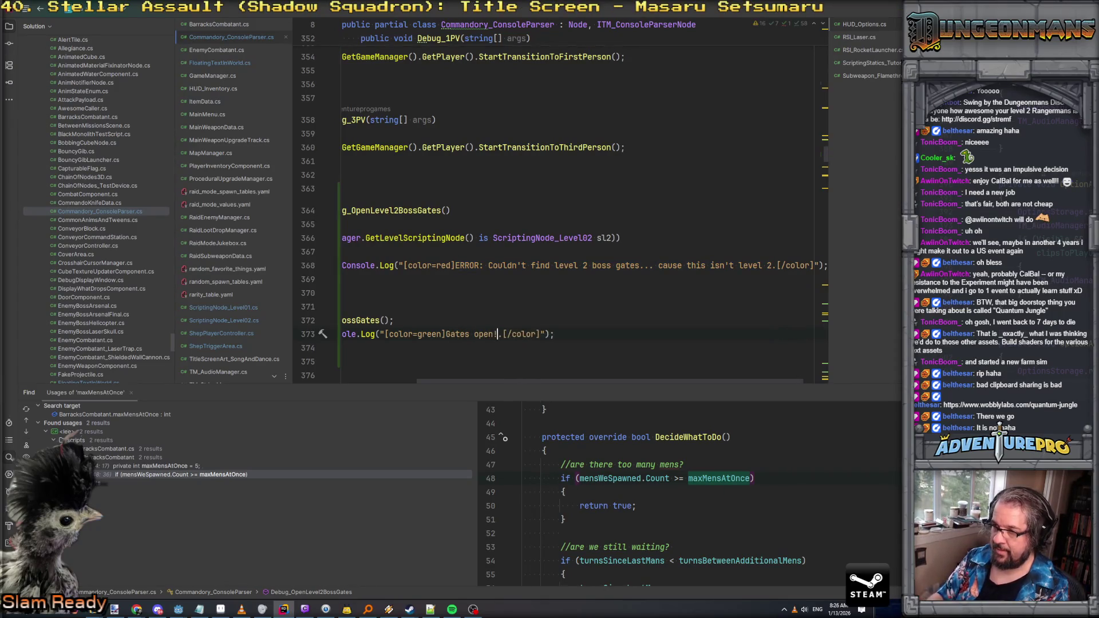
scroll(761, 314, left, 3)
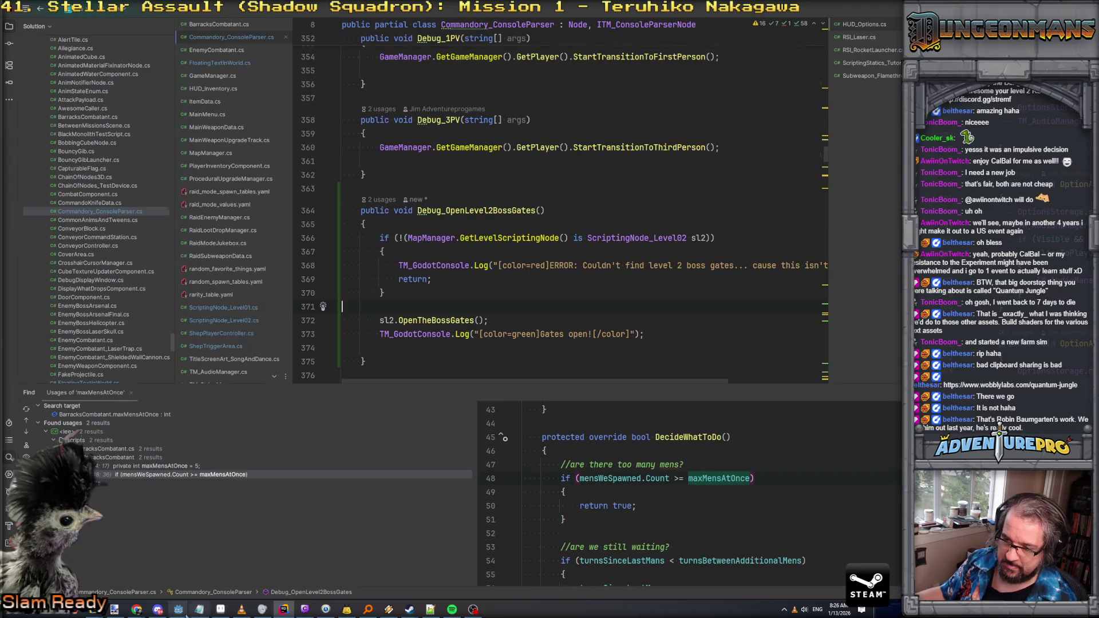
click(178, 609)
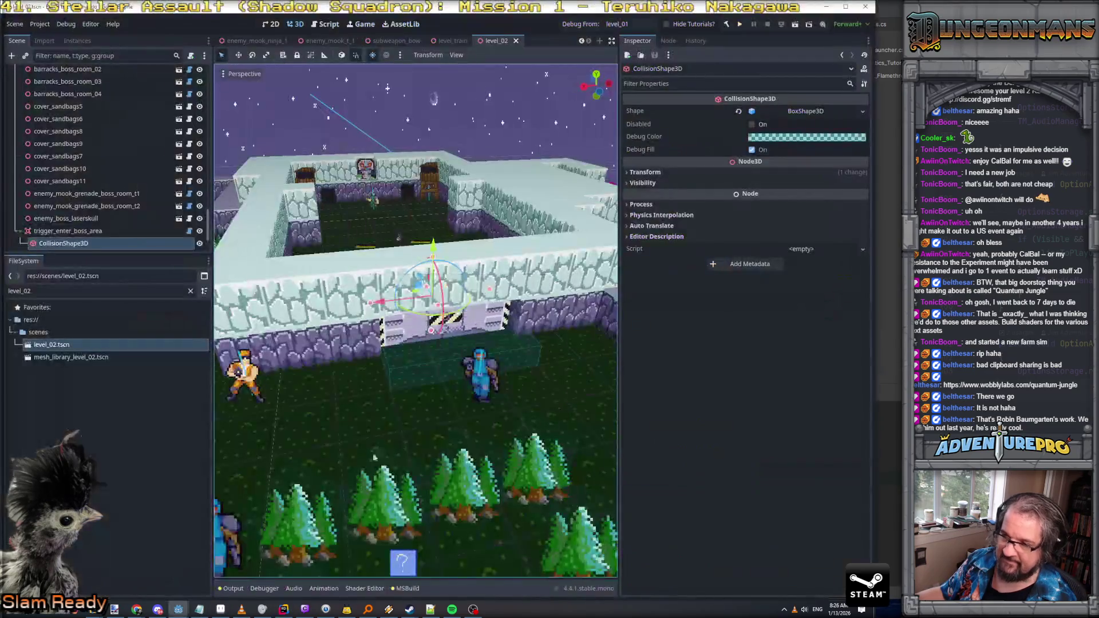
Step: Change the Debug From level from level_01 to level_02, then save and run the game
scroll(397, 421, down, 2)
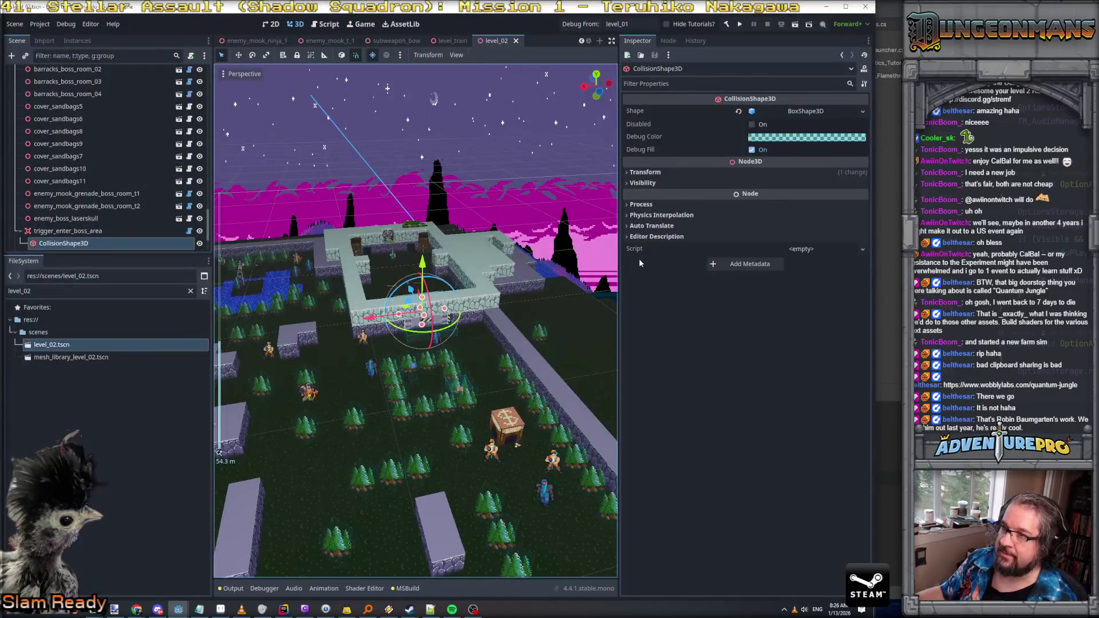
click(642, 24)
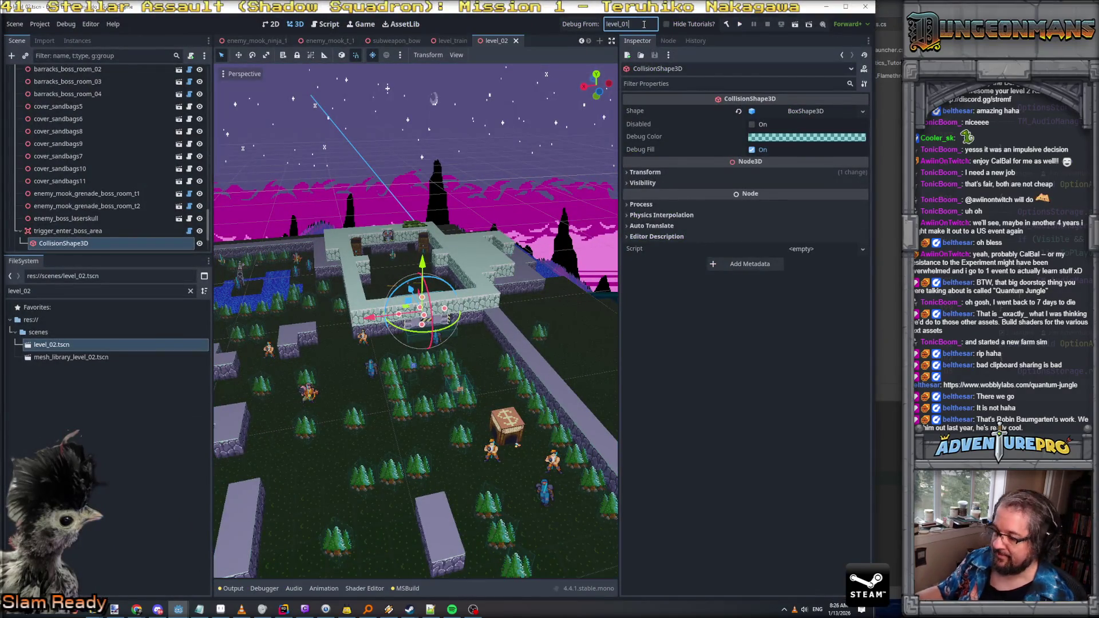
key(BackSpace)
text(2)
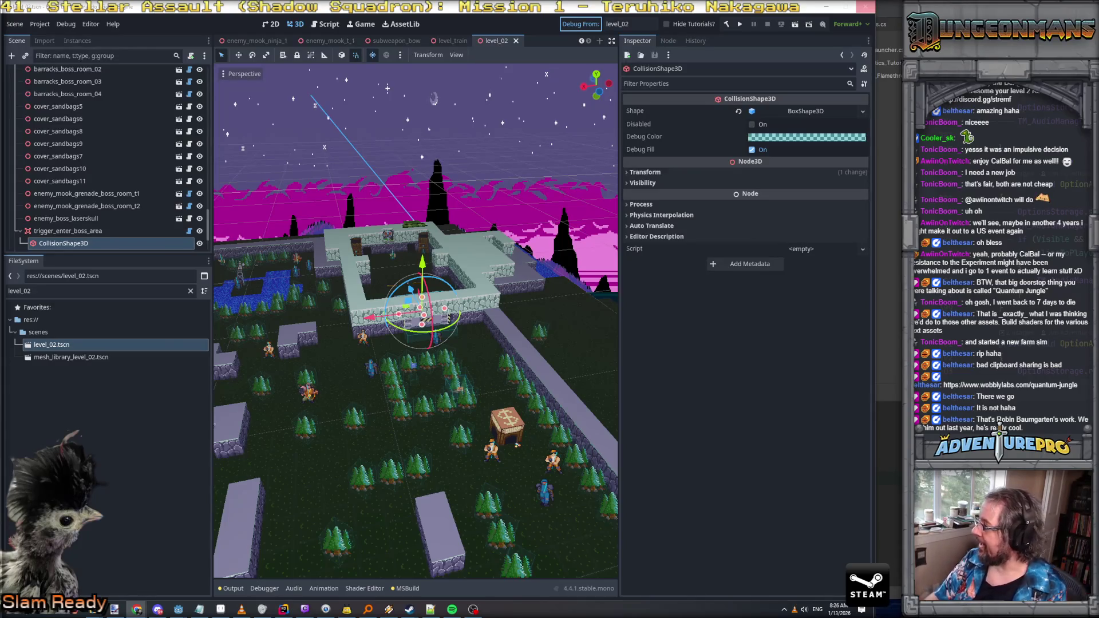
key(ctrl+s)
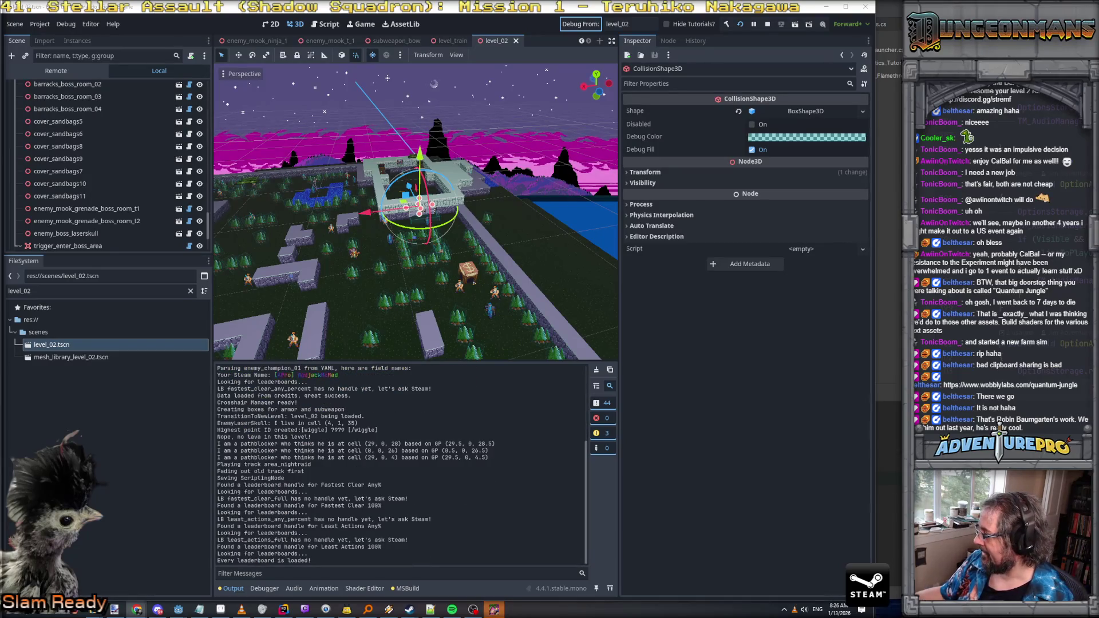
Step: Dismiss the tutorial, Control tip and Freedom Medal popups in the game
click(494, 610)
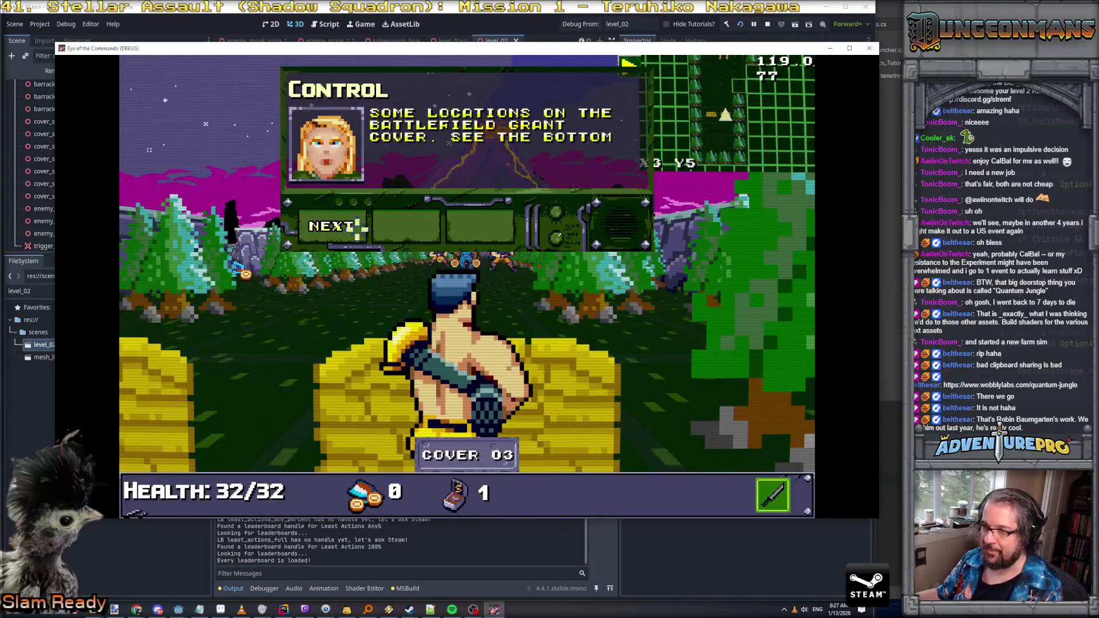
click(360, 229)
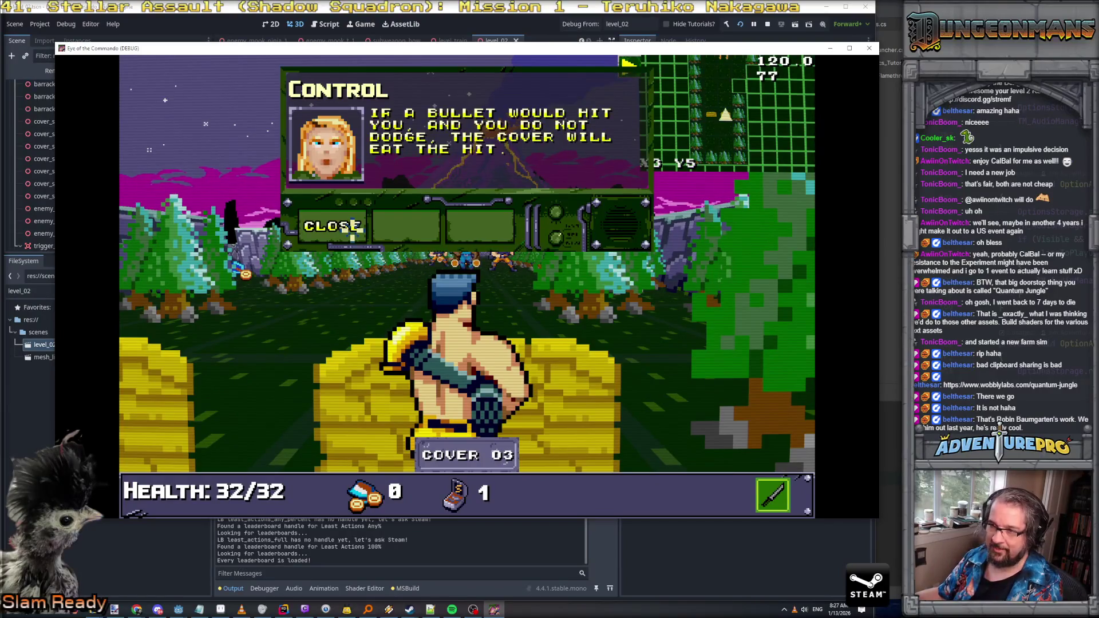
click(353, 226)
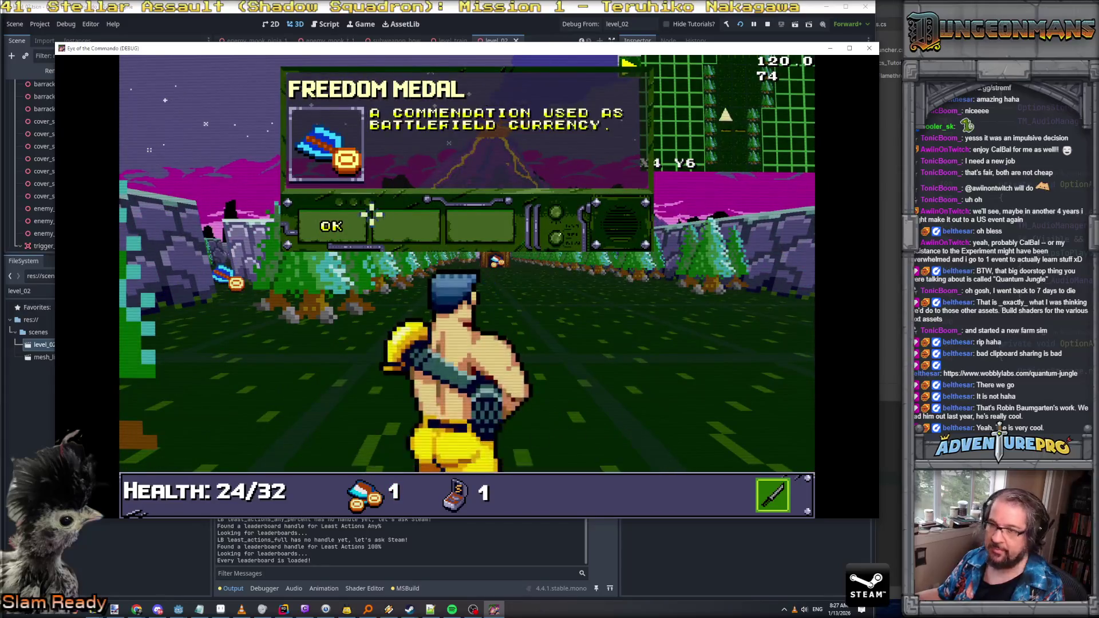
click(369, 219)
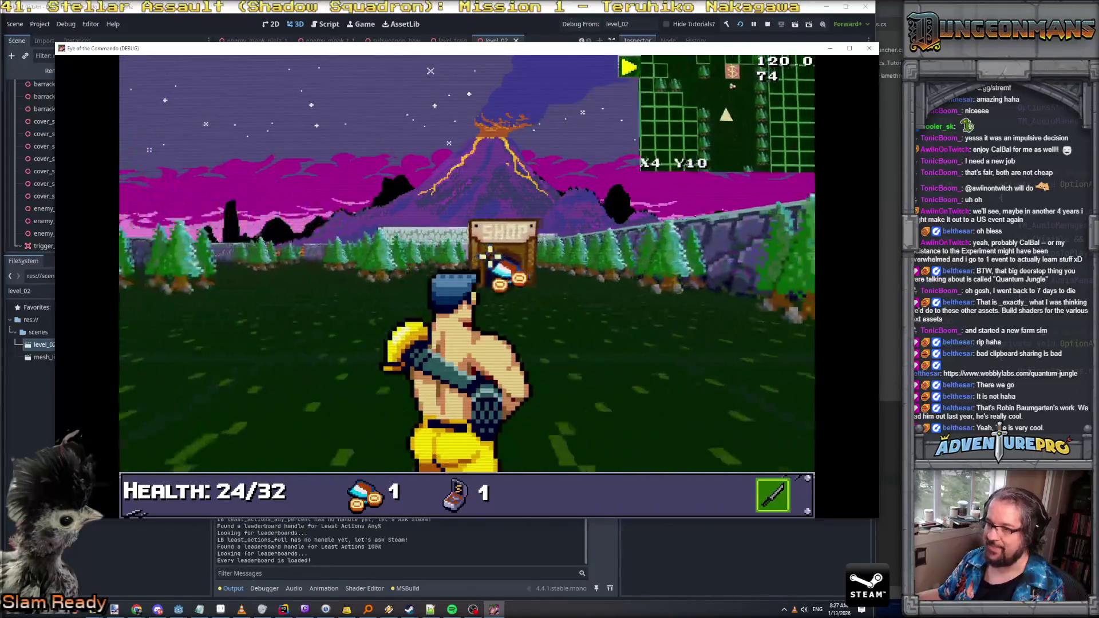
Step: Collect medals at the shop, fight forward to the gate and clear the Control dialog
click(489, 256)
click(338, 225)
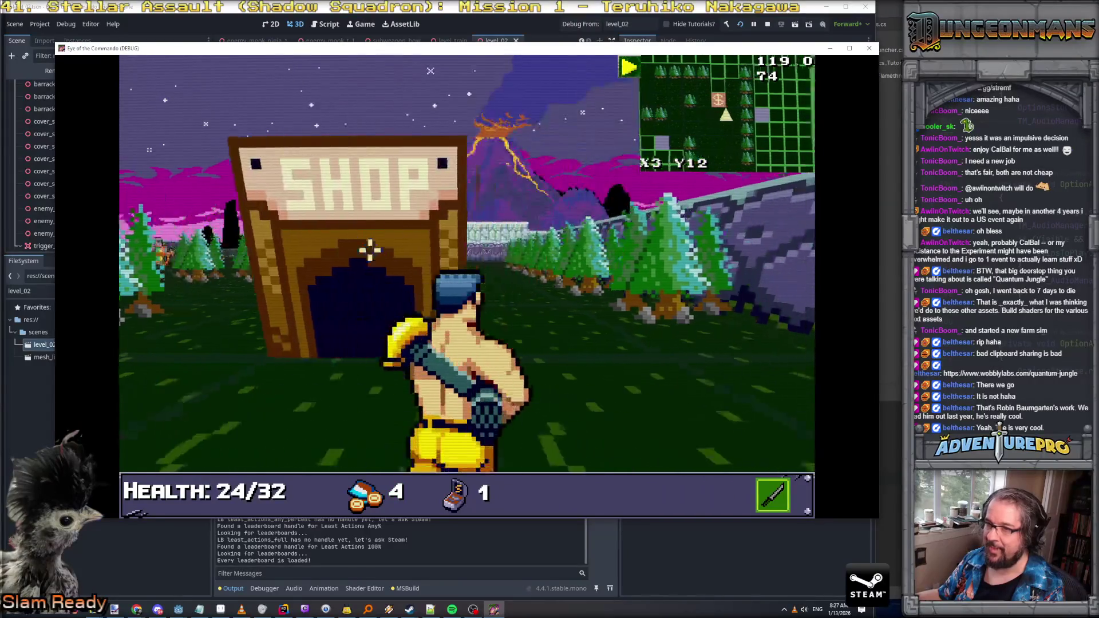
click(368, 245)
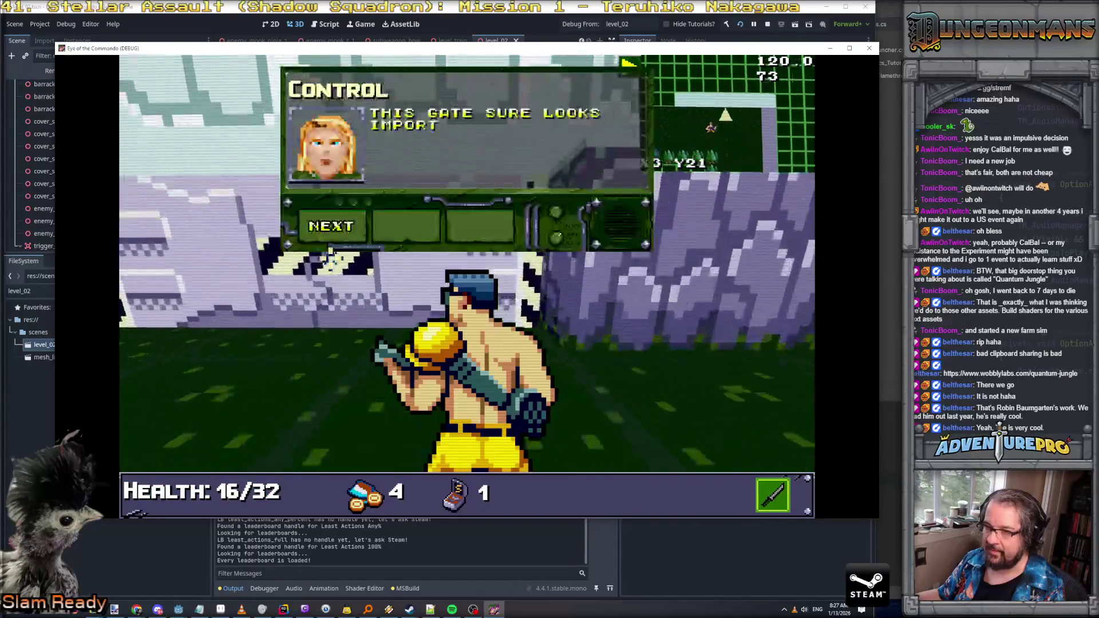
click(334, 242)
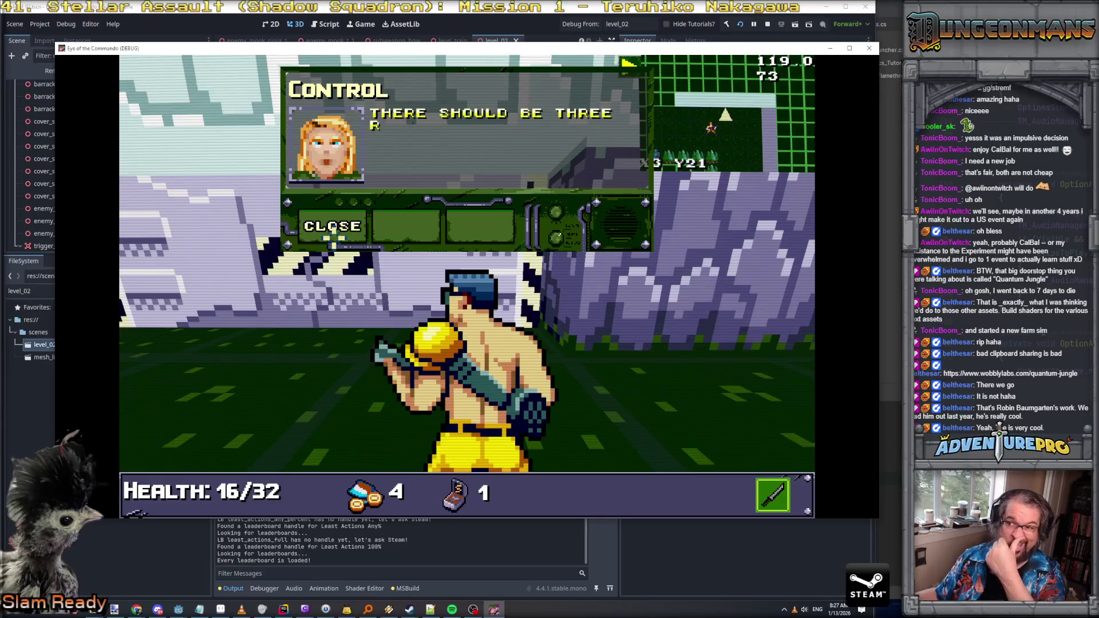
click(335, 241)
key(grave)
text(L2OPENGA)
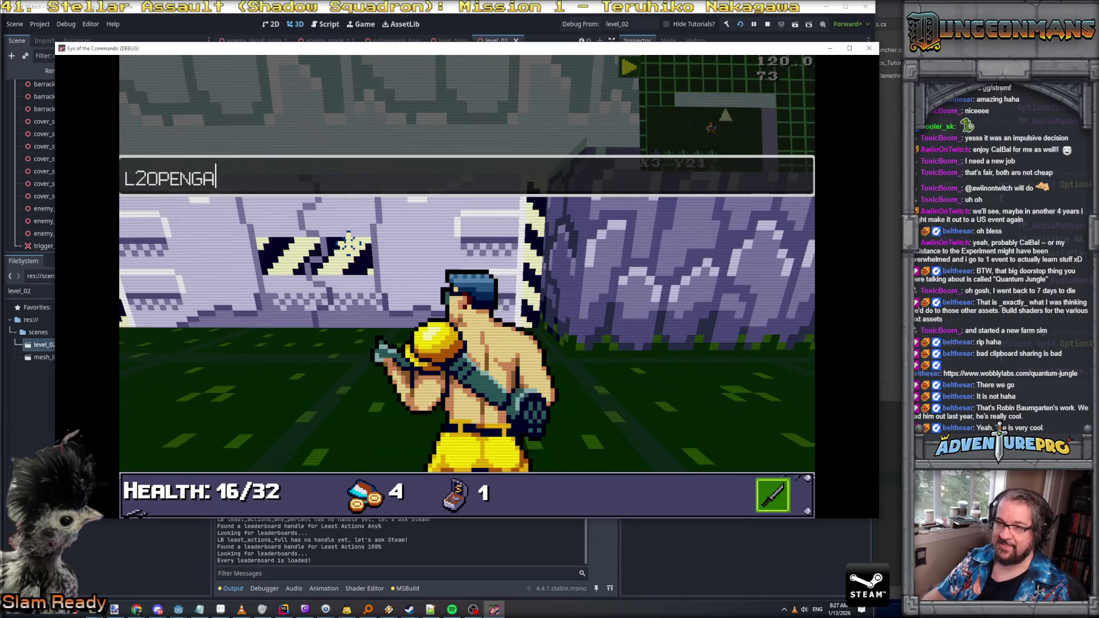
Step: Try L2OPENGATES and L2OPENBOSSGATES, then check the real command name in Rider's console switch
text(TES)
key(Return)
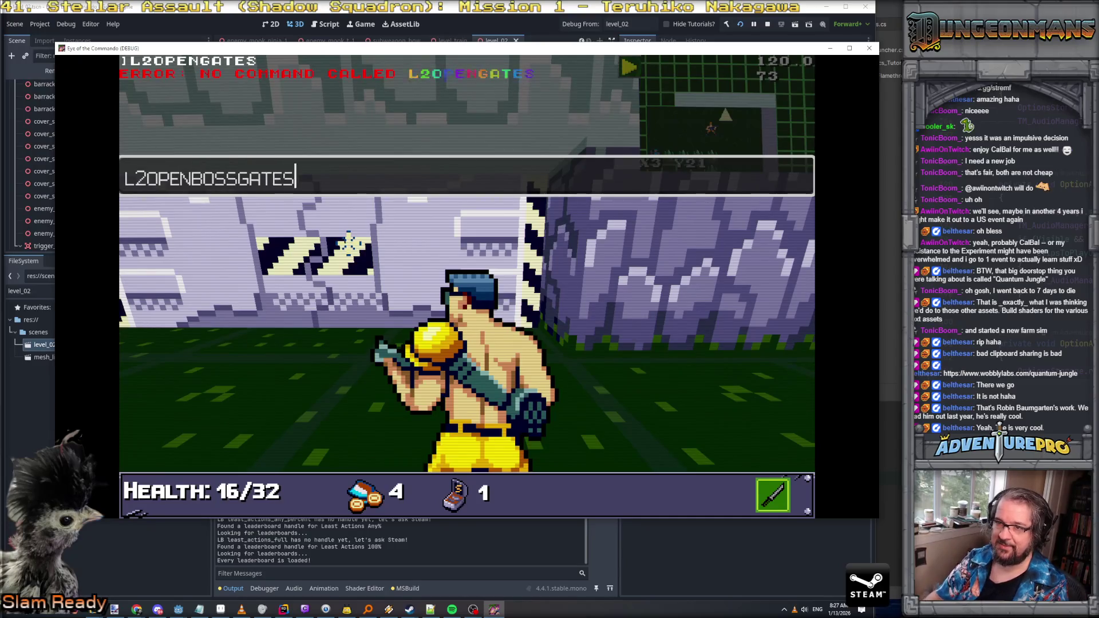
key(Return)
key(alt+Tab)
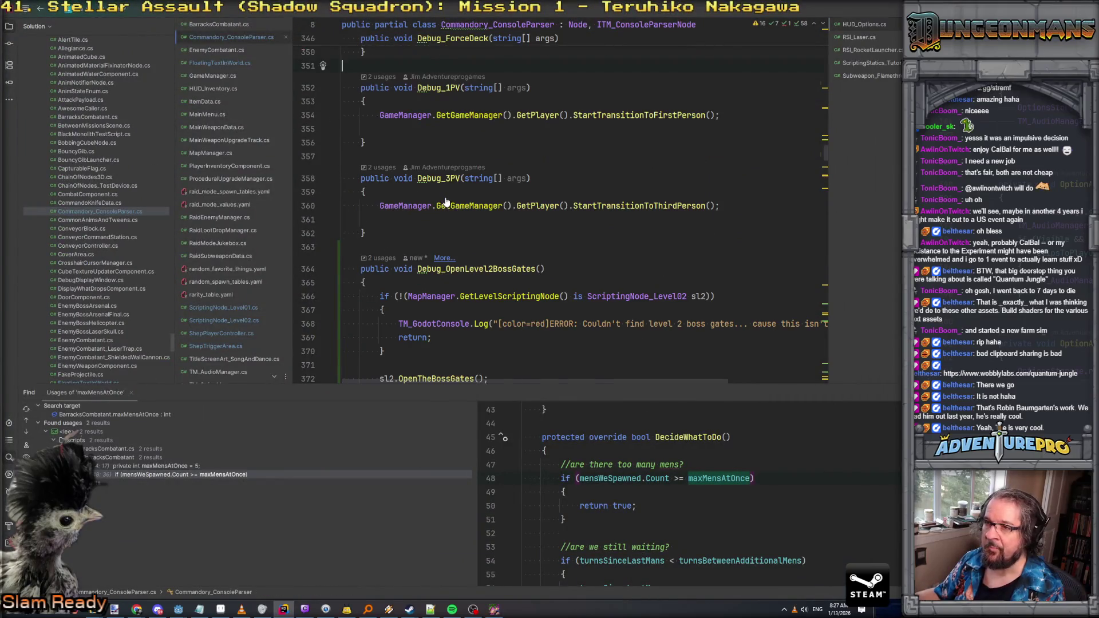
key(ctrl+minus)
key(alt+Tab)
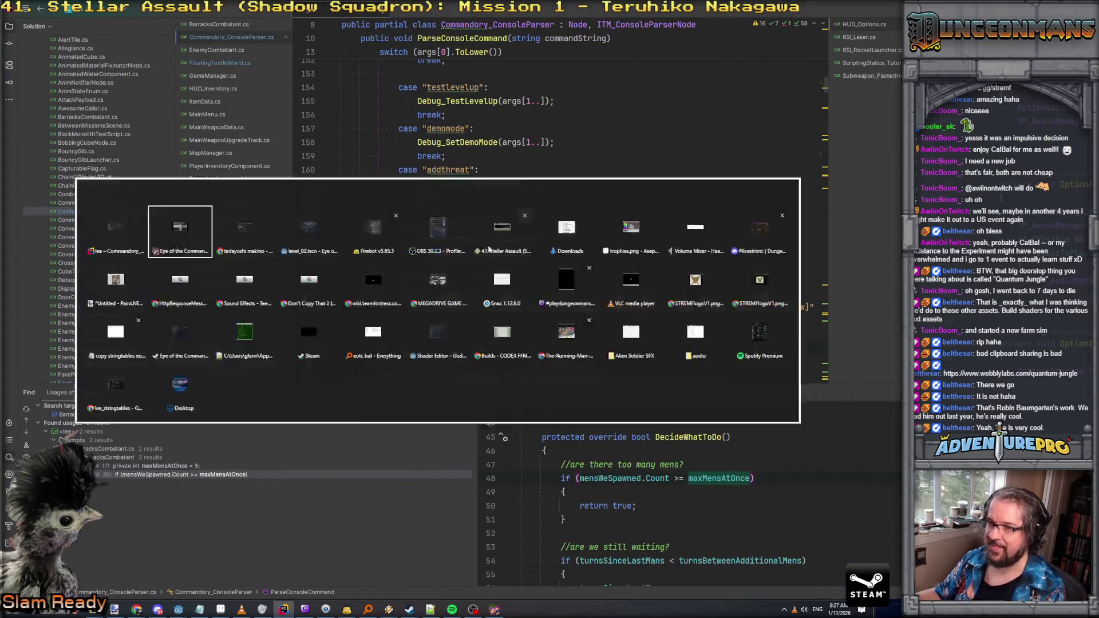
Step: Run L2BOSSGATES in the in-game console to open the boss gate
key(grave)
key(grave)
text(L2)
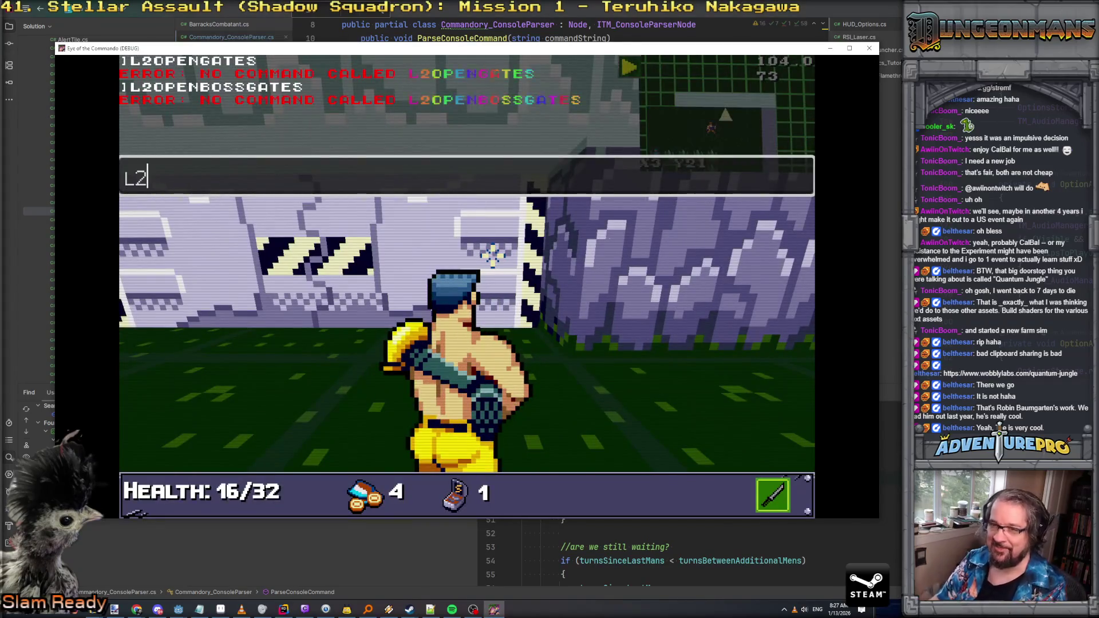
text(BOSSGATES)
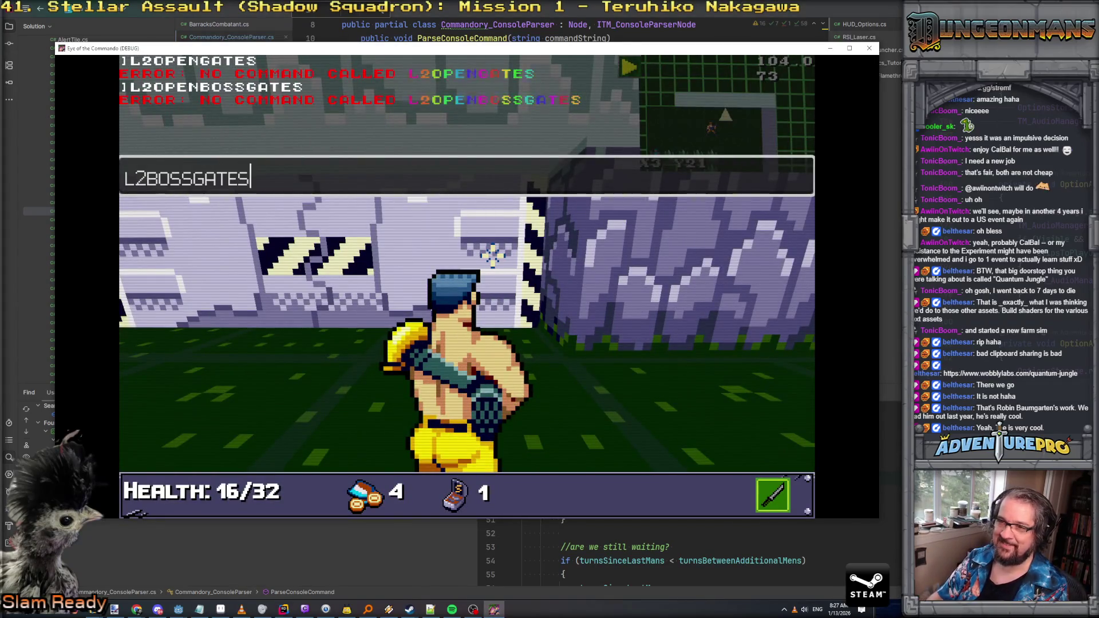
key(Return)
key(grave)
Step: Pause the game, visit and leave the Options screen, then resume play
key(w)
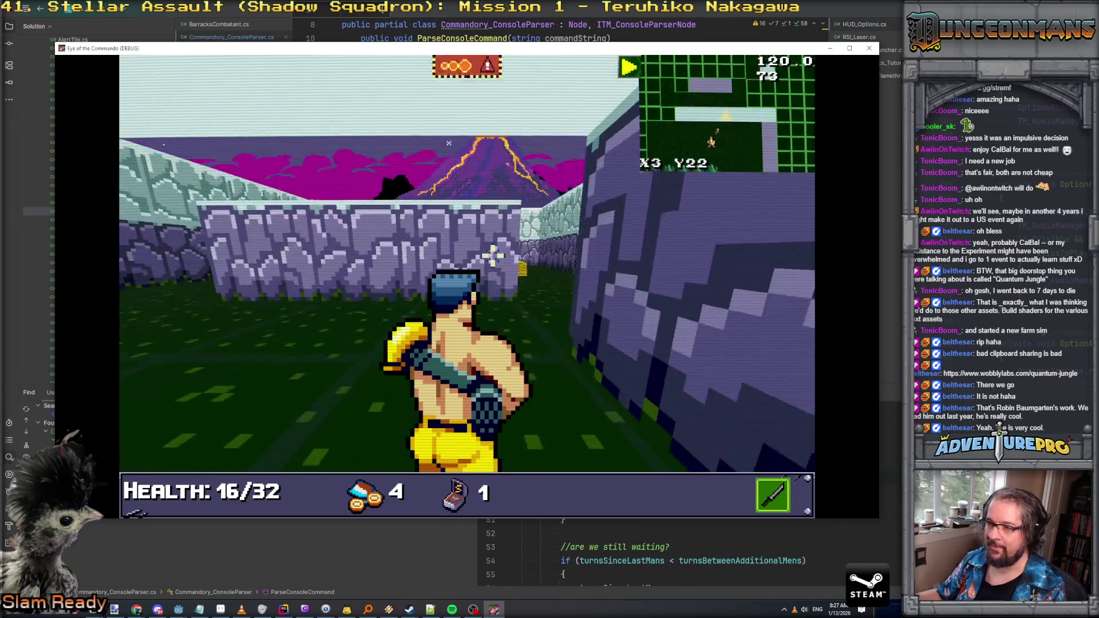
key(w)
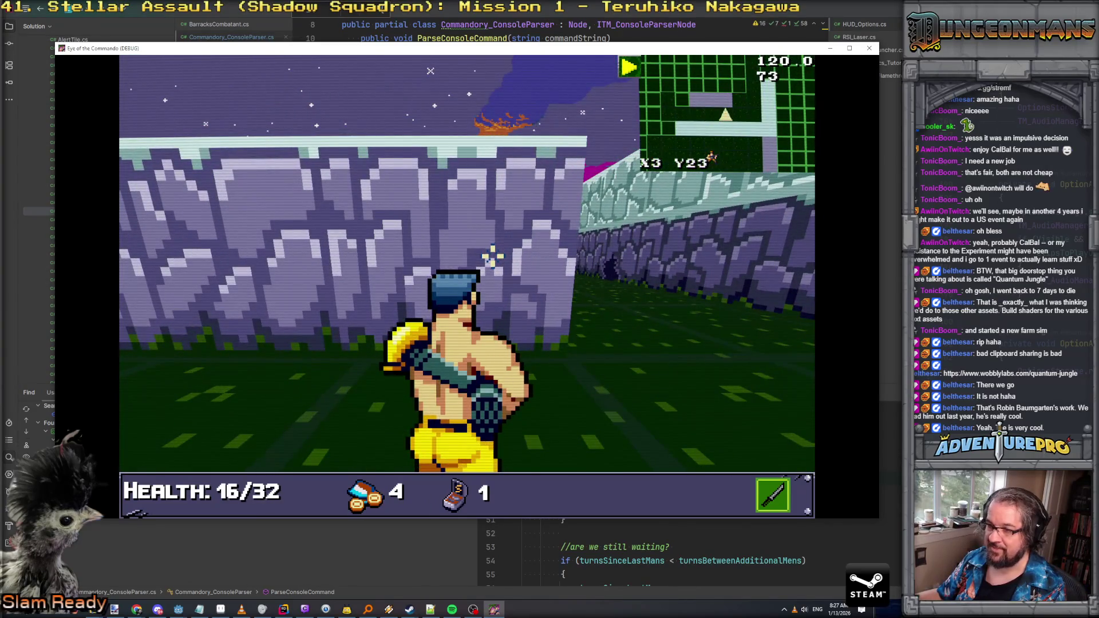
key(Escape)
click(469, 286)
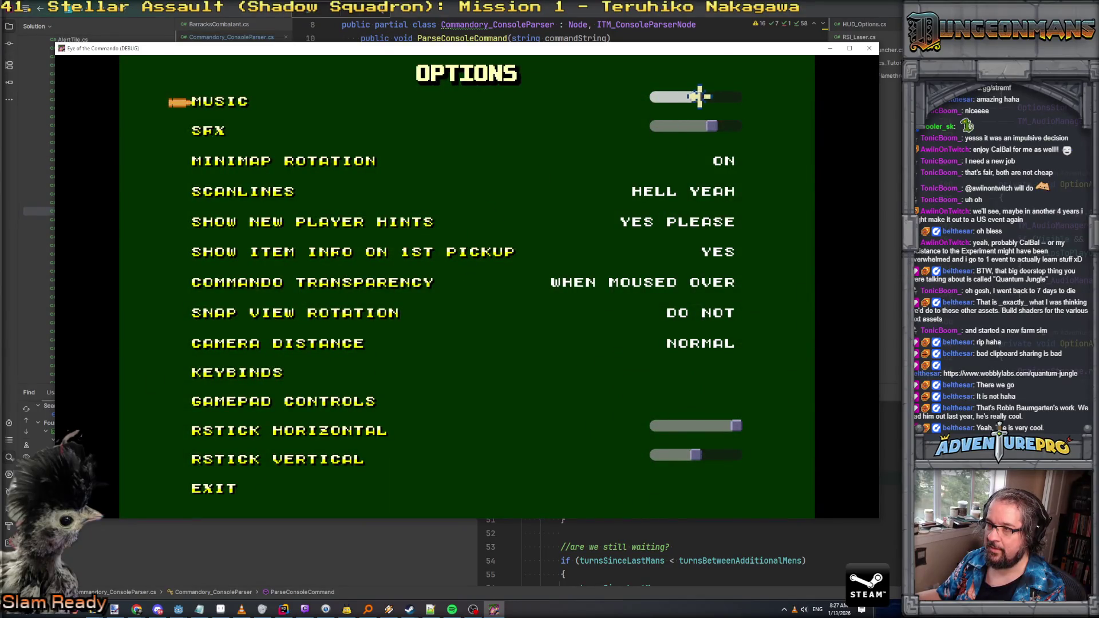
click(206, 488)
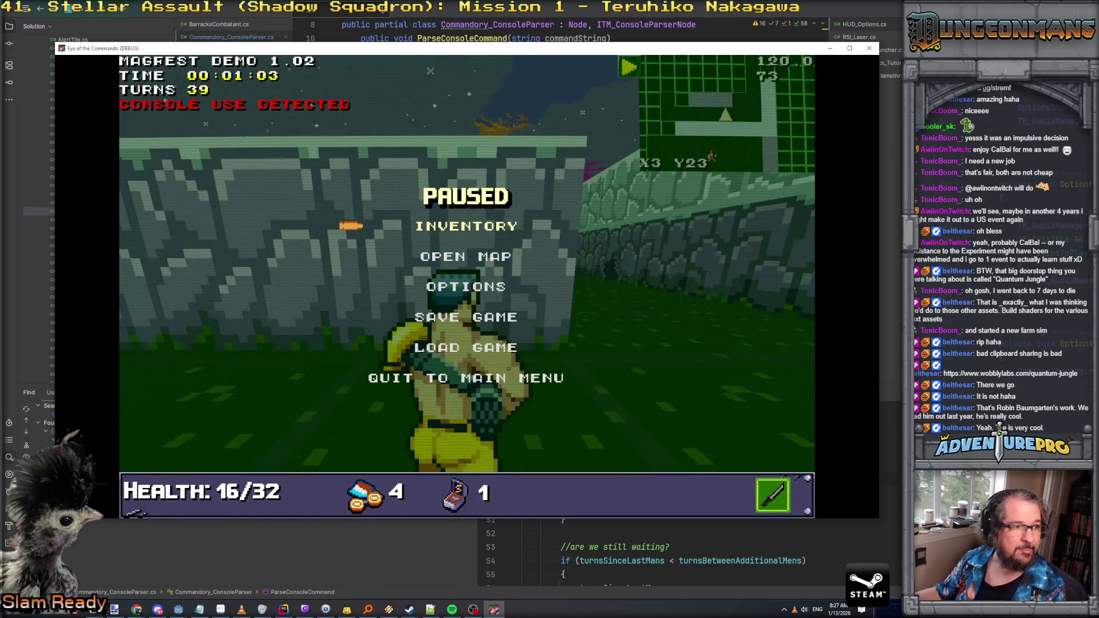
key(alt+Tab)
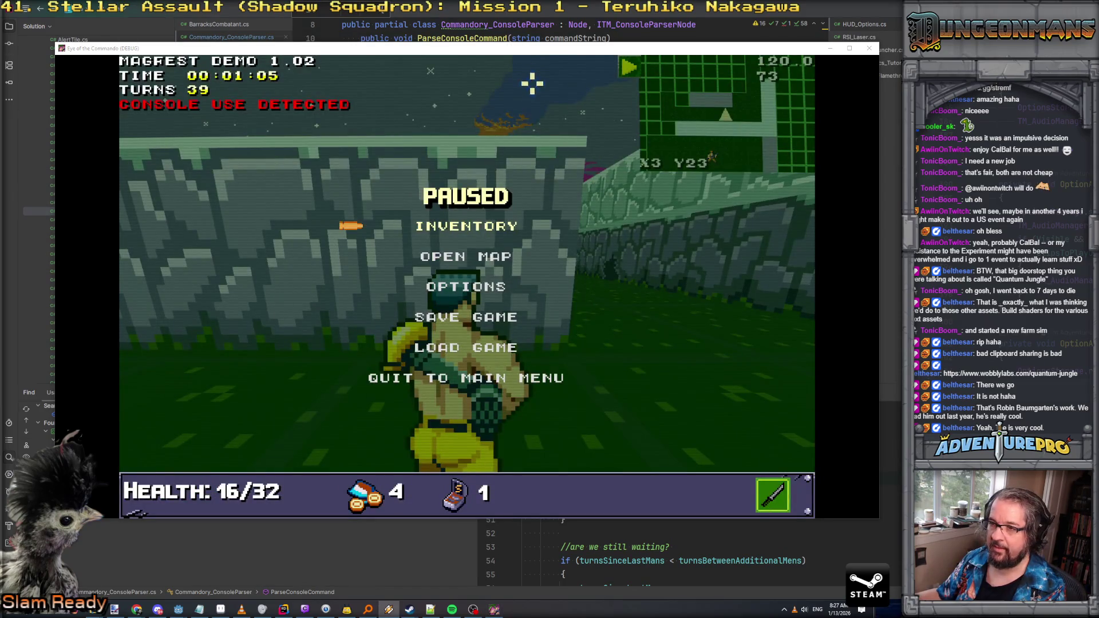
click(490, 125)
key(Escape)
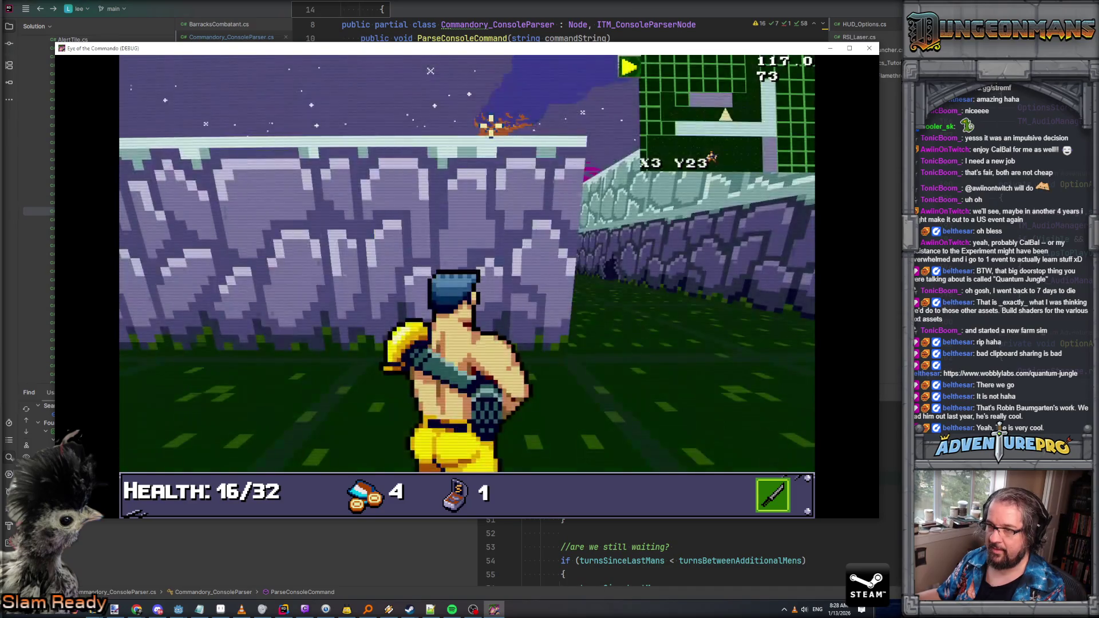
Step: Turn toward the opened gate, walk through it and attack the first enemy
key(e)
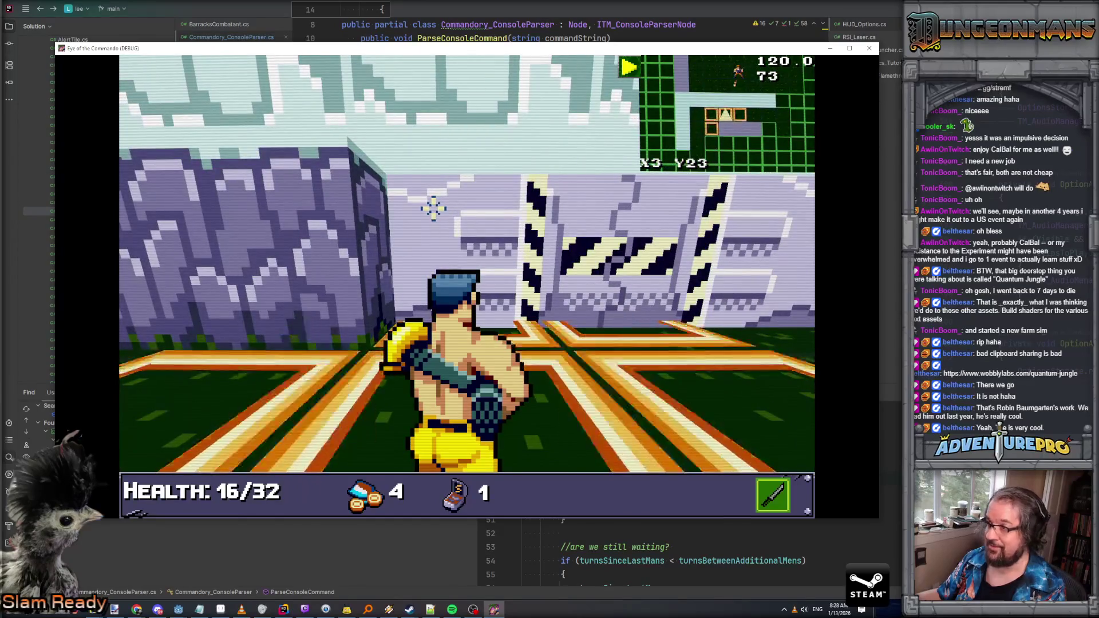
key(e)
key(w)
key(w)
key(w)
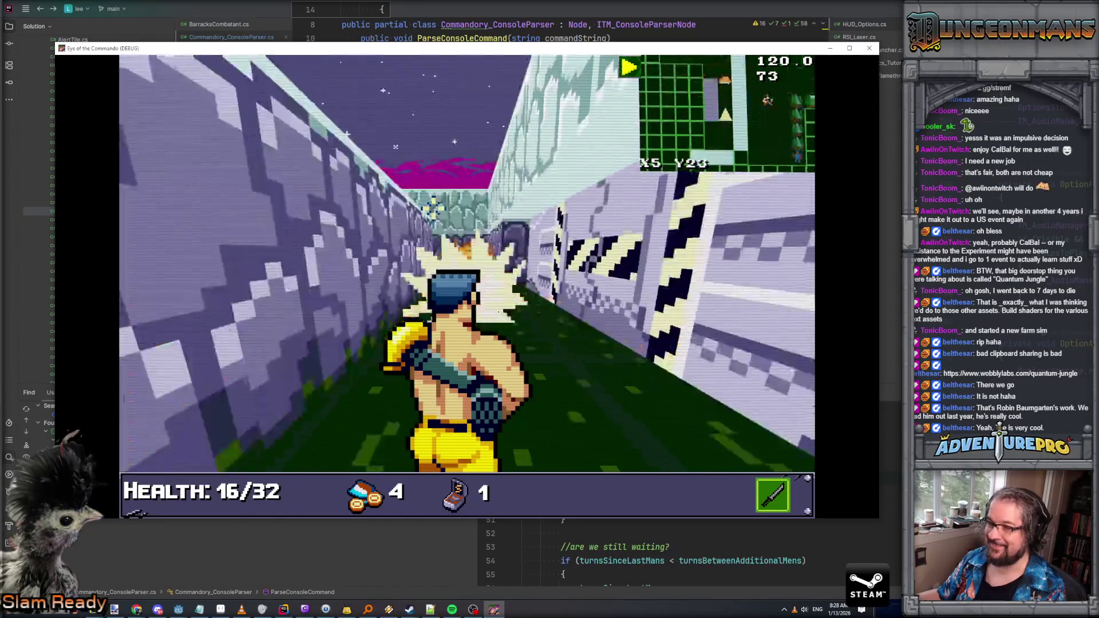
key(q)
key(space)
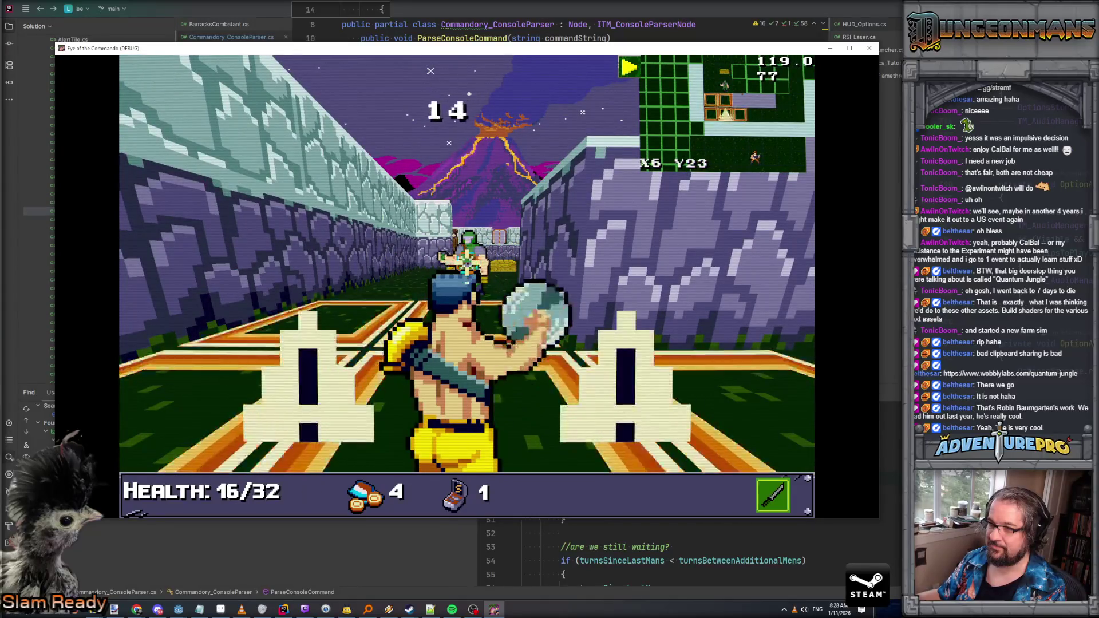
Step: Shoot the enemies down the corridor and move to the next cover position
key(a)
key(a)
key(q)
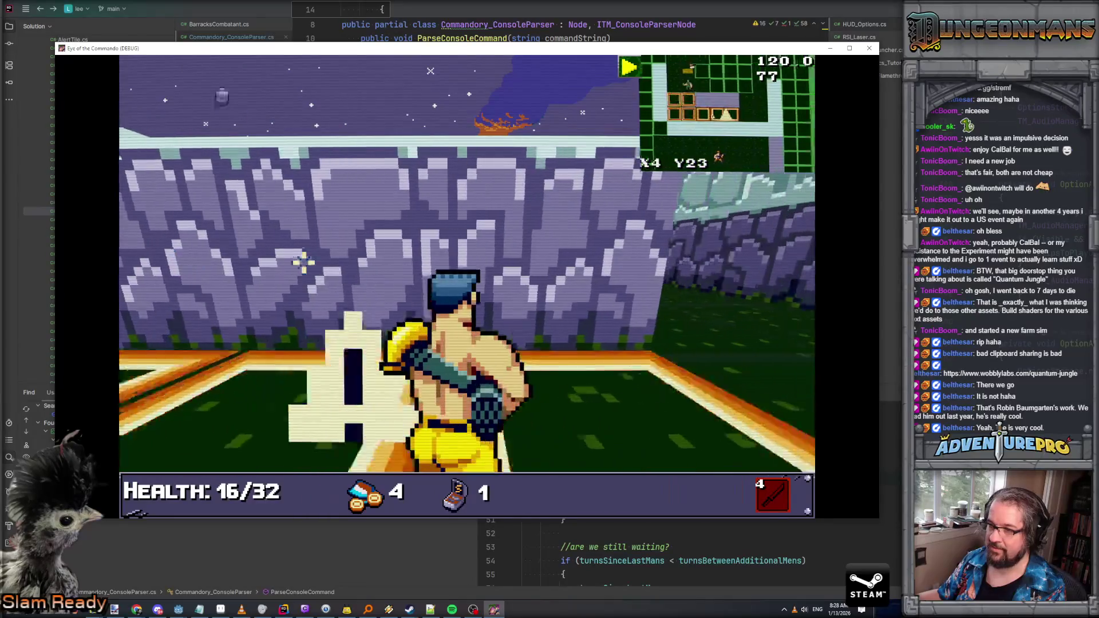
key(space)
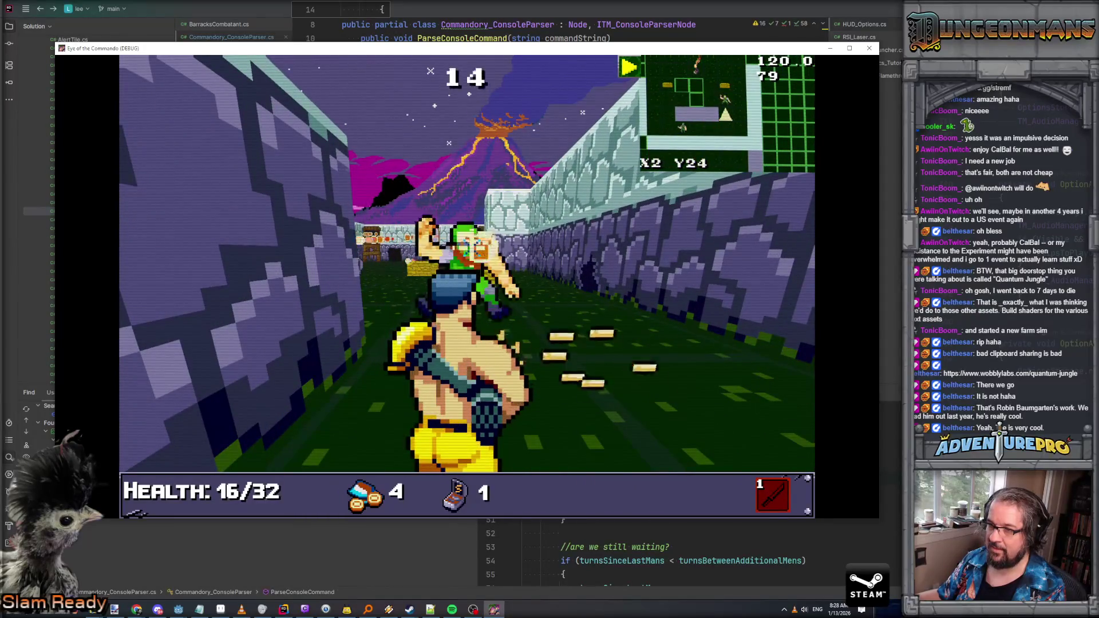
key(w)
key(w)
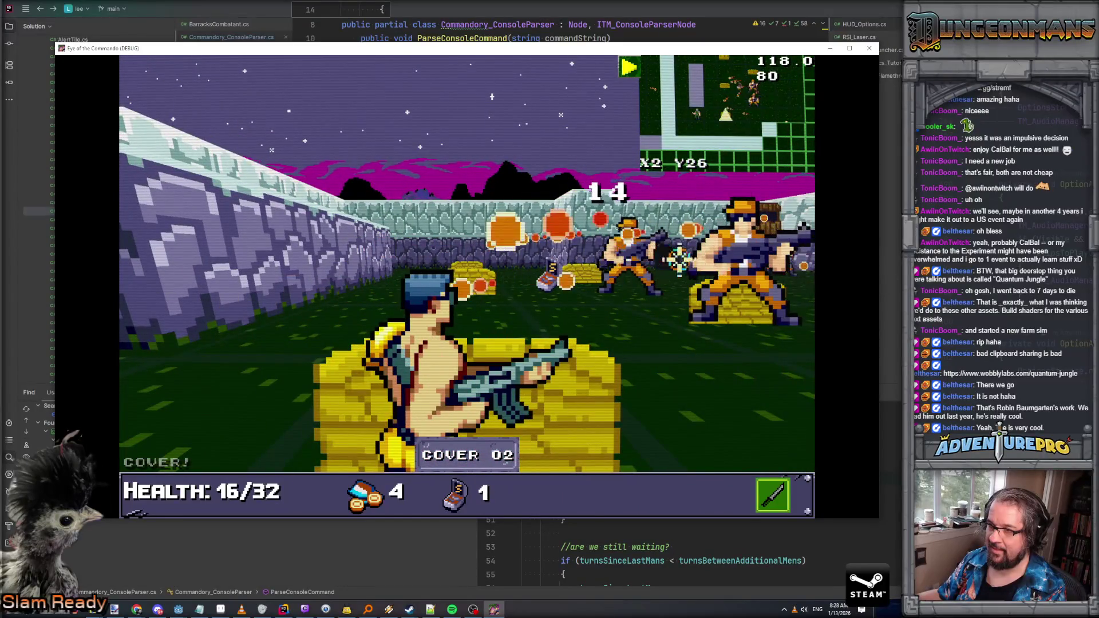
key(e)
key(space)
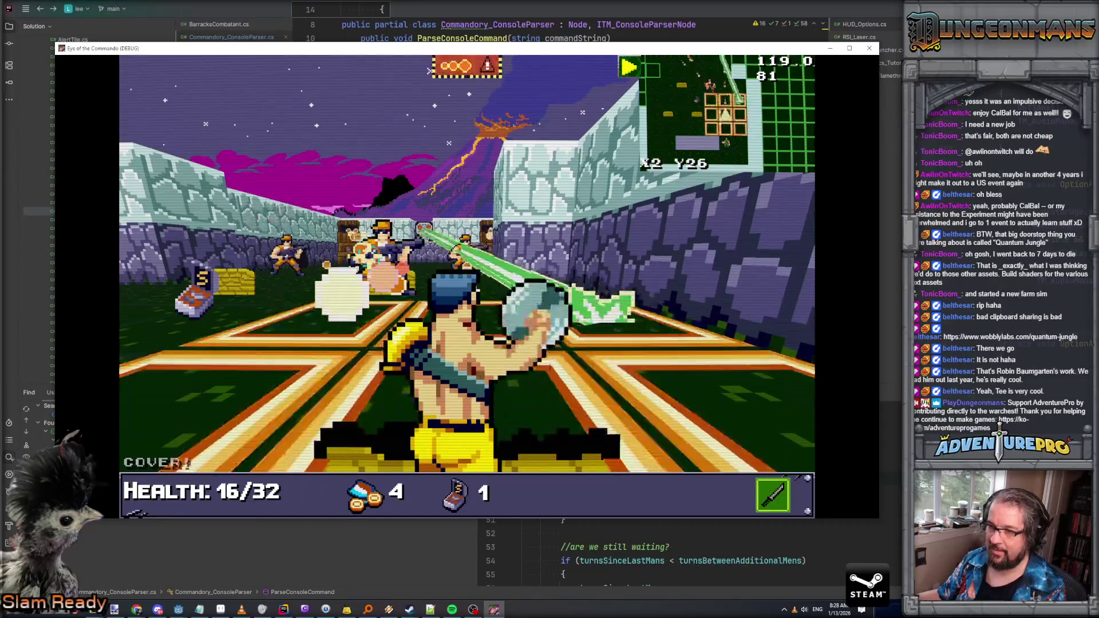
key(Right)
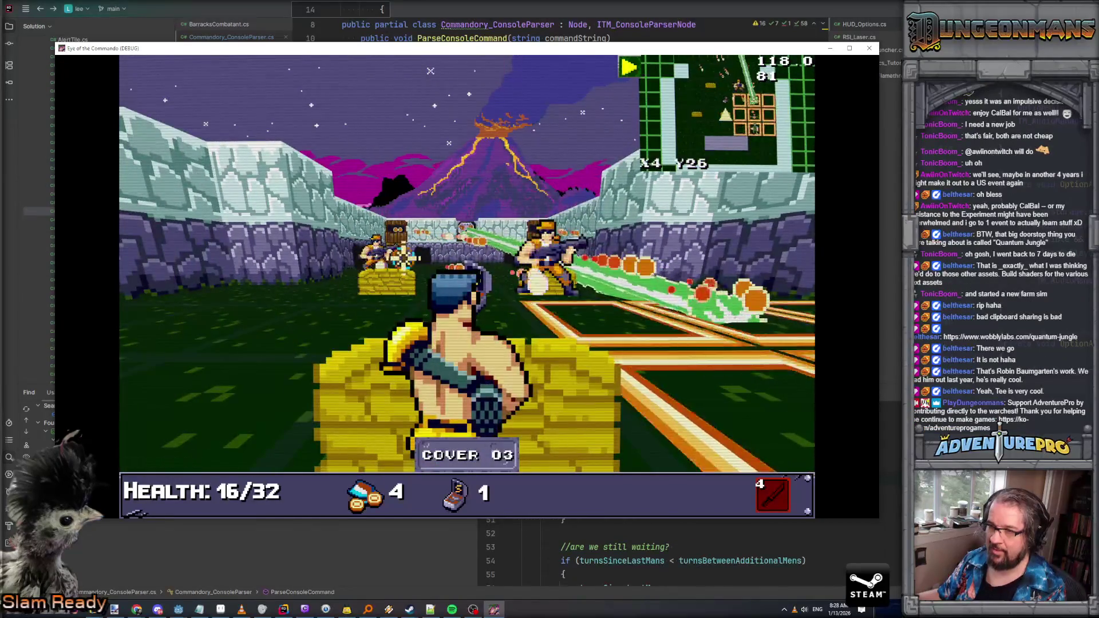
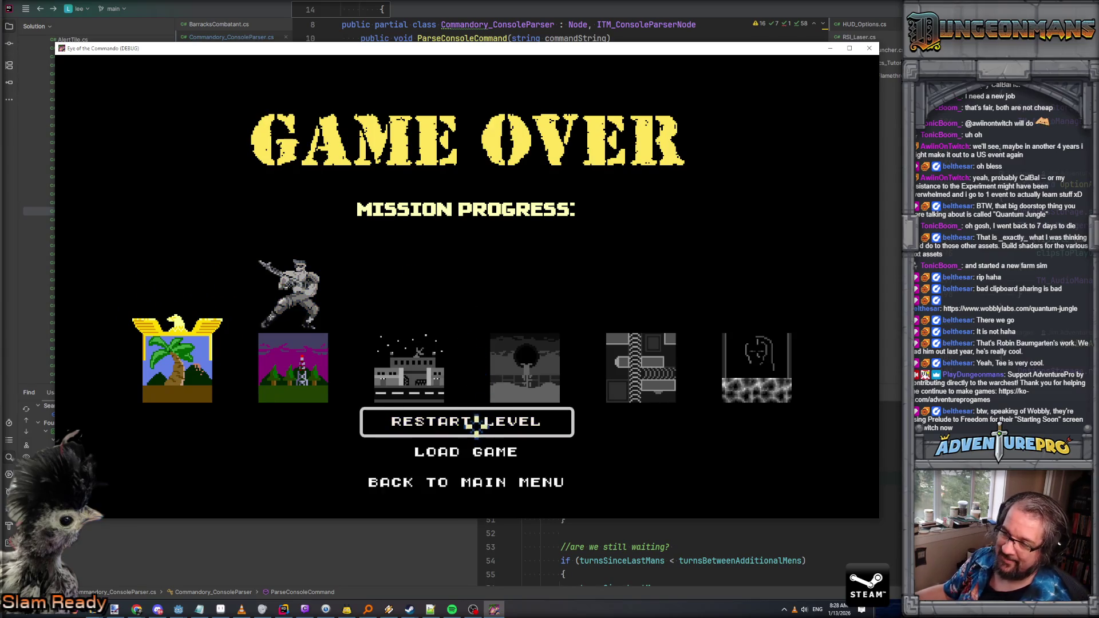
Step: Restart the level after the game over and dismiss the control tutorial
click(475, 422)
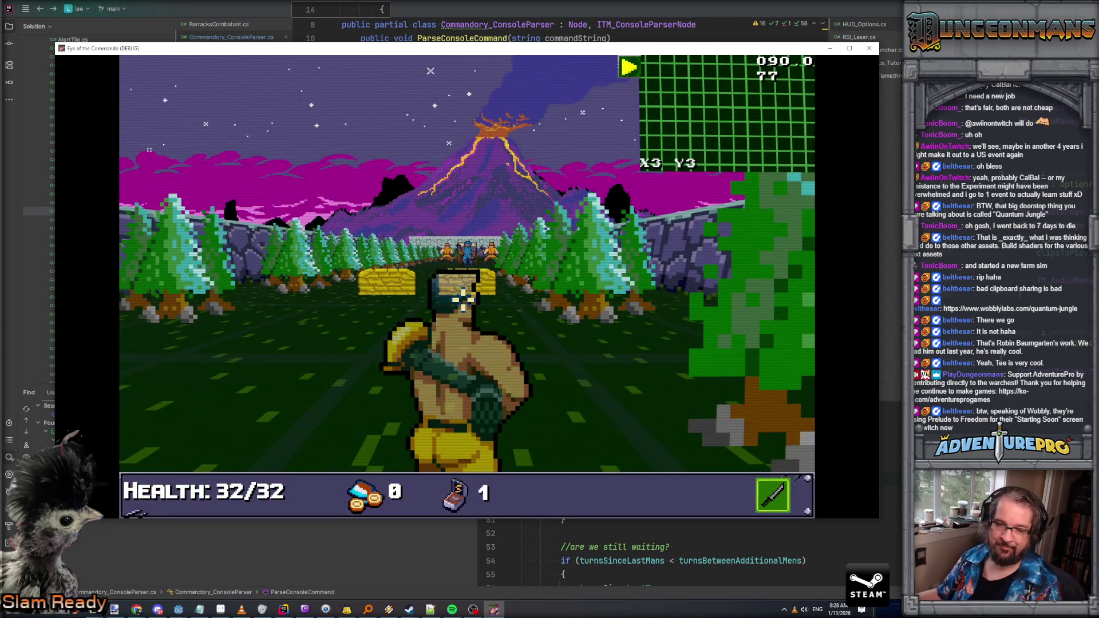
key(Up)
click(331, 223)
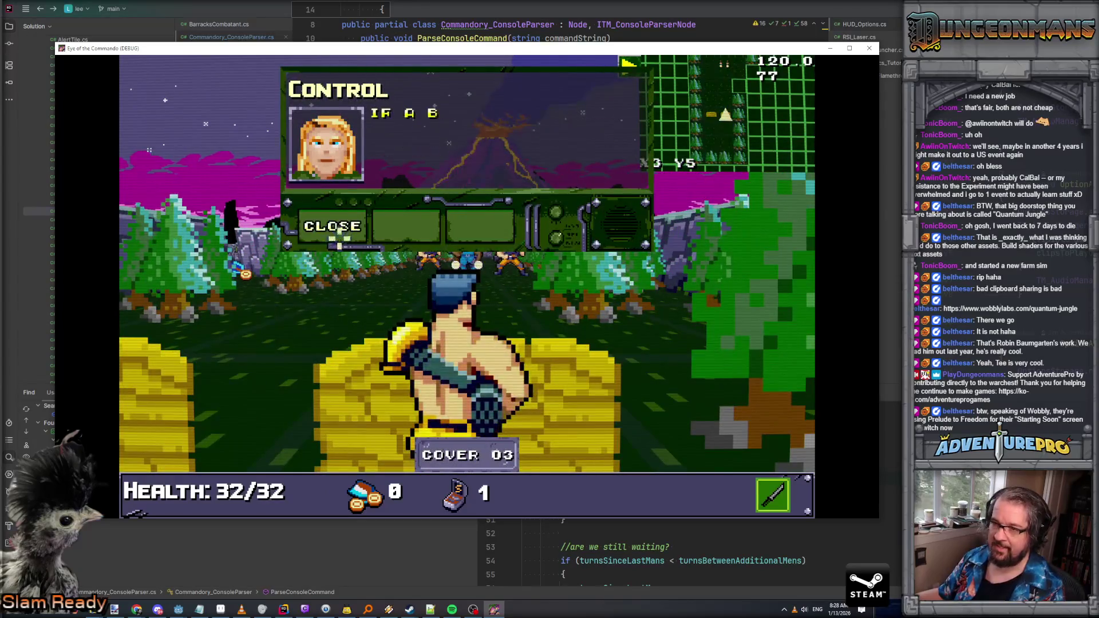
click(331, 223)
Step: Enable the UNDYING invulnerability cheat from the debug console
key(grave)
text(UNDYIU)
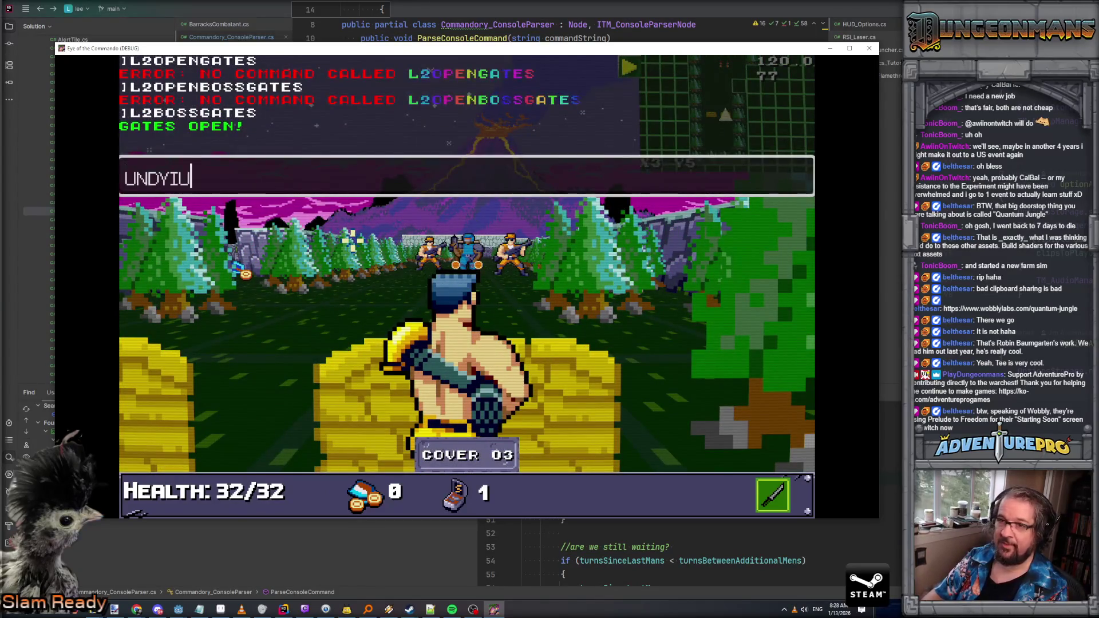
text(NG)
key(Return)
key(grave)
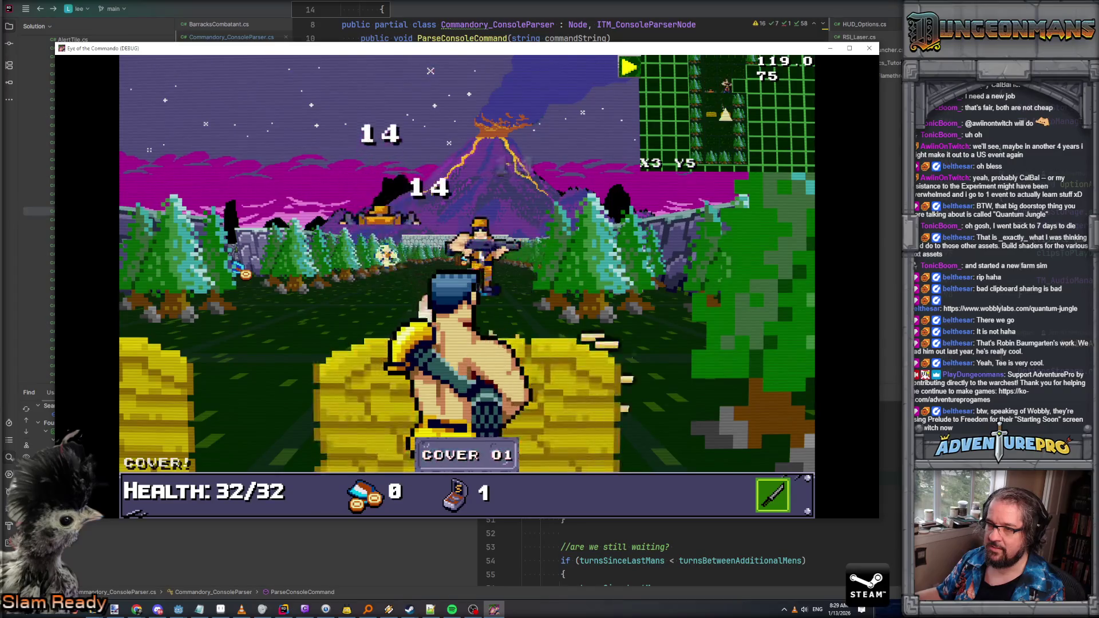
Step: Collect the Great Freedom Medal, shoot the enemy, and advance to the gate wall
key(Right)
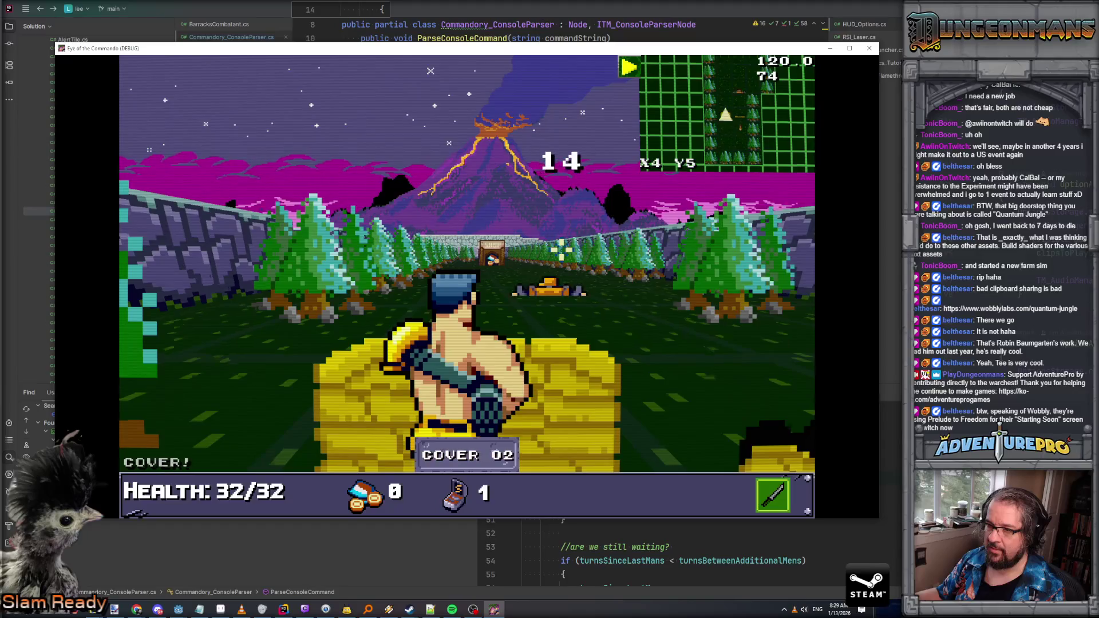
key(Up)
key(Up)
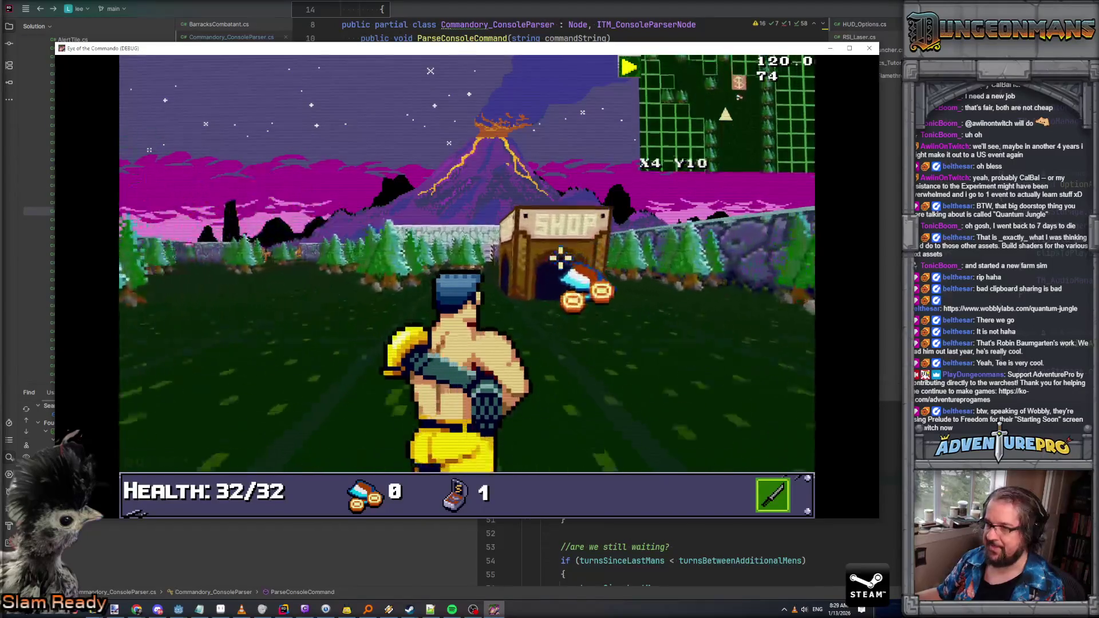
key(Up)
key(Return)
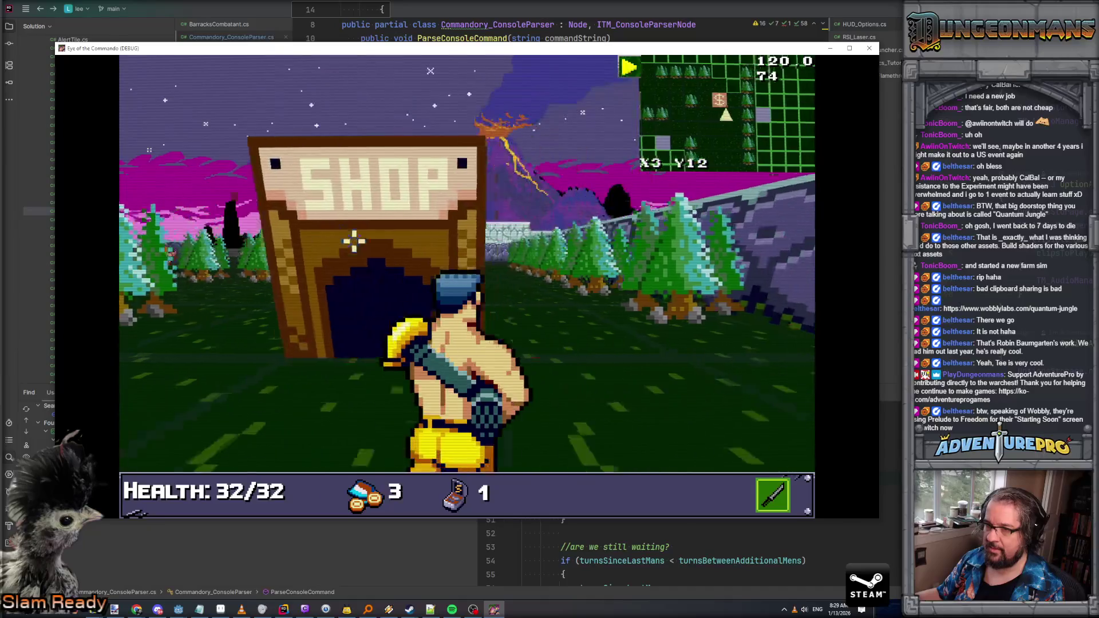
key(Right)
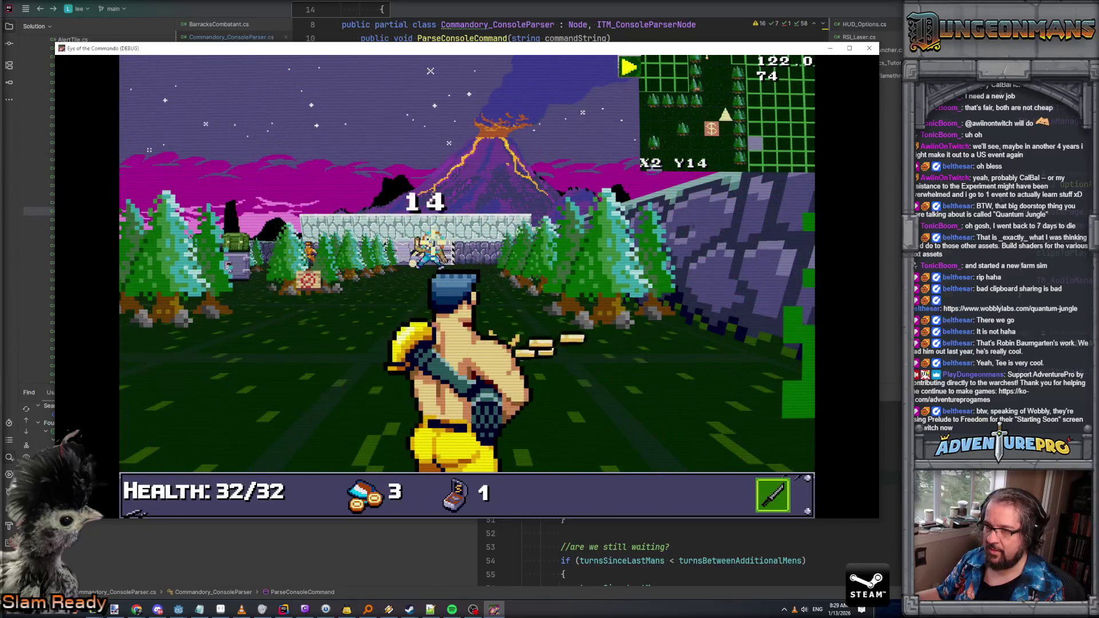
key(Up)
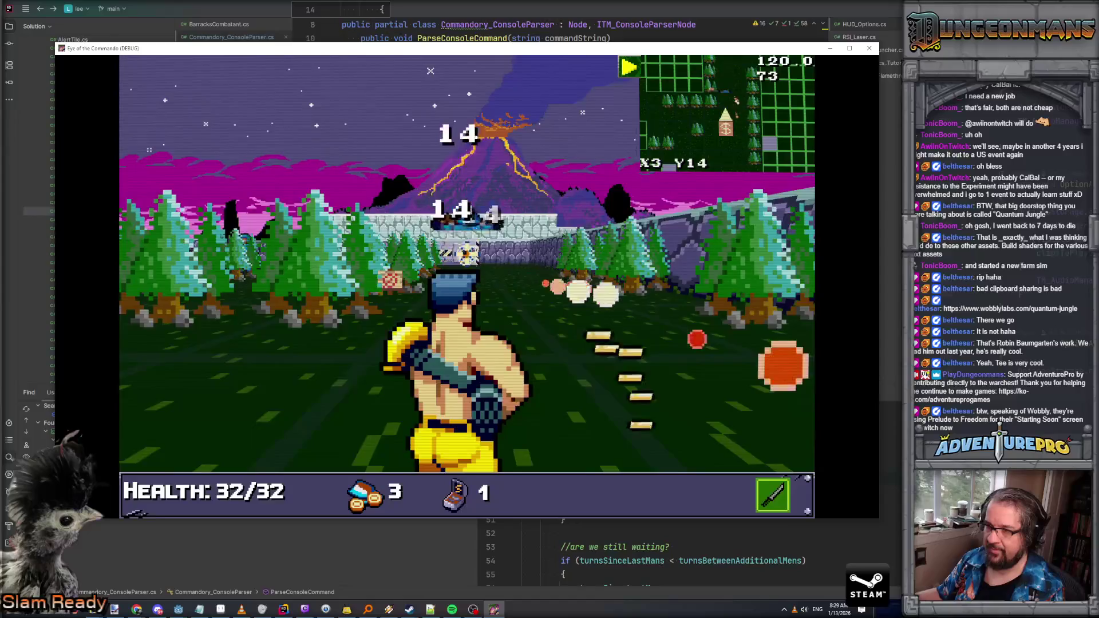
key(Up)
key(Up)
key(Up)
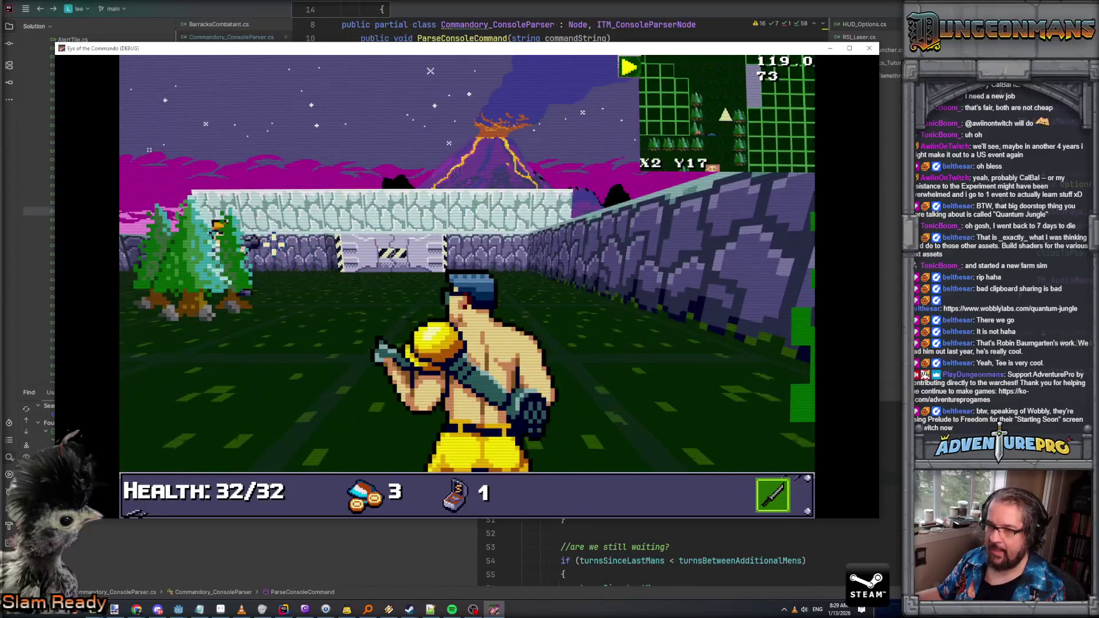
key(Left)
key(Up)
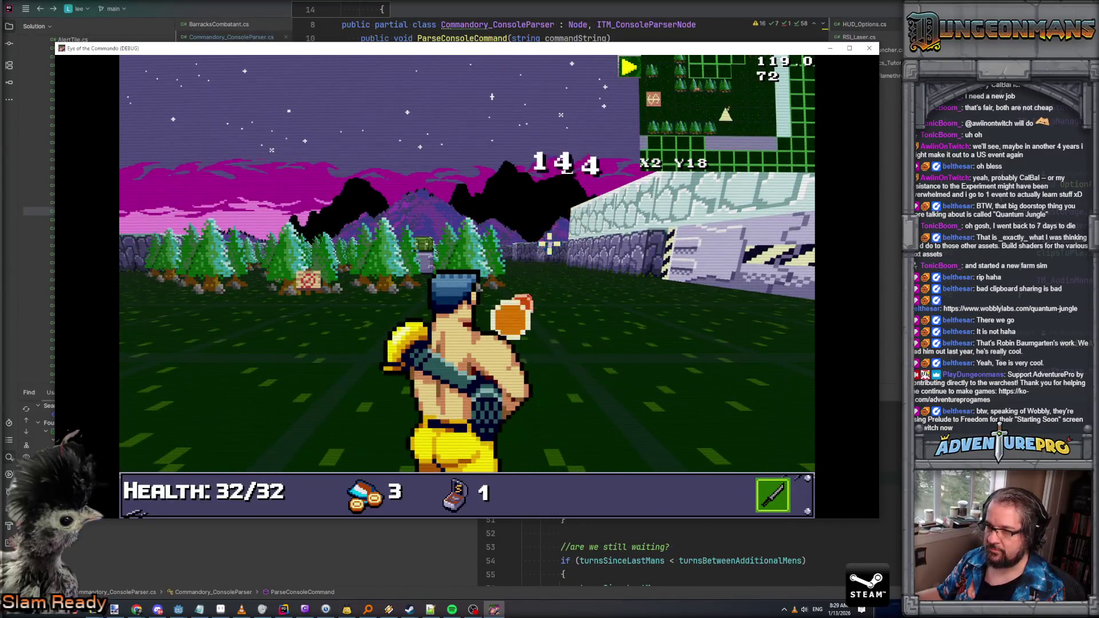
key(Right)
key(Up)
key(Up)
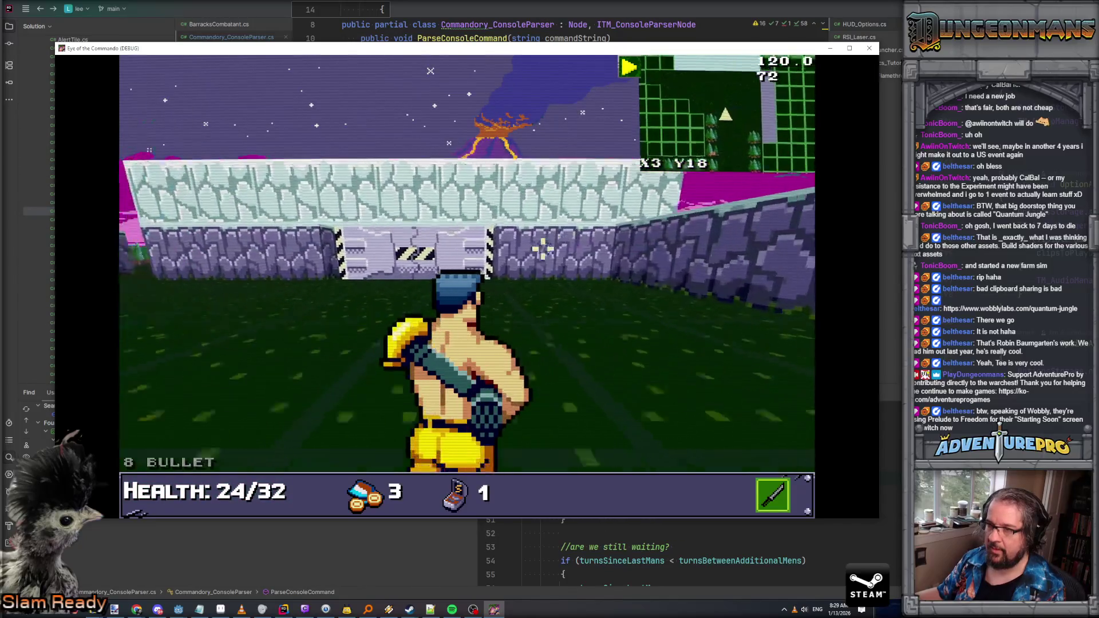
Step: Run the L2BOSSGATES console command to open the boss gates
key(grave)
text(L2BOSSHAT)
key(BackSpace)
key(BackSpace)
key(BackSpace)
text(GATES)
key(Return)
key(grave)
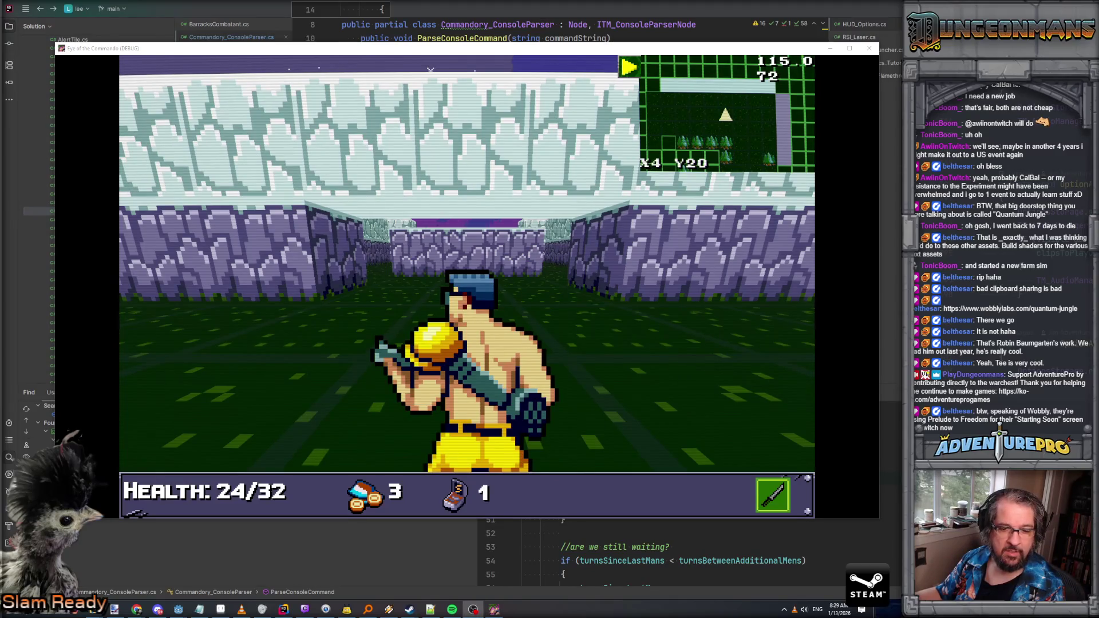
Step: Walk through the opened gate and down the corridor into the boss room, firing ahead
key(w)
click(347, 233)
click(342, 229)
key(w)
key(w)
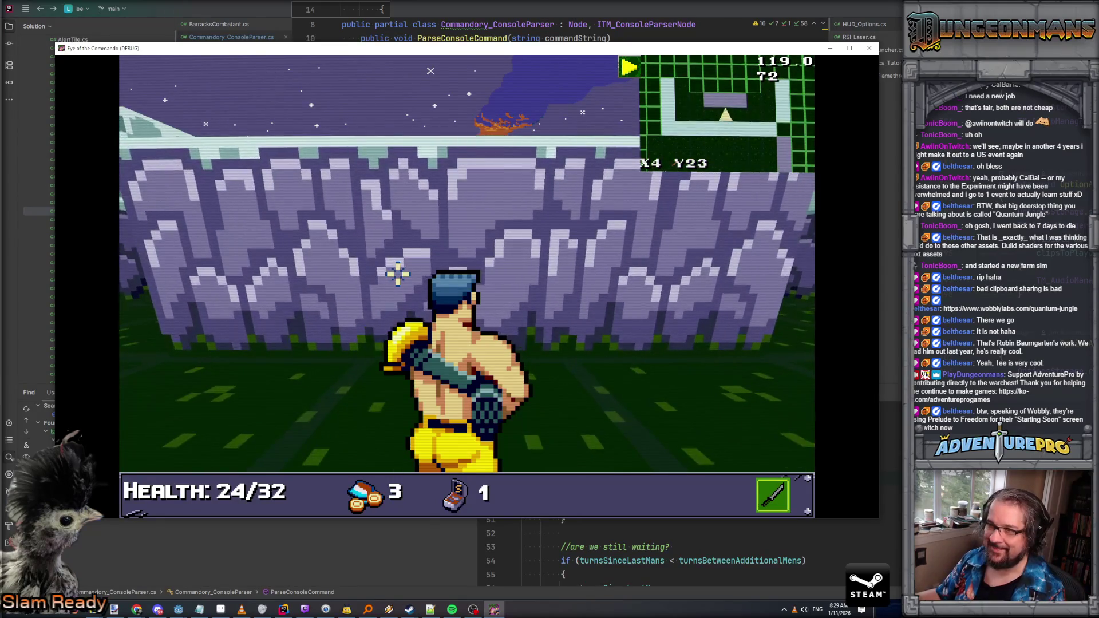
key(Left)
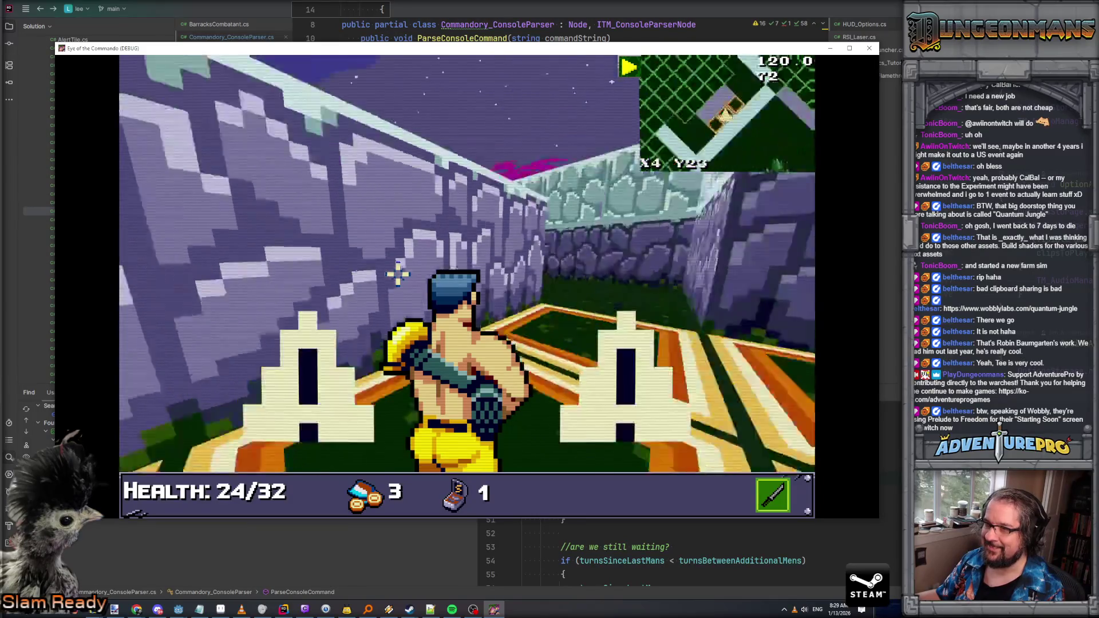
key(Up)
key(Up)
key(Up)
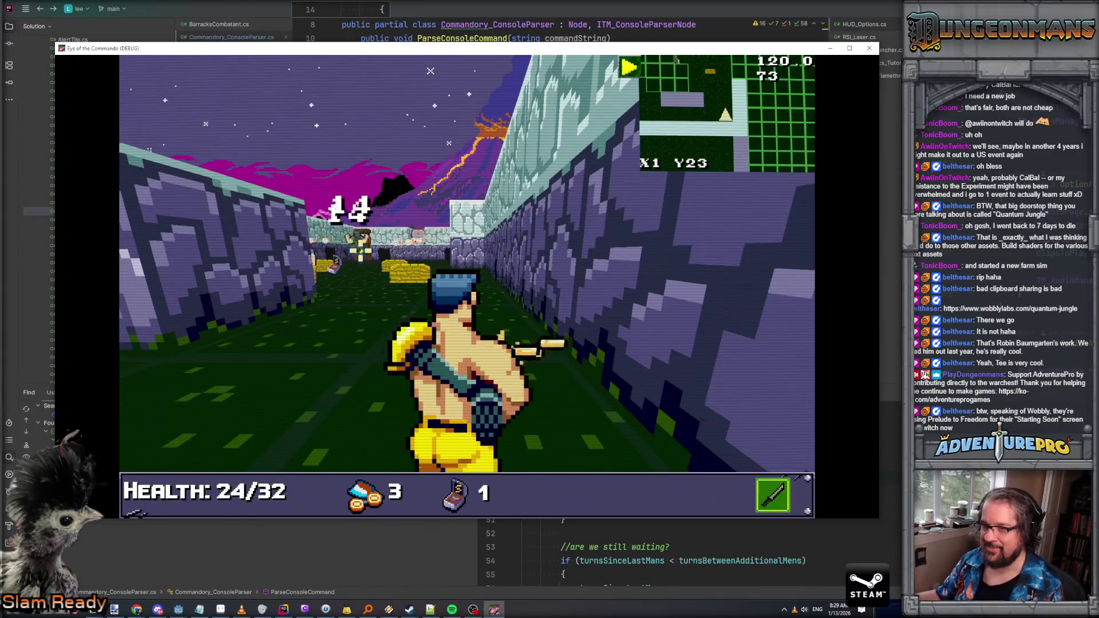
key(Left)
key(Up)
key(space)
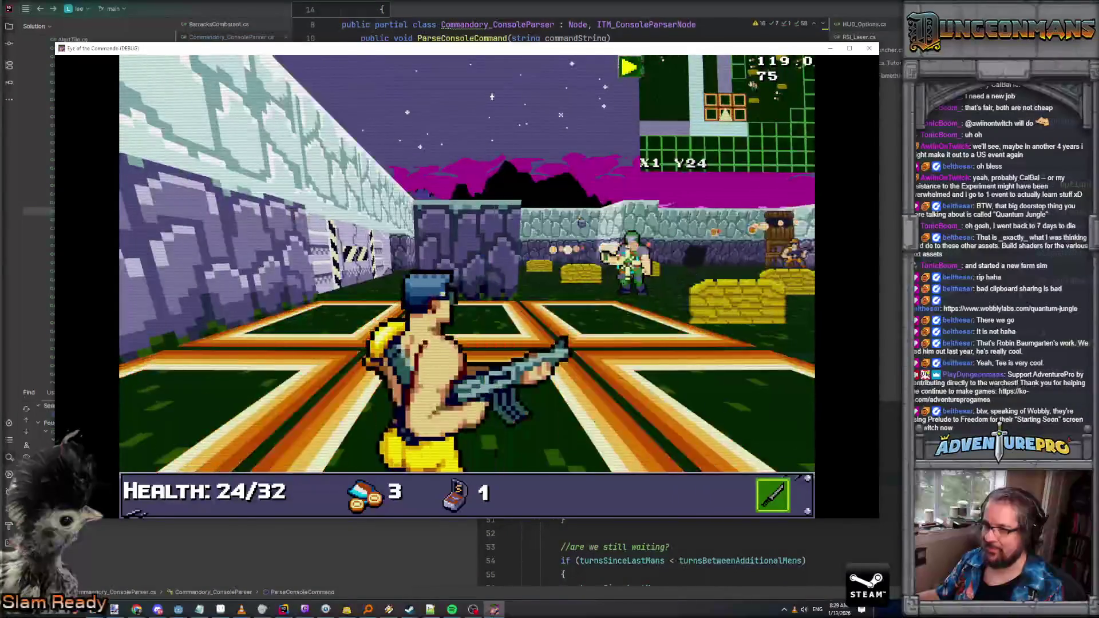
key(Up)
key(Up)
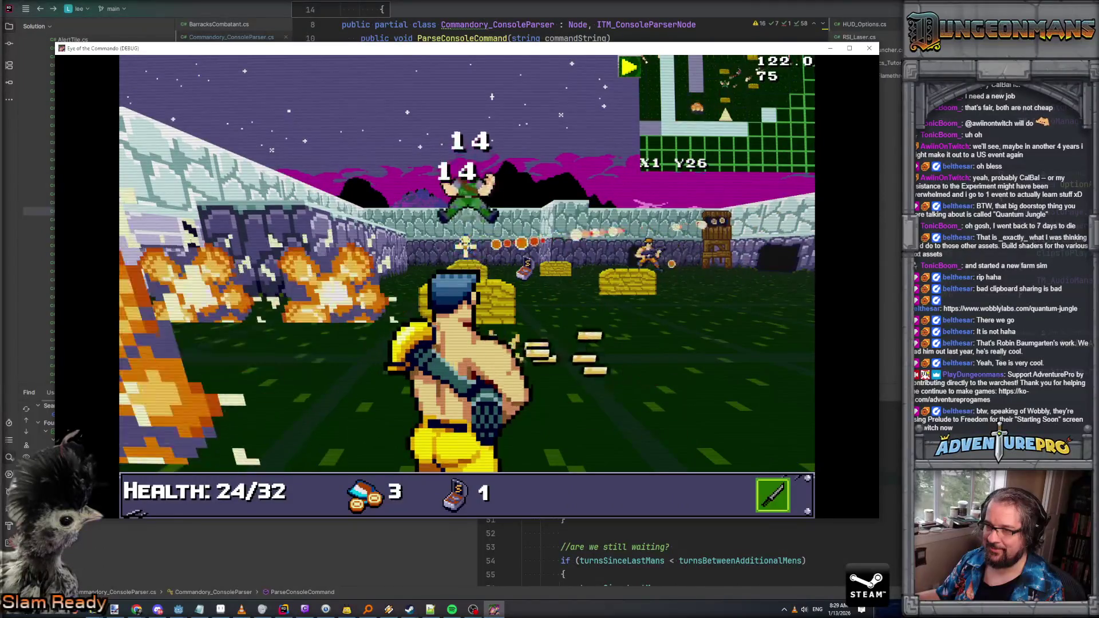
Step: Shoot the boss-room enemies from cover blocks until the cover breaks
key(Right)
key(Up)
key(space)
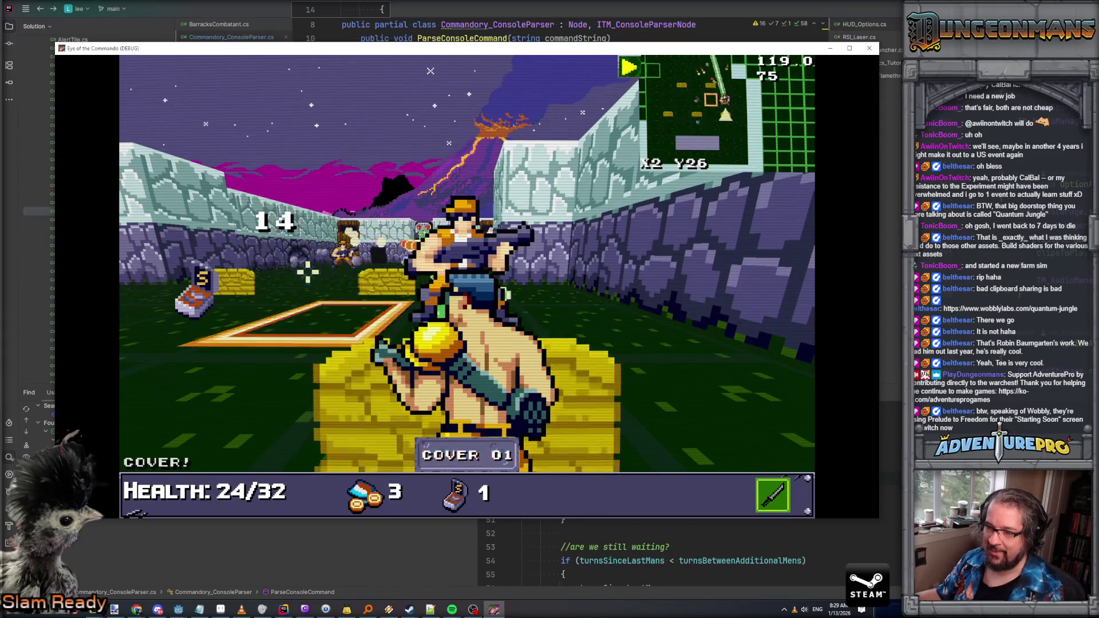
key(space)
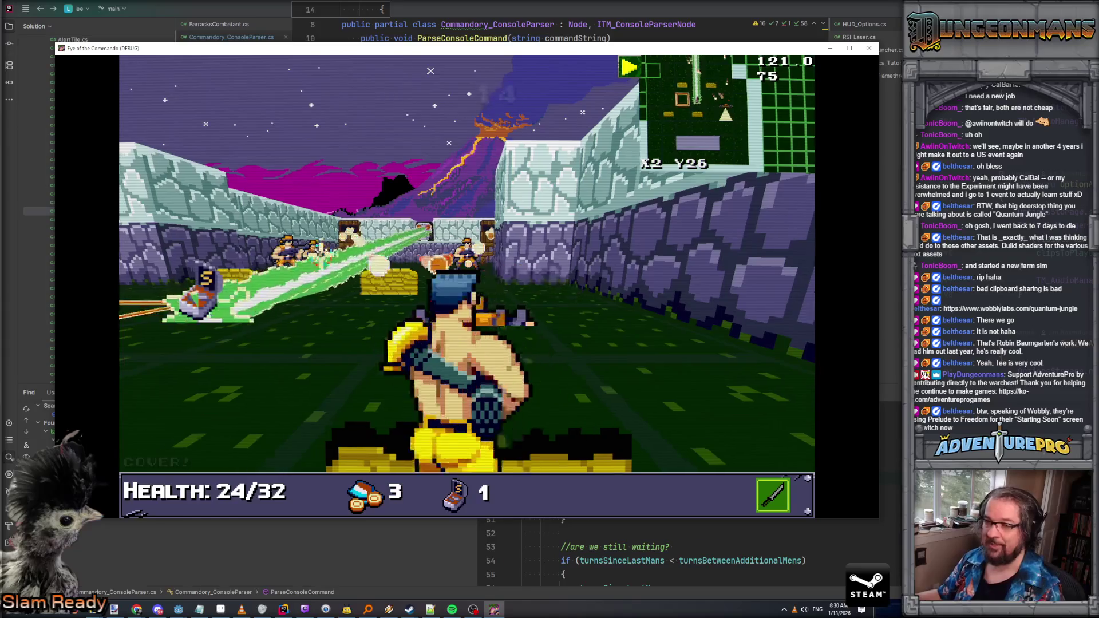
key(Right)
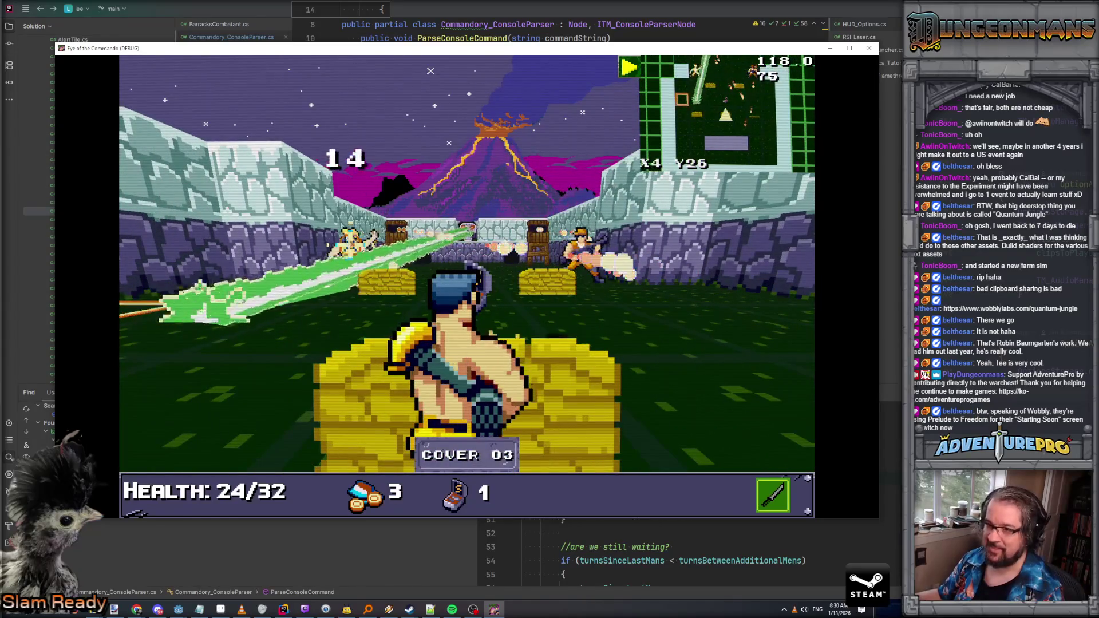
key(space)
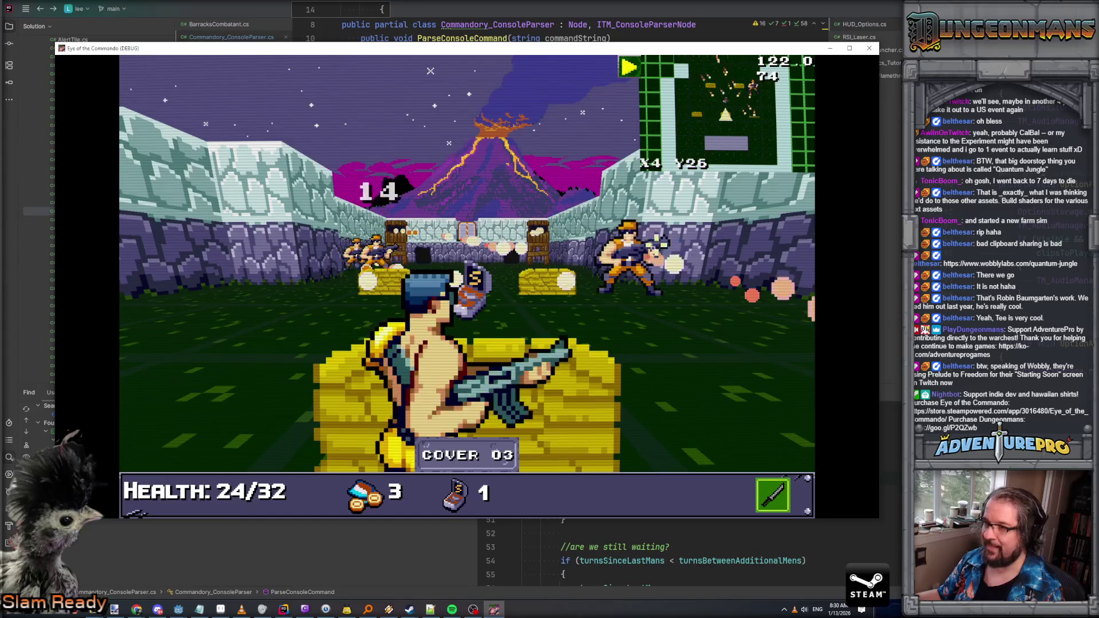
key(space)
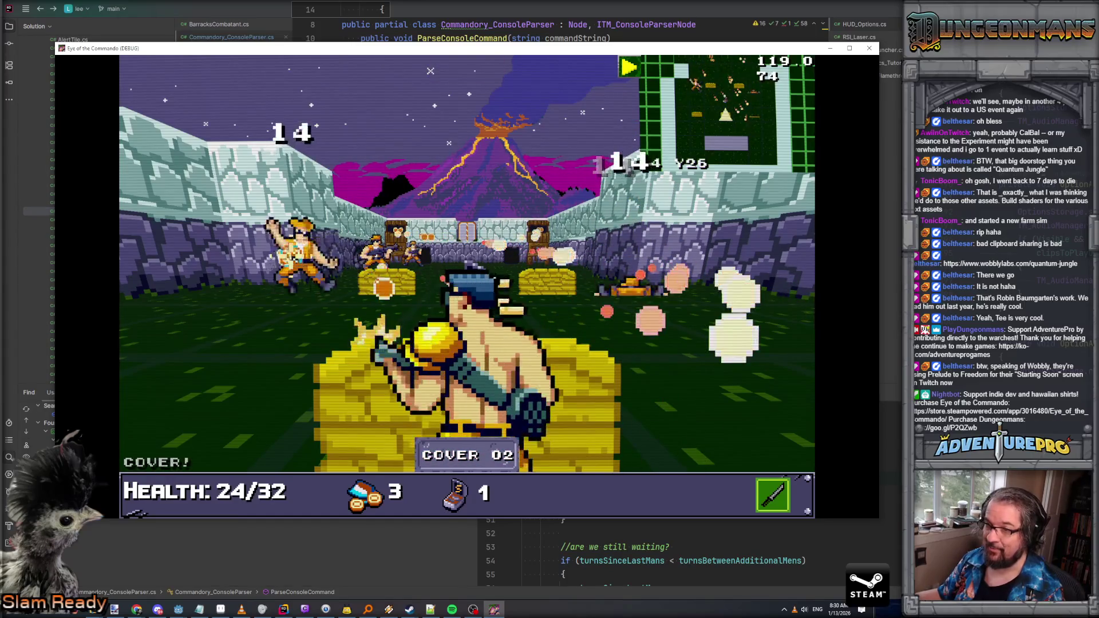
key(space)
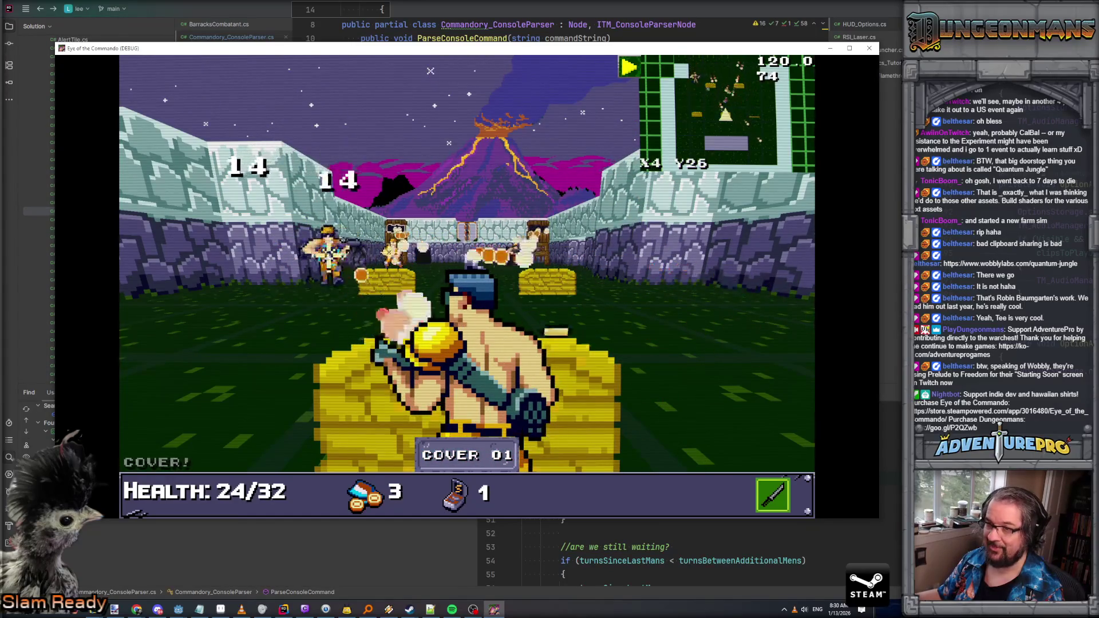
key(Left)
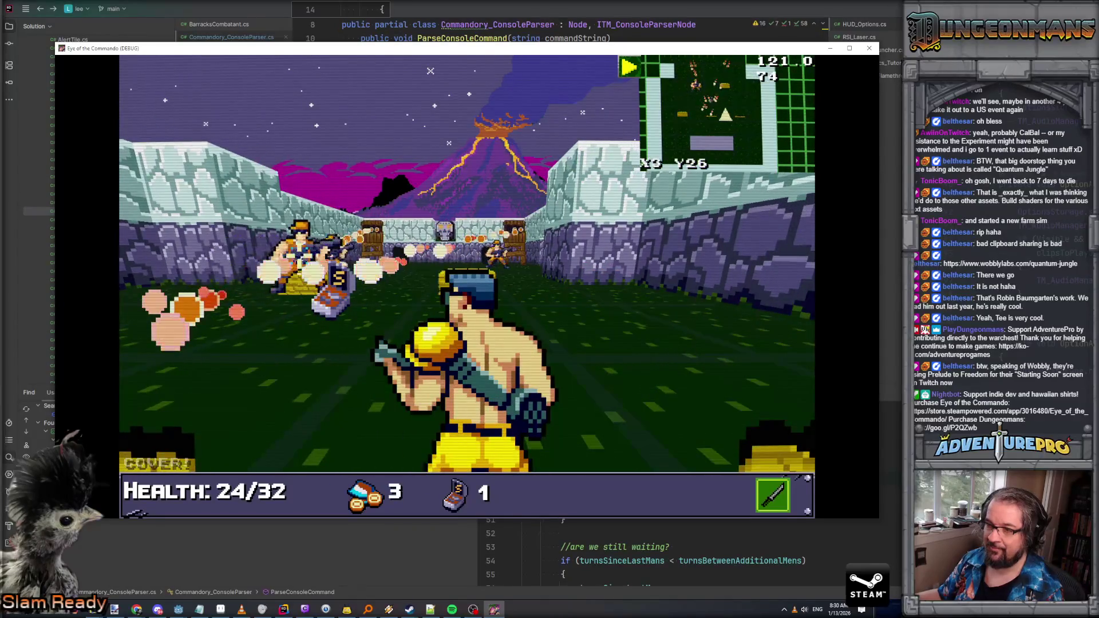
key(grave)
Step: Run WARGOD for the RL-440 and ammo, then fire on enemies from the next cover
text(WARGP)
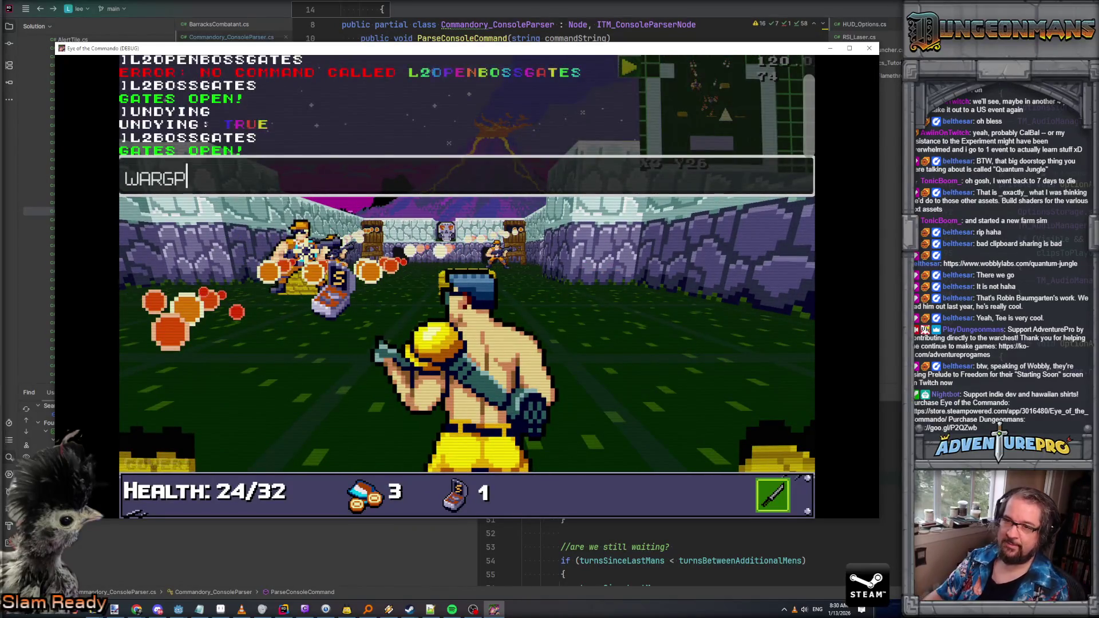
text(OD)
key(Return)
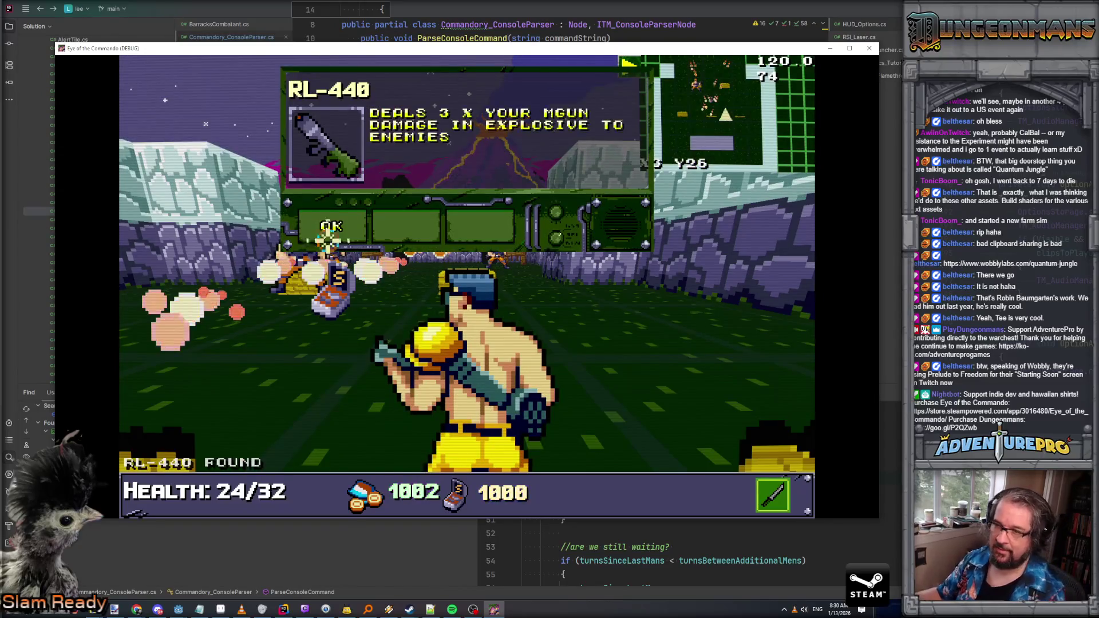
key(space)
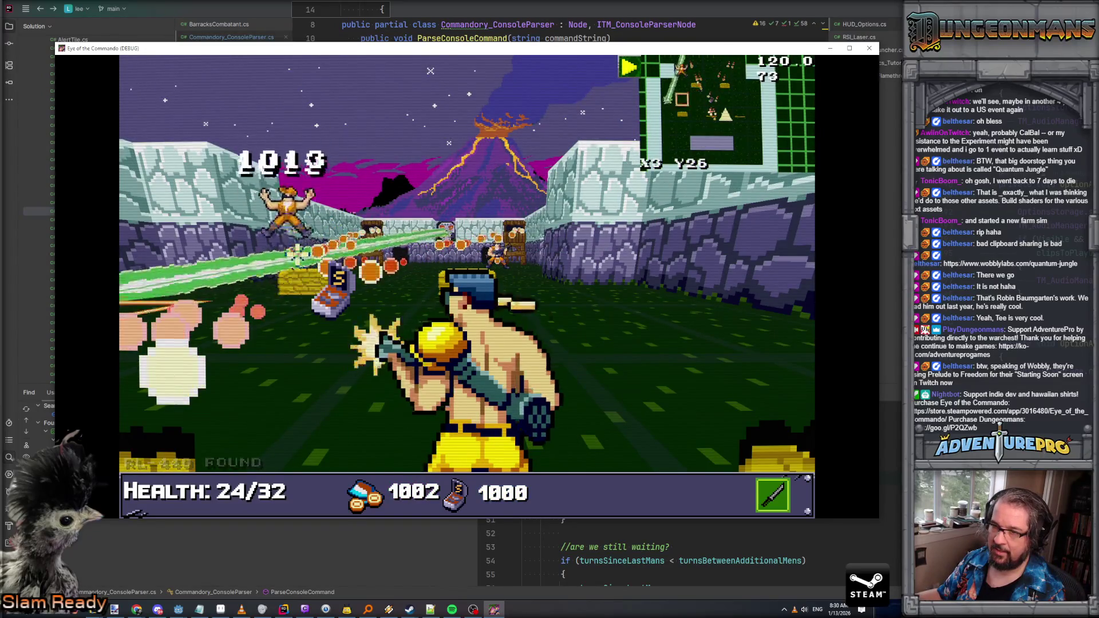
key(w)
key(w)
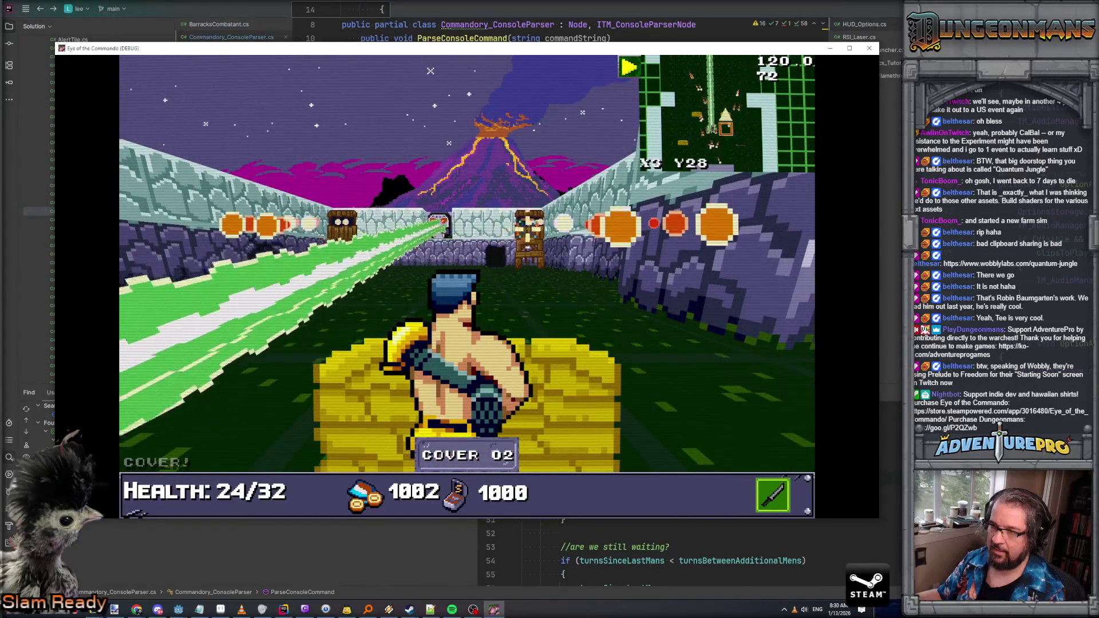
key(space)
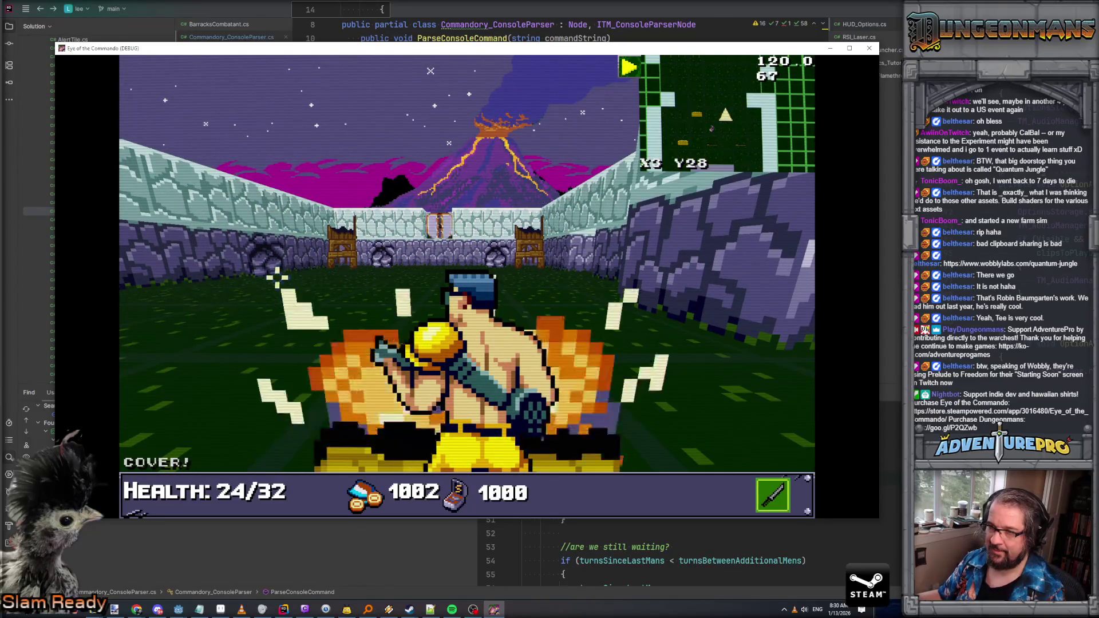
Step: Move past the green laser wall into the narrow stone corridor
key(a)
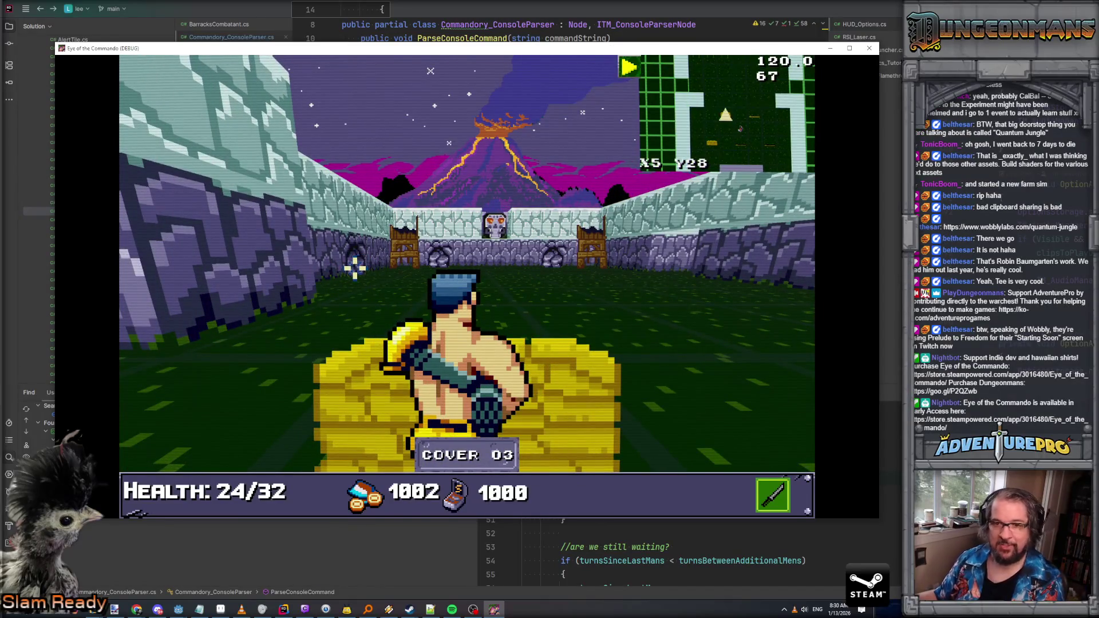
key(w)
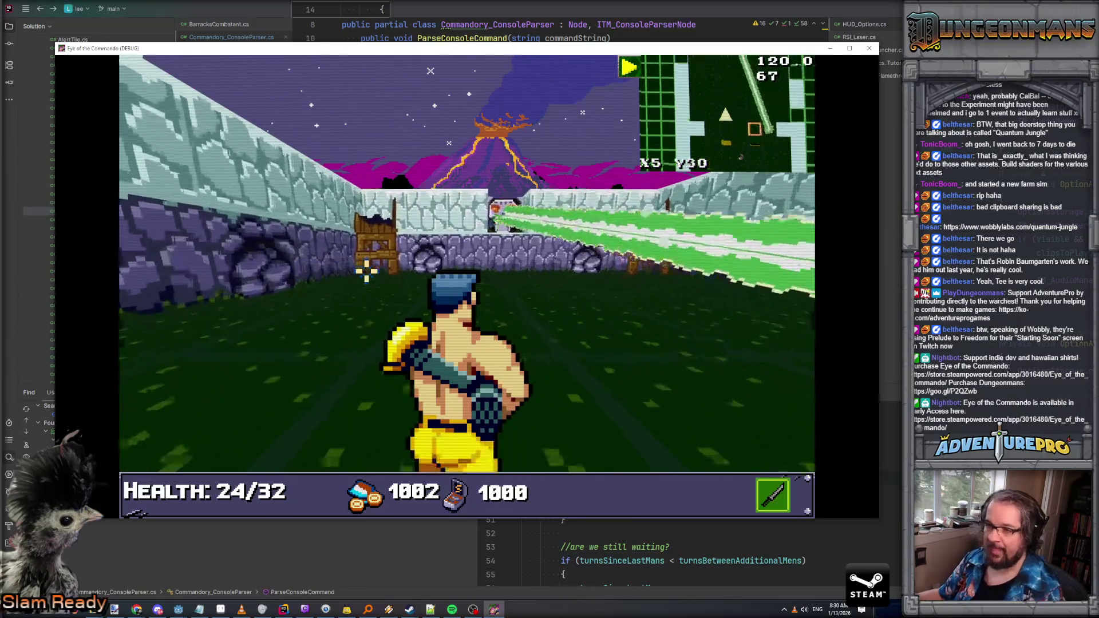
key(d)
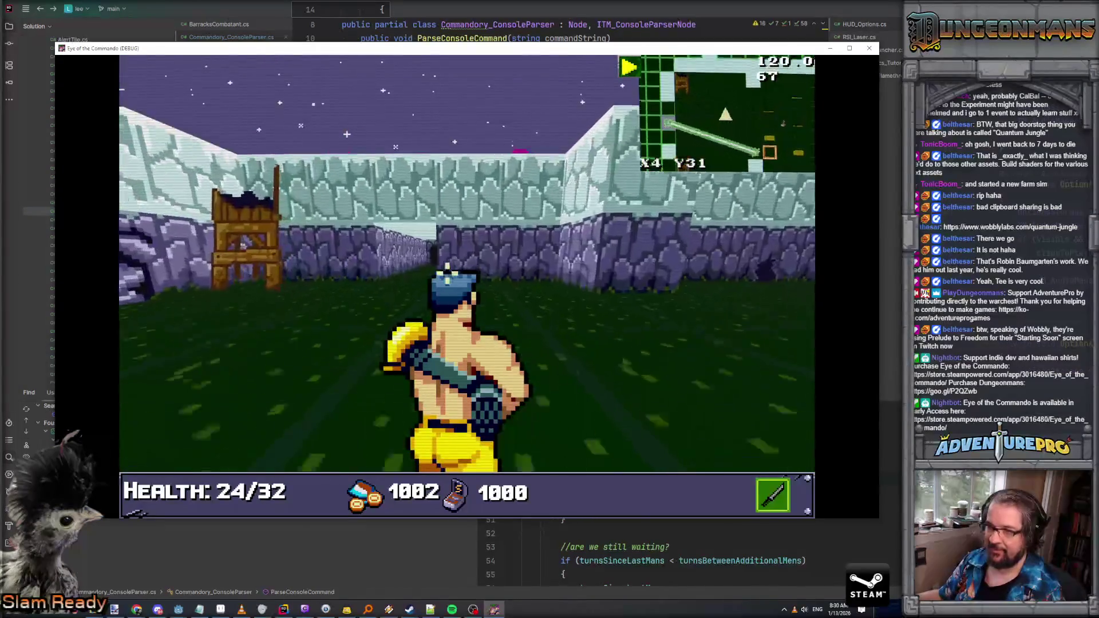
key(d)
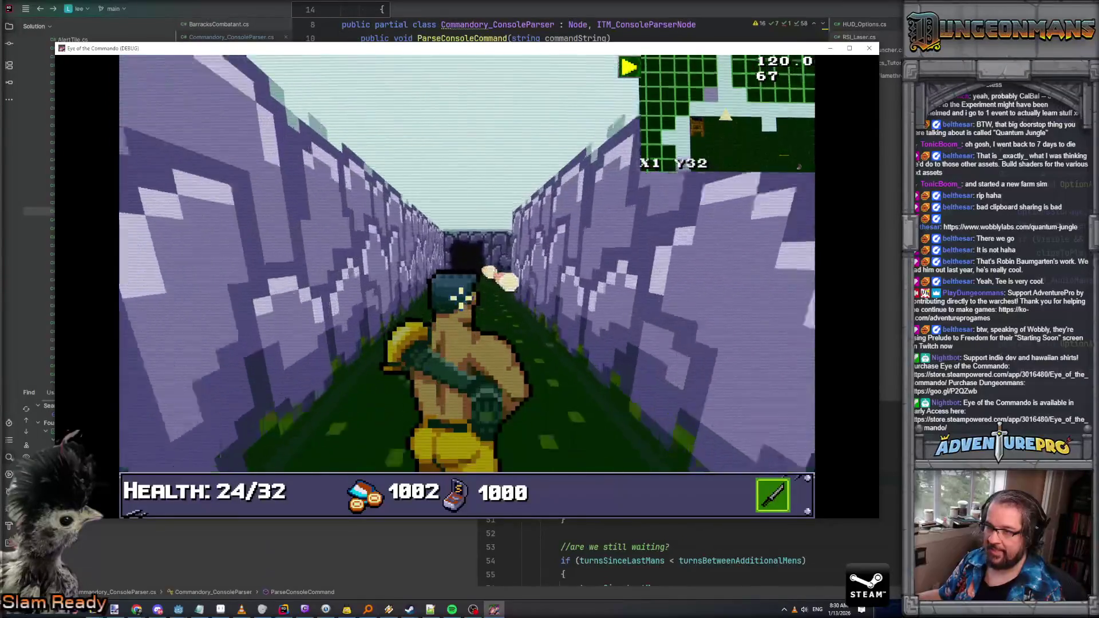
key(a)
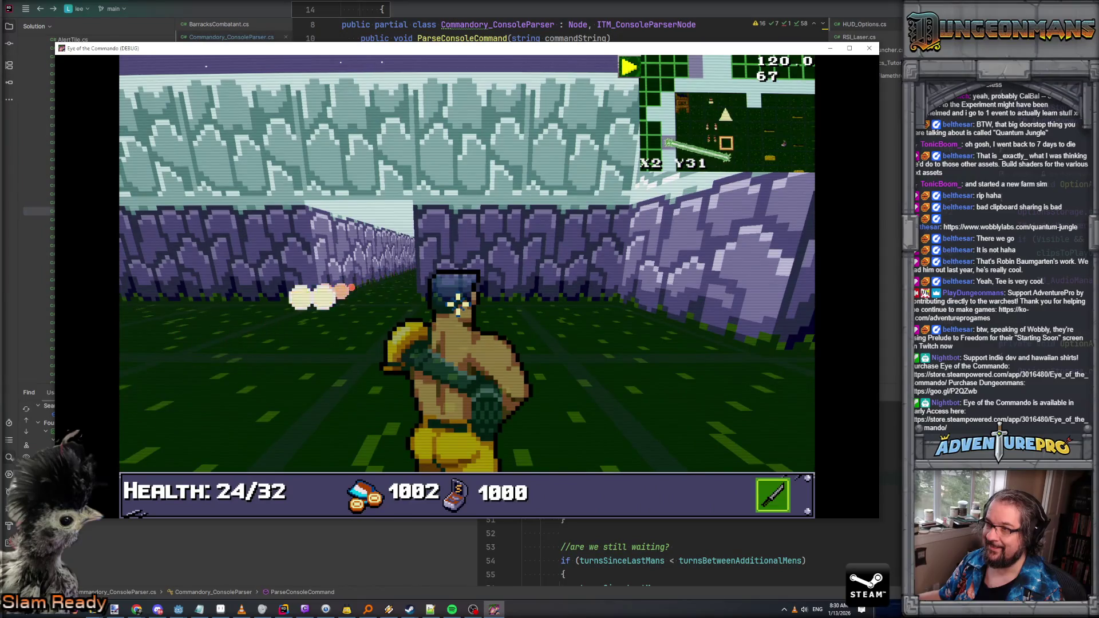
key(d)
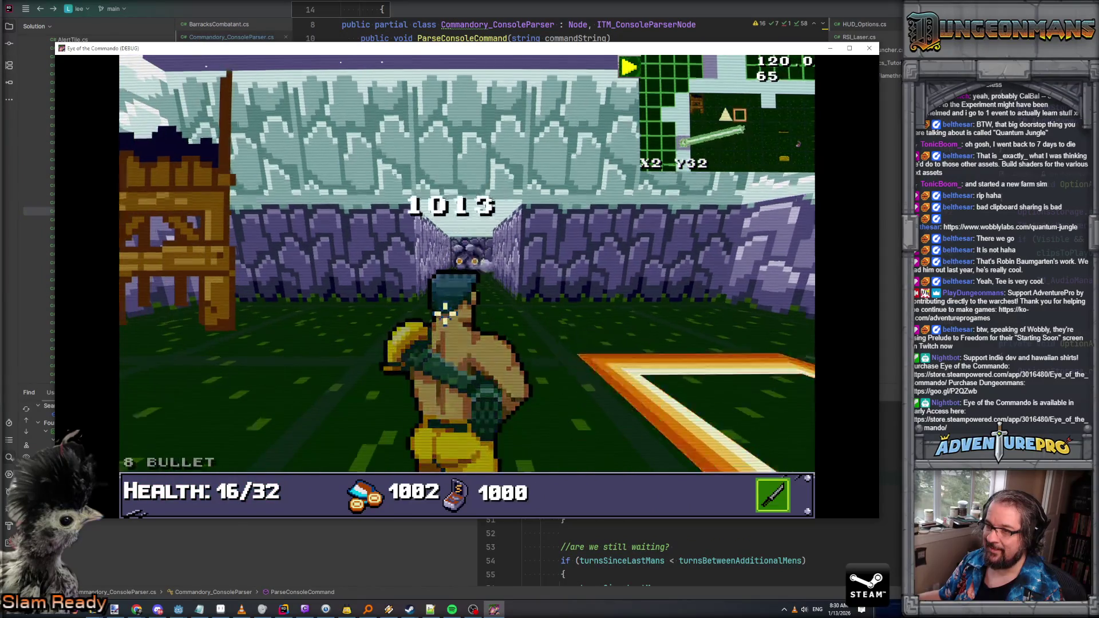
Step: Advance down the straight stone corridor toward the far wall
key(w)
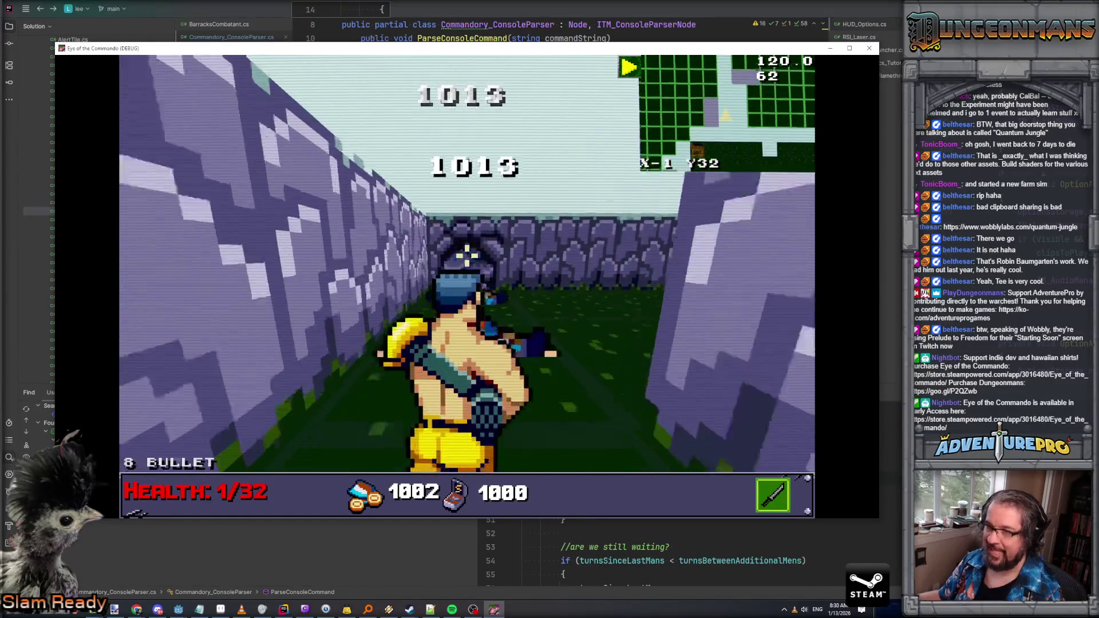
key(w)
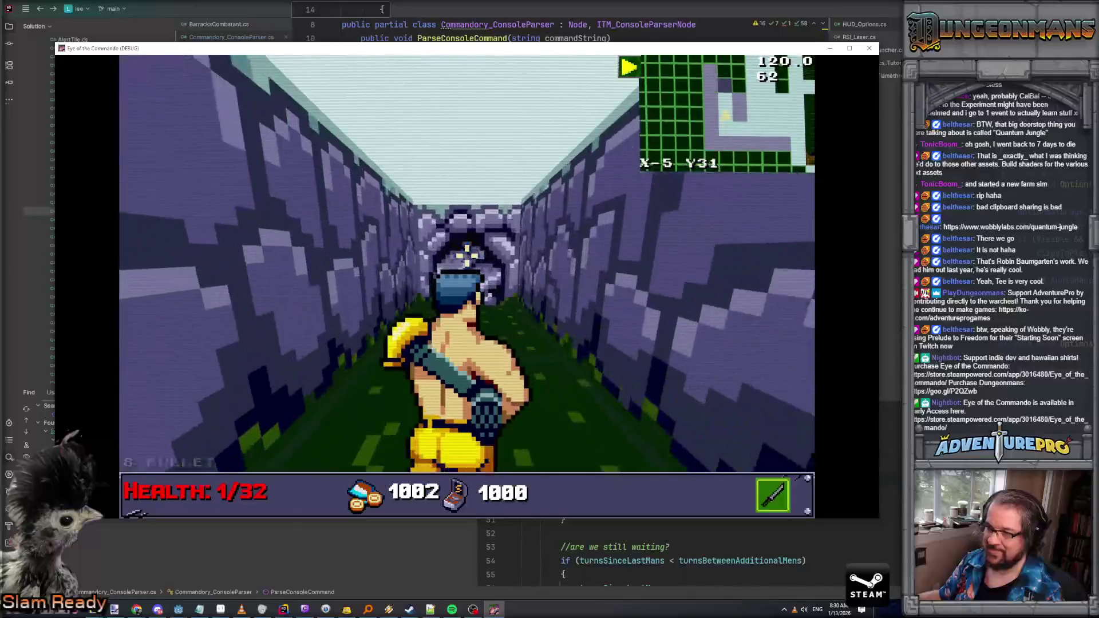
key(a)
key(d)
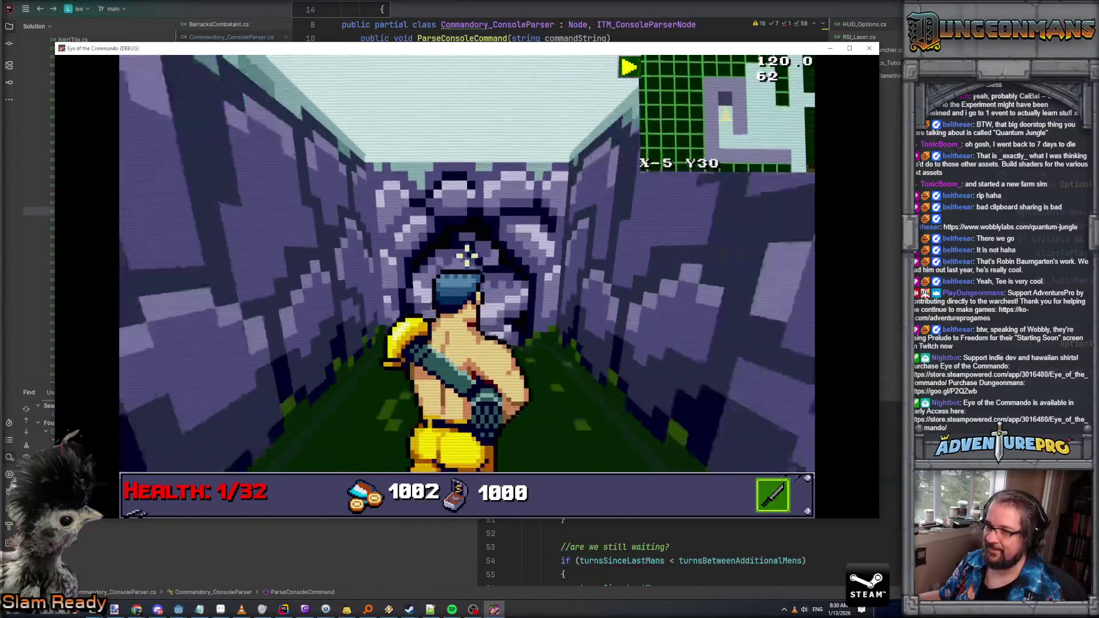
key(w)
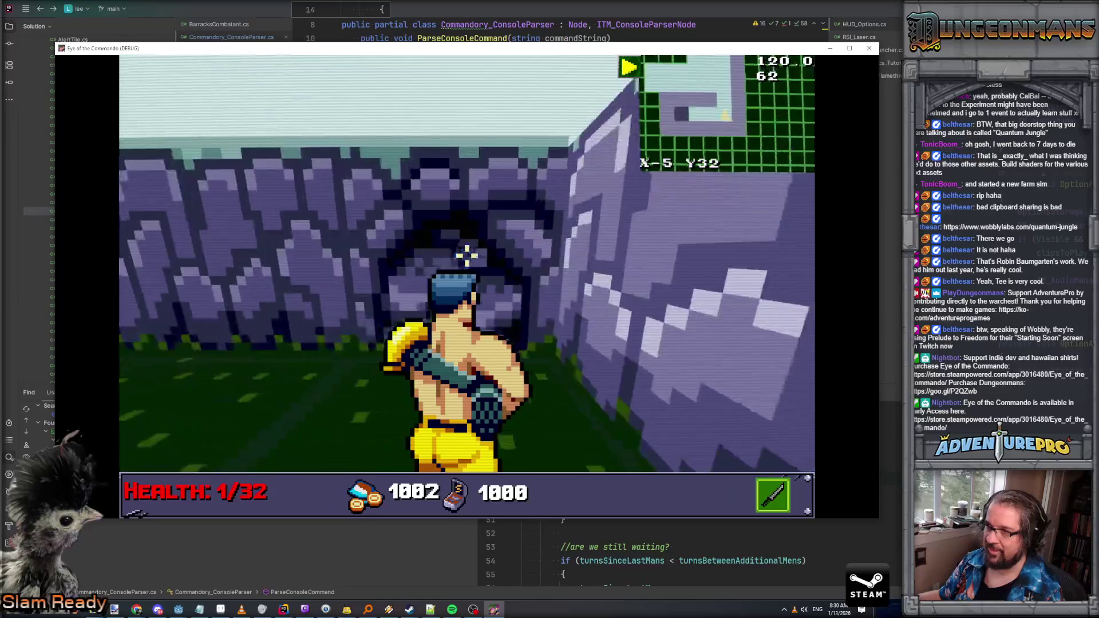
key(w)
key(d)
key(a)
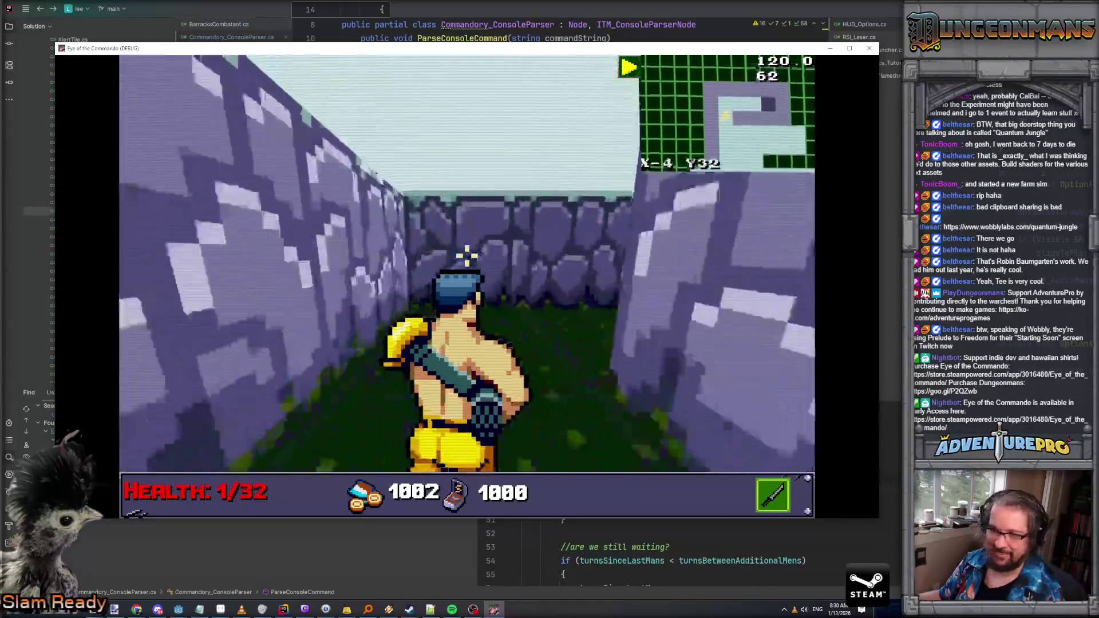
key(d)
key(a)
Step: Enter the courtyard, pick up the 5 ammo, take cover 03, and close the game
key(w)
key(w)
key(w)
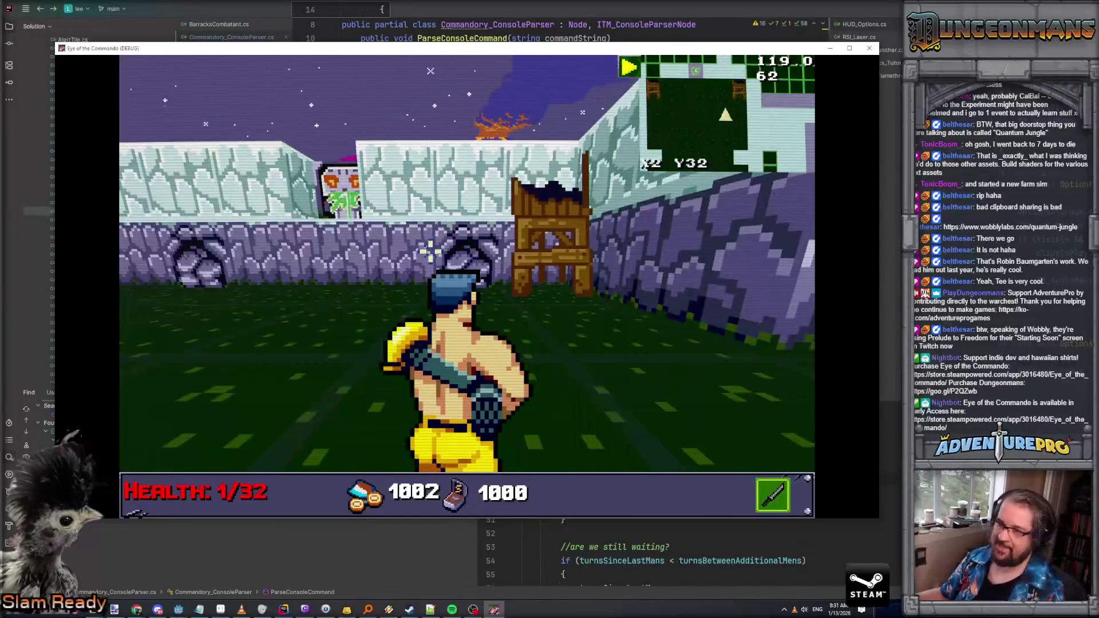
key(a)
key(w)
key(w)
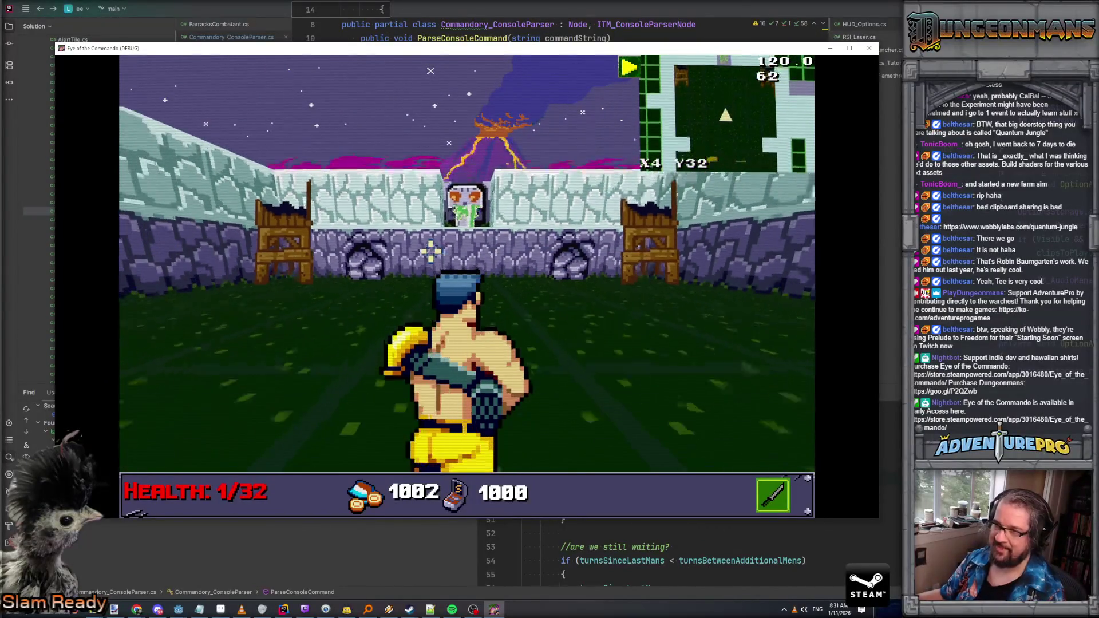
key(s)
key(s)
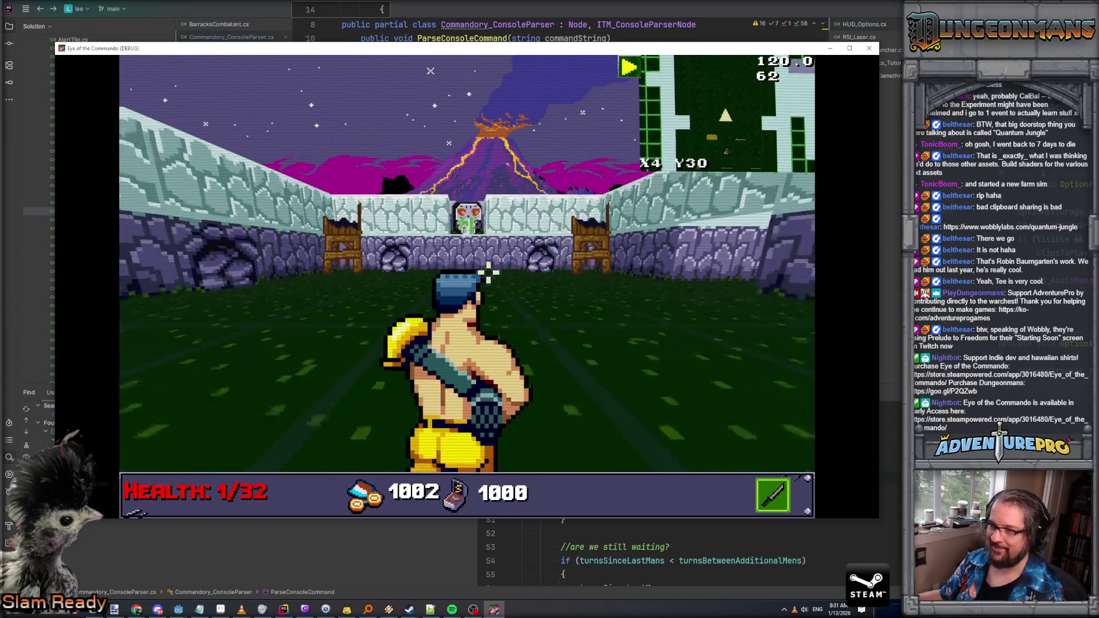
key(s)
key(s)
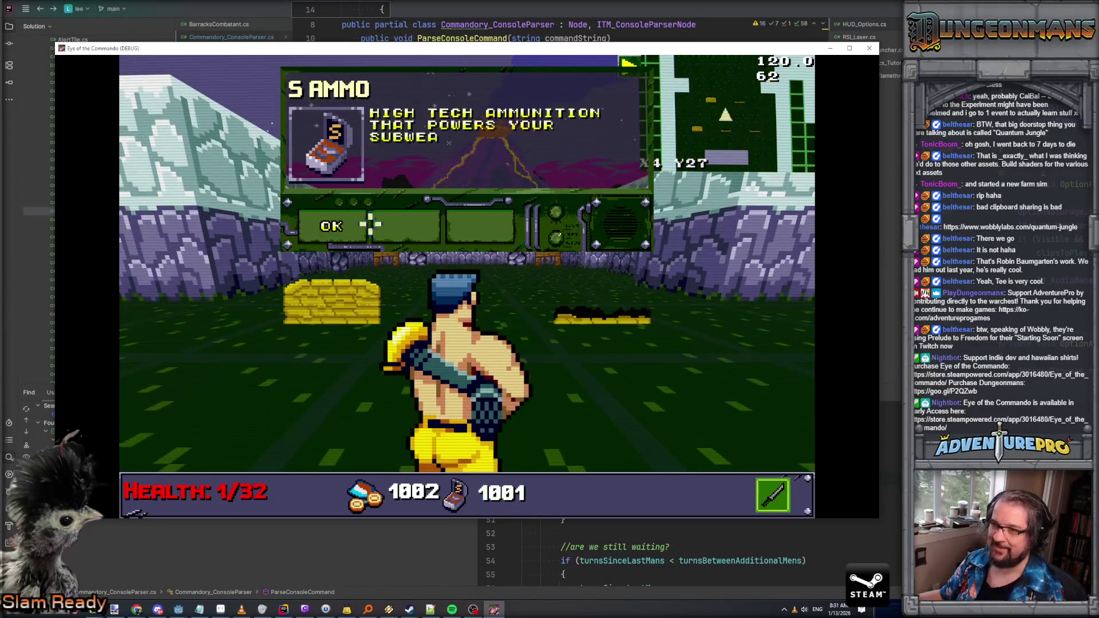
key(a)
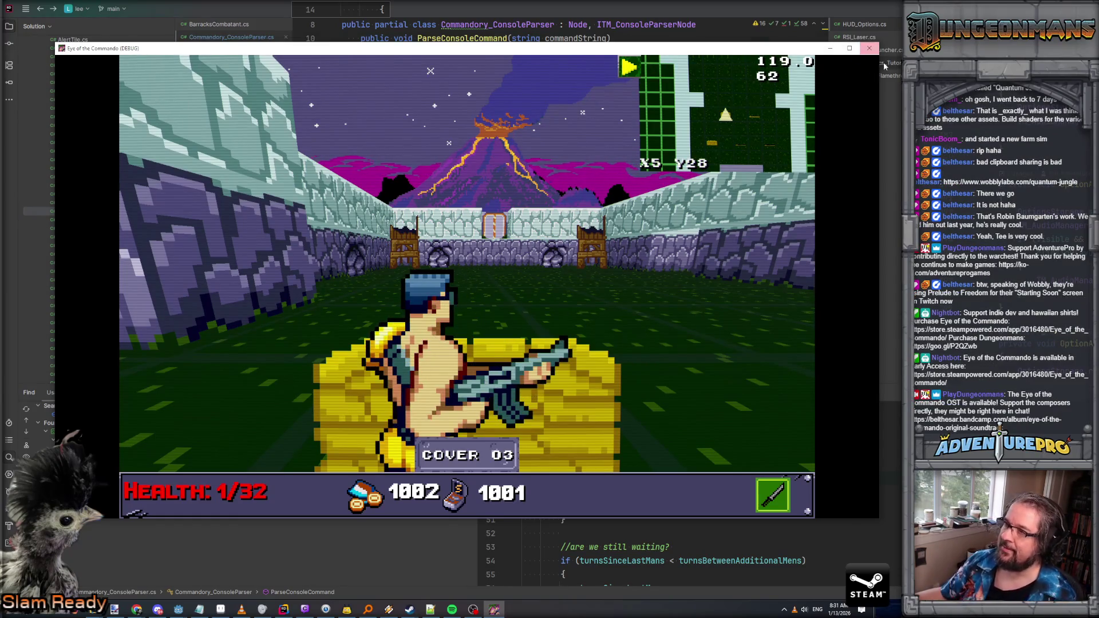
click(870, 49)
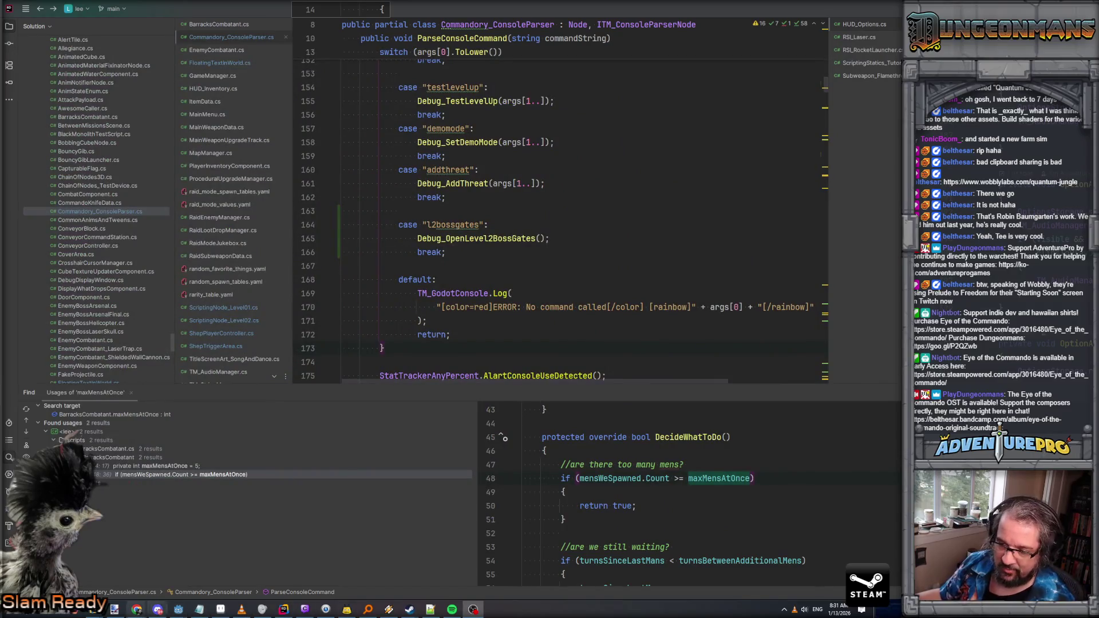
Step: Return to the level_02 editor and select fake_barracks_boss_room_left to view its barracks settings
mouse_move(183, 612)
click(205, 580)
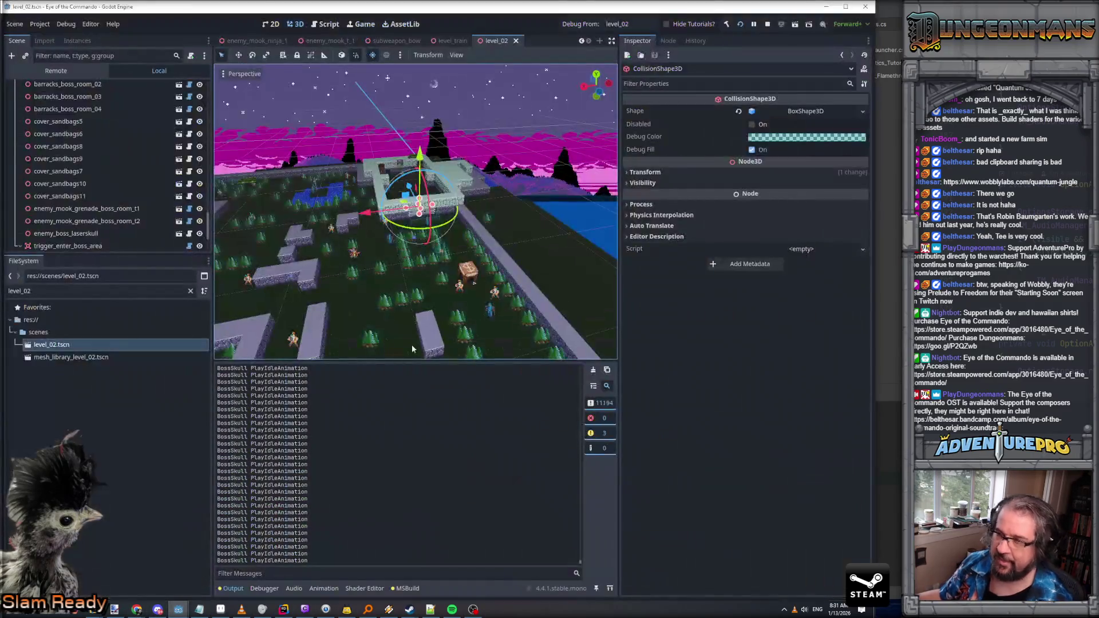
mouse_move(445, 256)
mouse_down()
mouse_move(446, 240)
mouse_move(428, 247)
mouse_move(465, 215)
mouse_move(472, 233)
mouse_move(424, 265)
mouse_up()
click(444, 199)
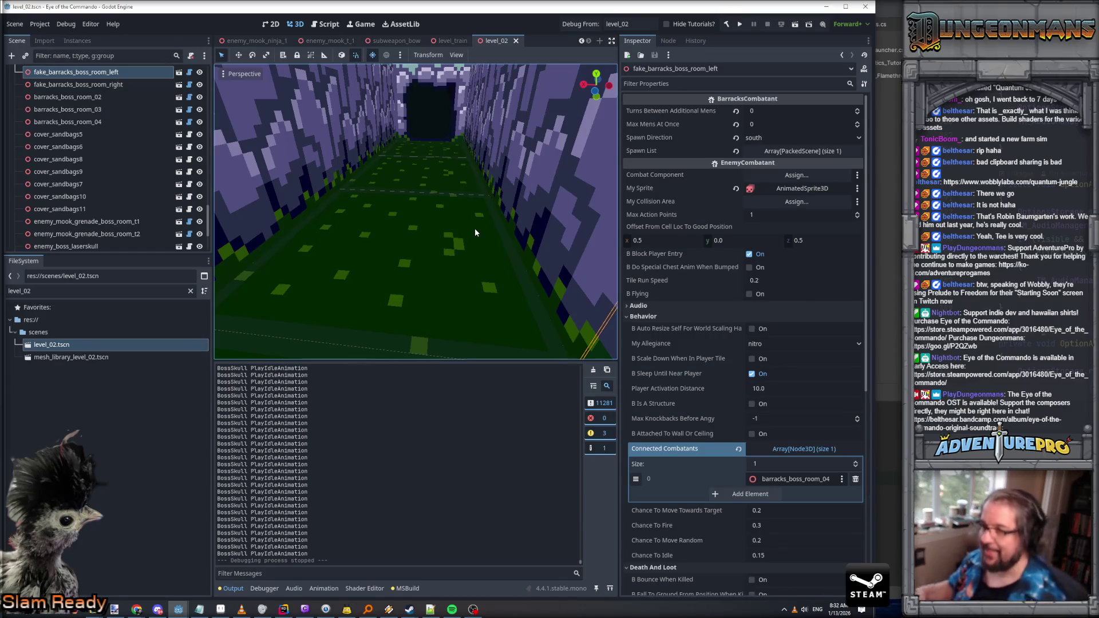
scroll(475, 228, down, 5)
scroll(475, 228, up, 5)
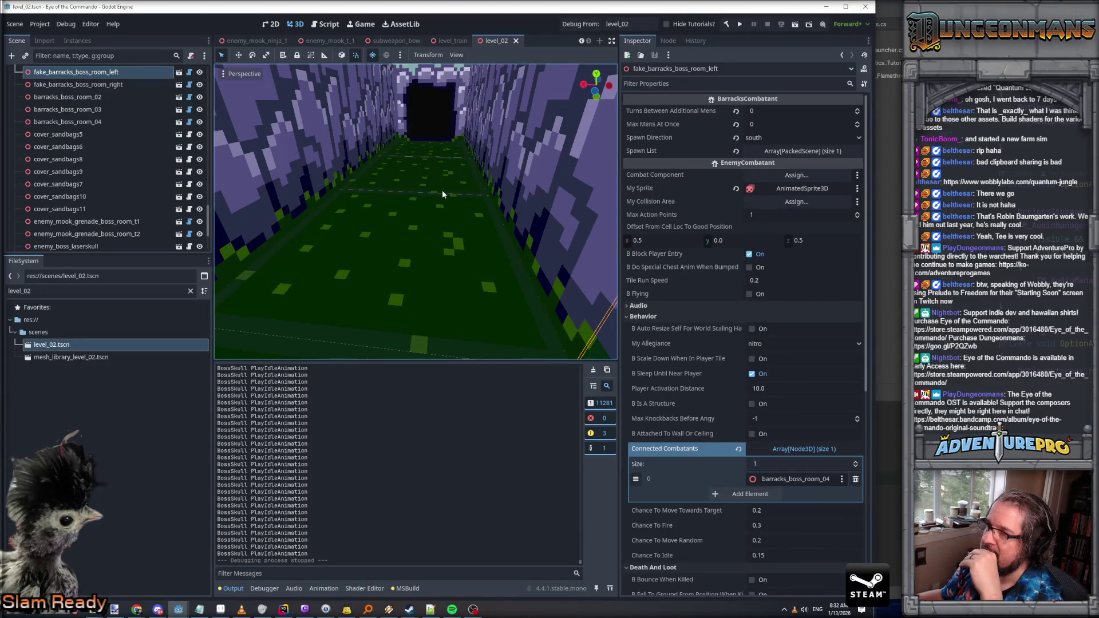
scroll(442, 190, down, 5)
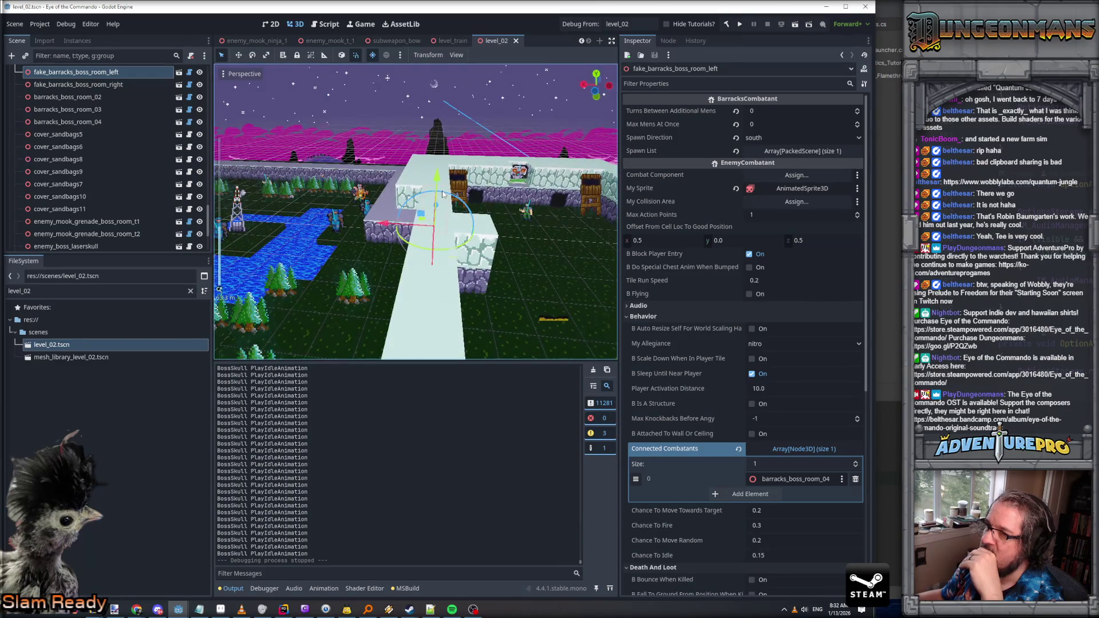
scroll(441, 194, up, 5)
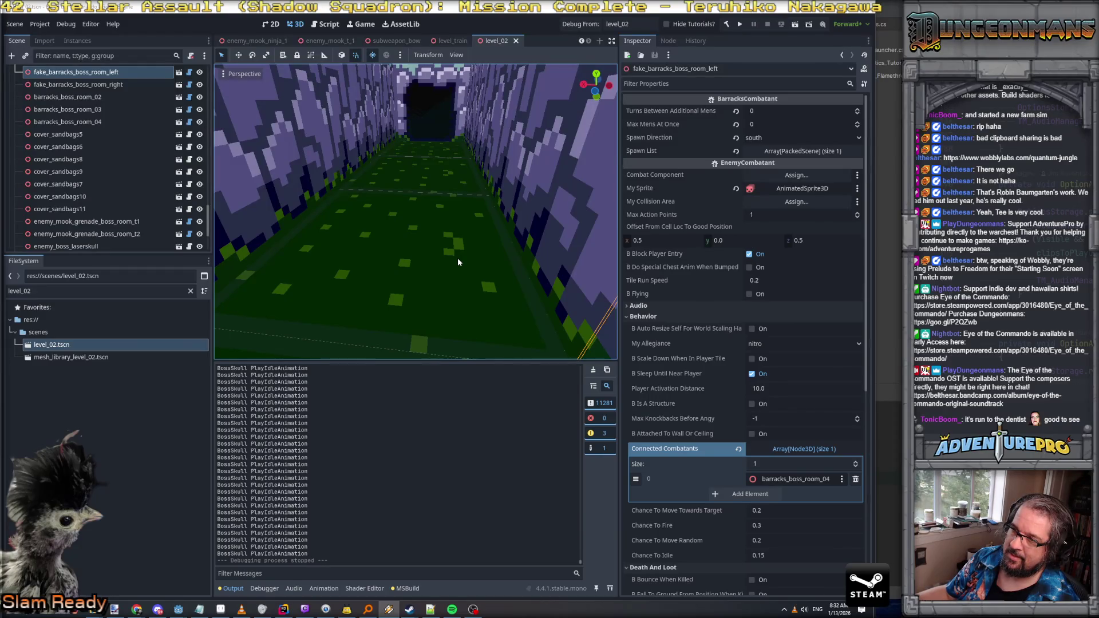
key(f)
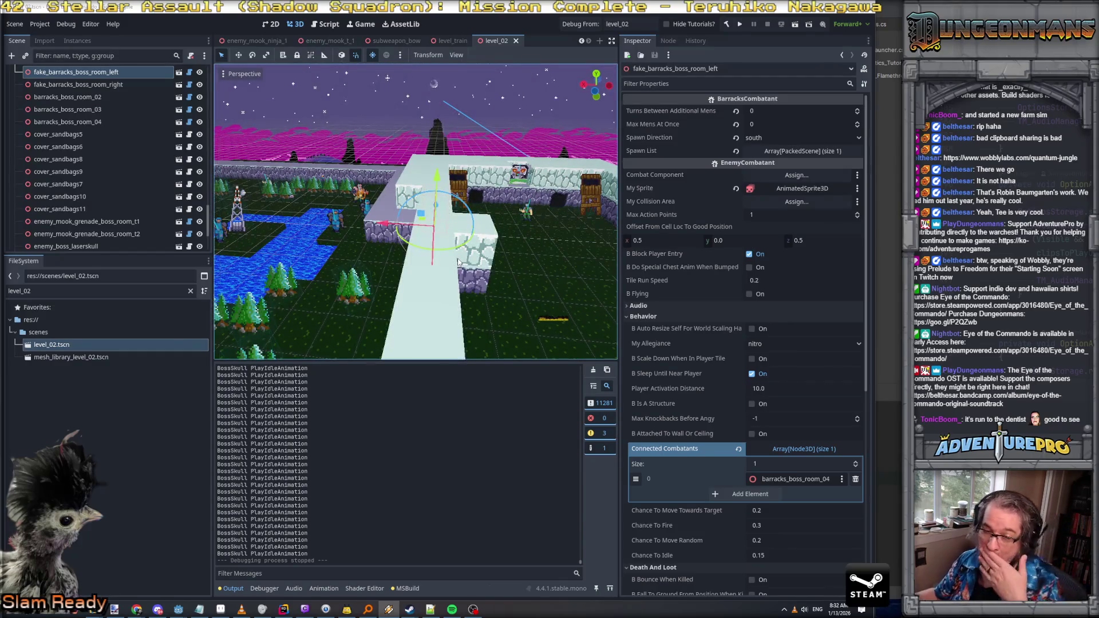
scroll(467, 270, down, 4)
scroll(467, 270, up, 4)
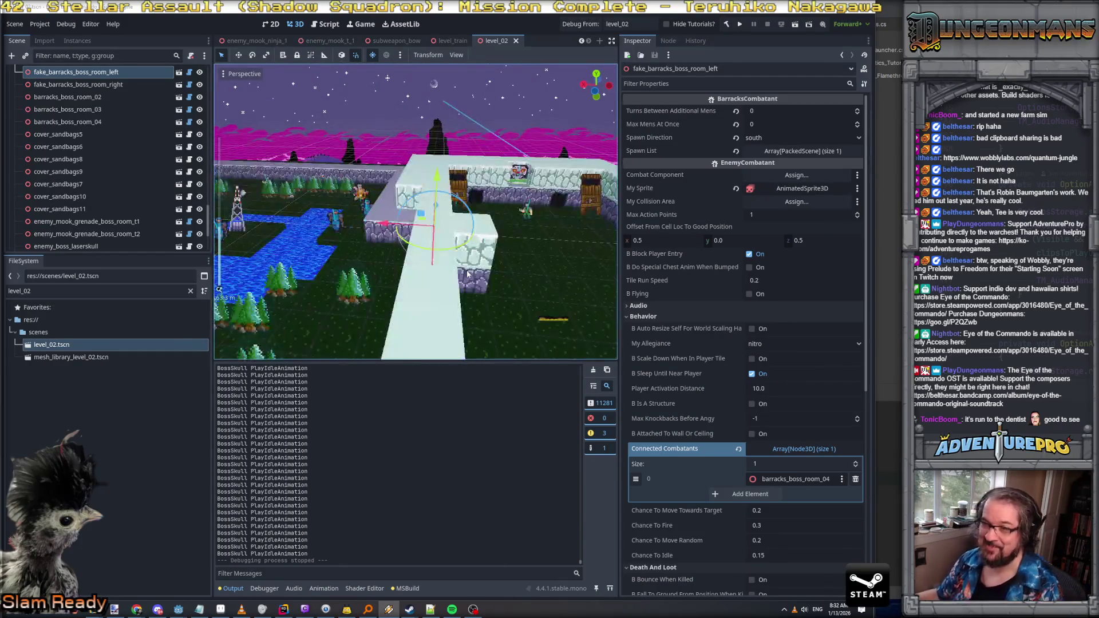
click(66, 290)
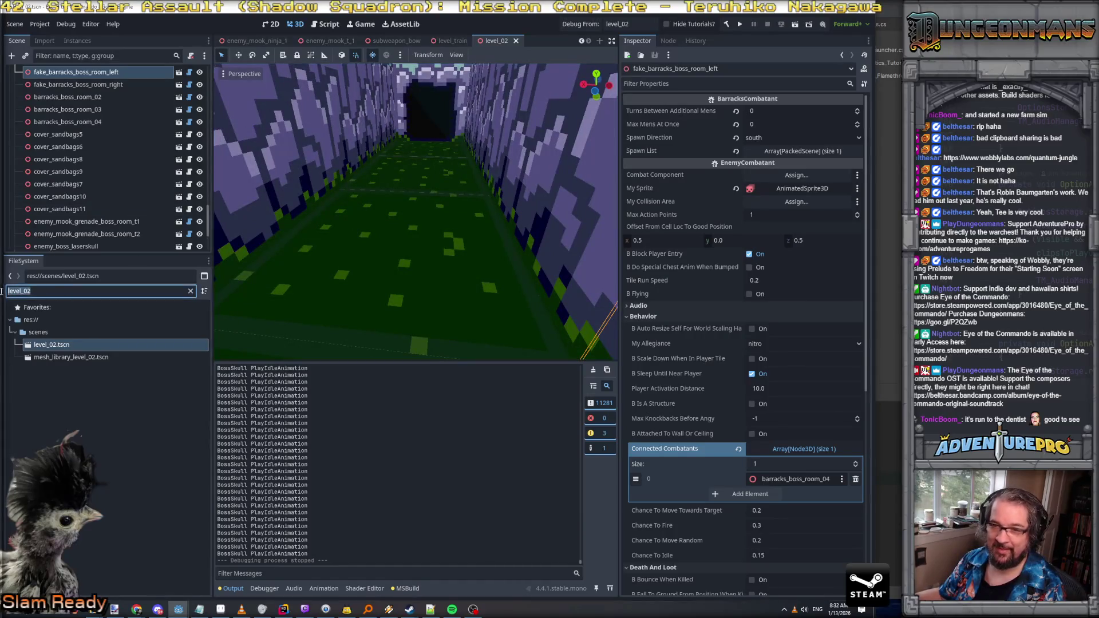
Step: Add the exploding barrel scene to level_02 and name it exploding_barrel_barracks_left
text(barrel)
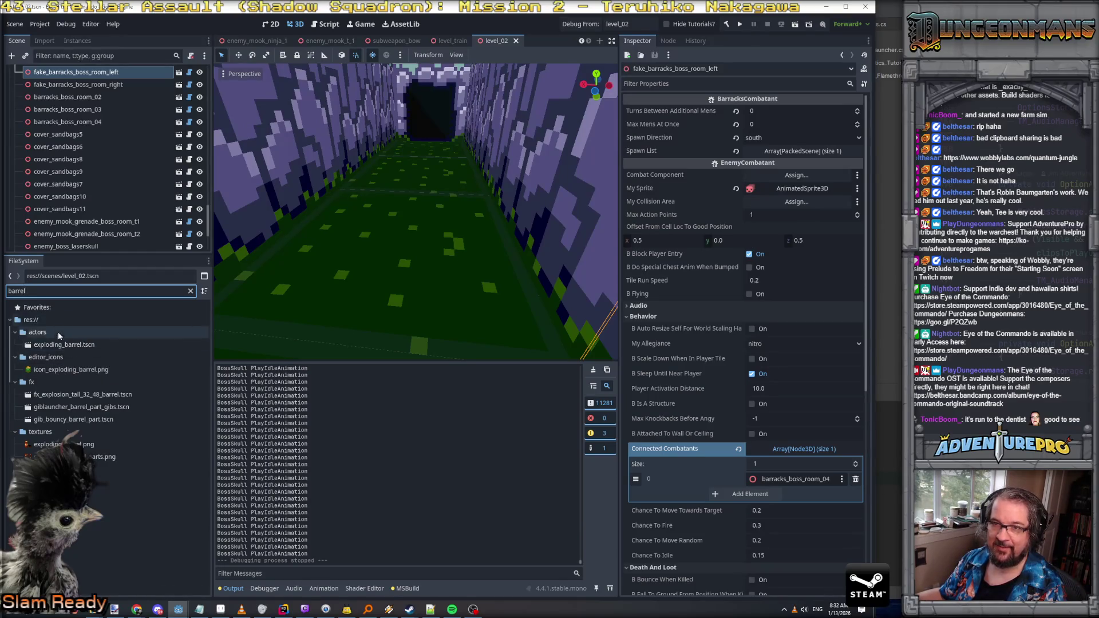
scroll(71, 228, up, 3)
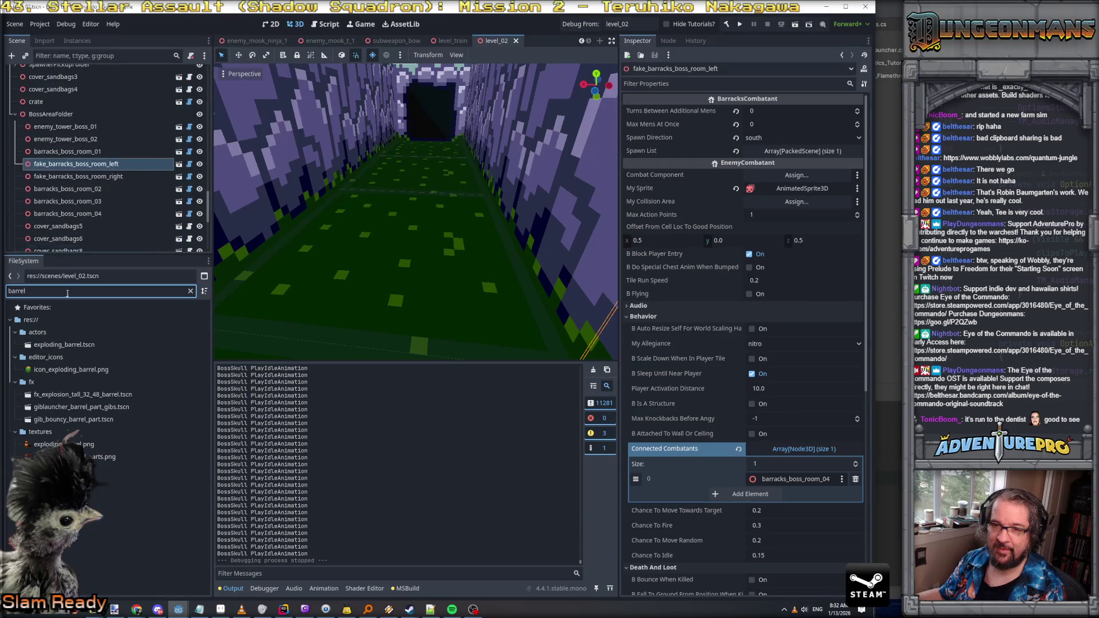
mouse_move(68, 344)
mouse_down()
mouse_move(96, 225)
mouse_move(74, 112)
mouse_up()
double_click(58, 115)
key(End)
text(_barracks_left)
key(Return)
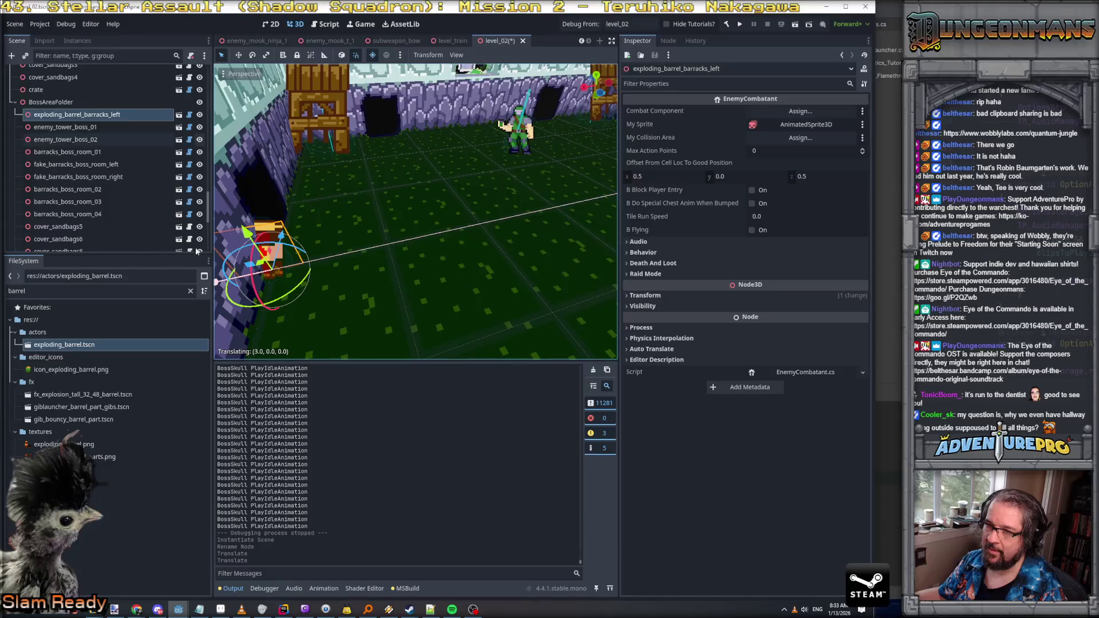
Step: Set the barrel's position to X 9.5, Z 32.5, then slide it to Z 34.5
key(f)
drag(381, 261, 545, 213)
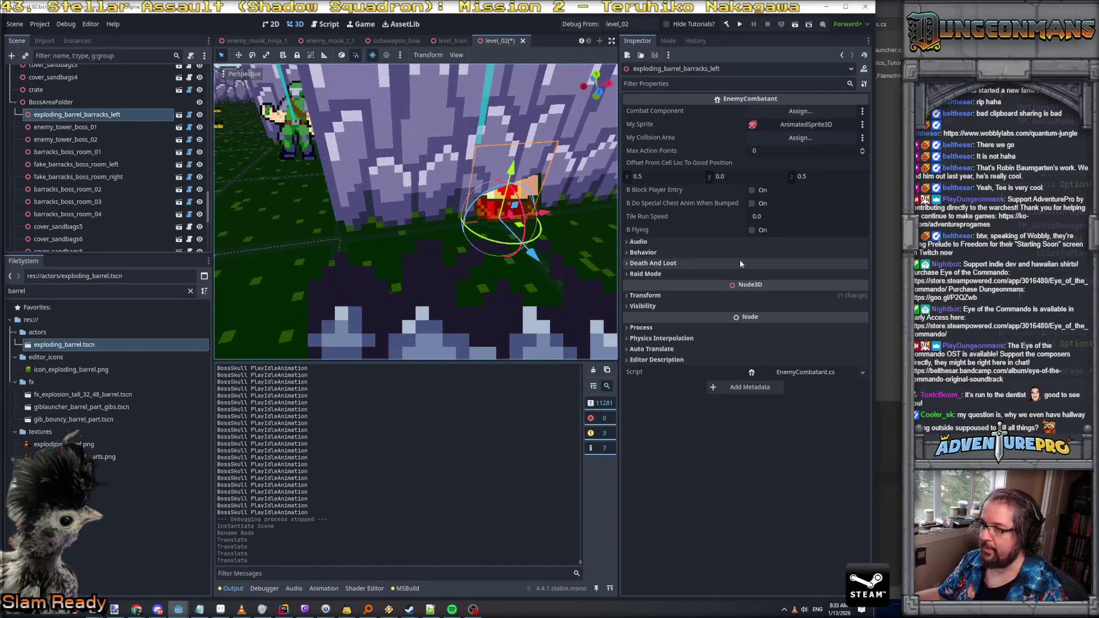
click(672, 294)
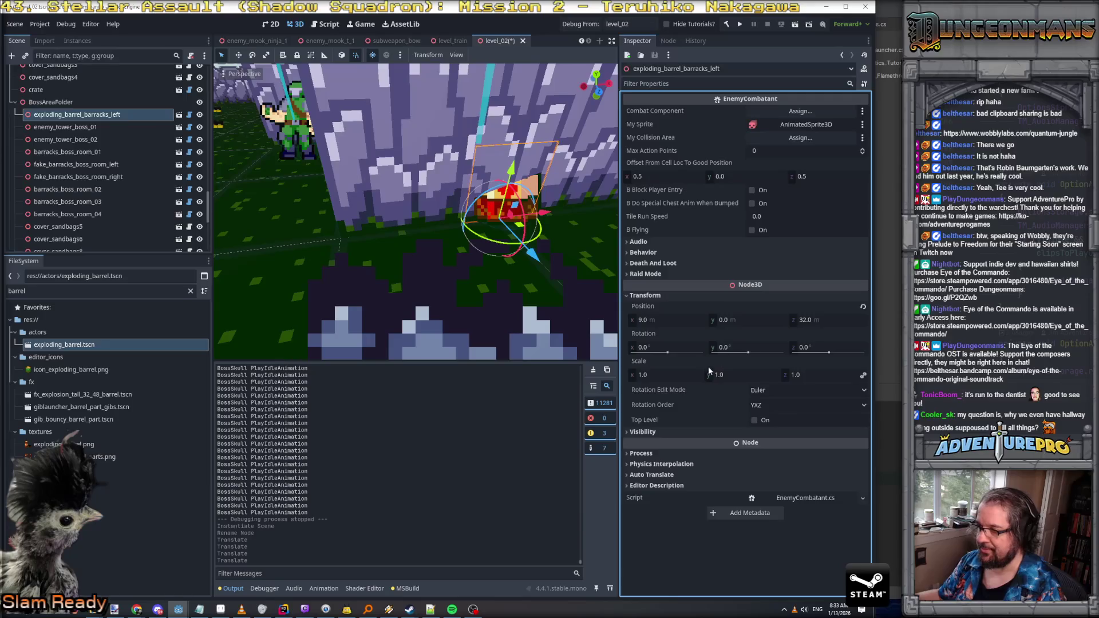
click(757, 321)
mouse_move(667, 322)
mouse_down()
mouse_move(678, 321)
mouse_move(667, 322)
mouse_up()
key(Tab)
text(32.5)
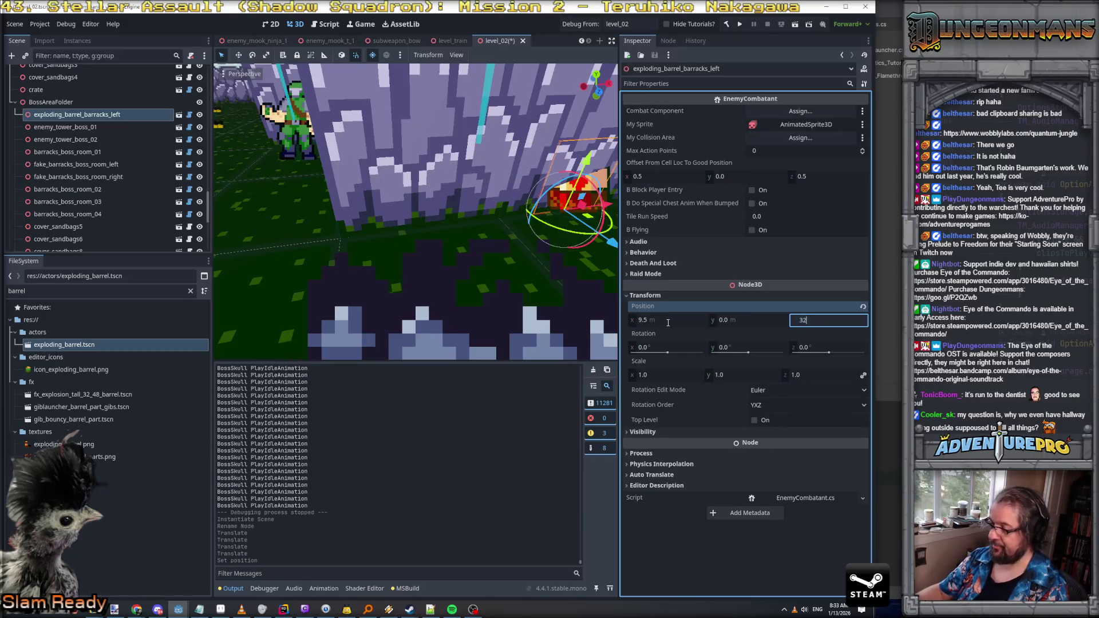
key(Return)
key(f)
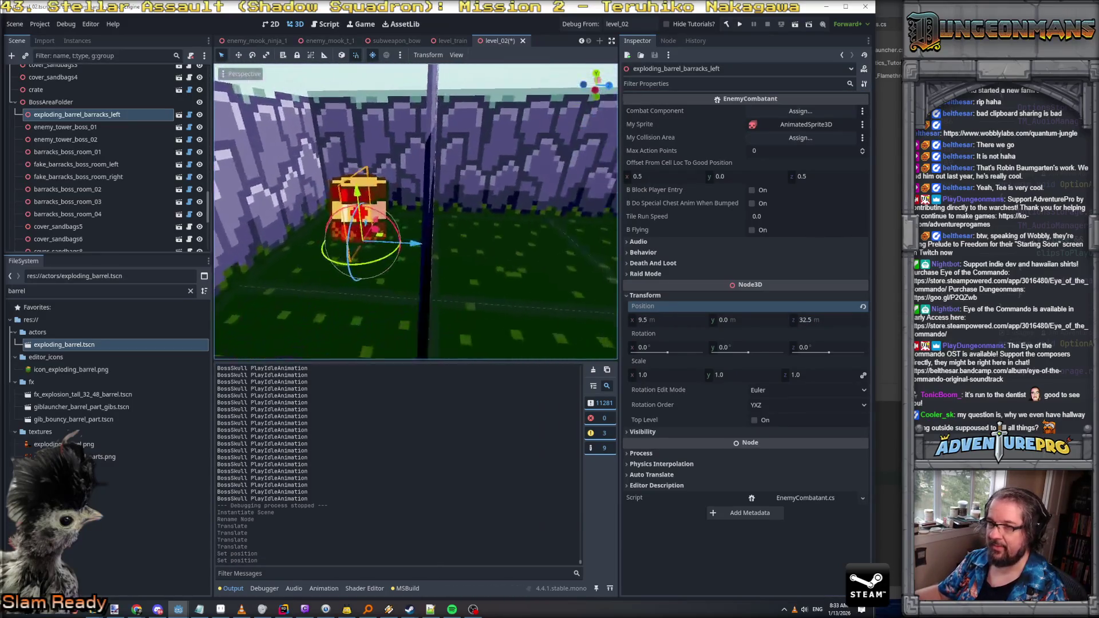
mouse_move(344, 269)
mouse_down()
mouse_move(552, 253)
mouse_move(546, 273)
mouse_up()
key(KP_1)
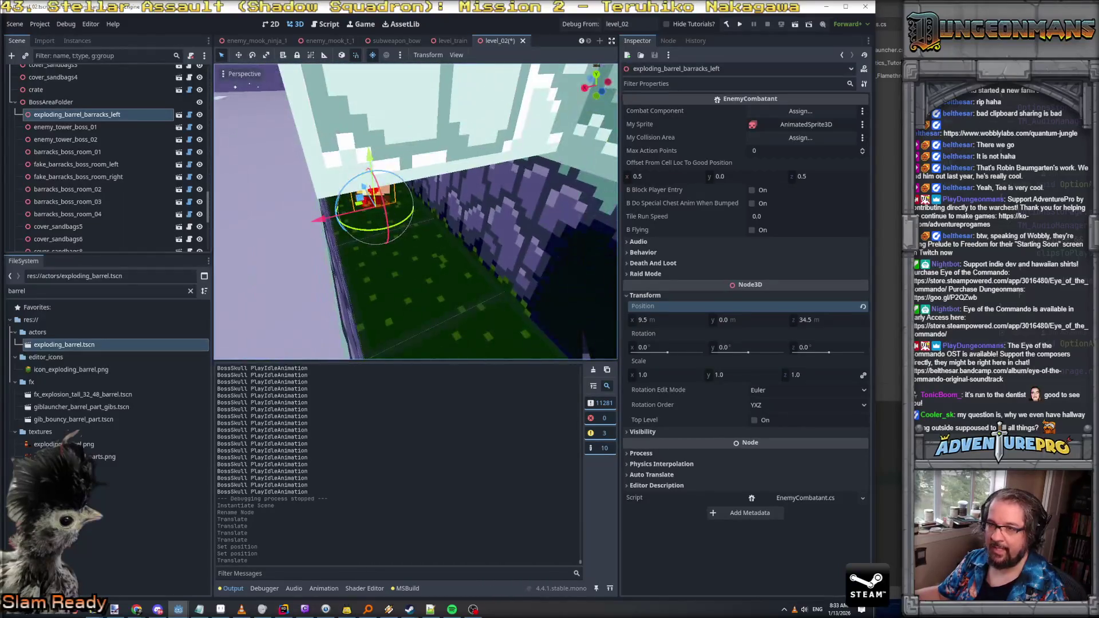
Step: Rename the barrel to exploding_barrel_barracks_left_01
double_click(136, 116)
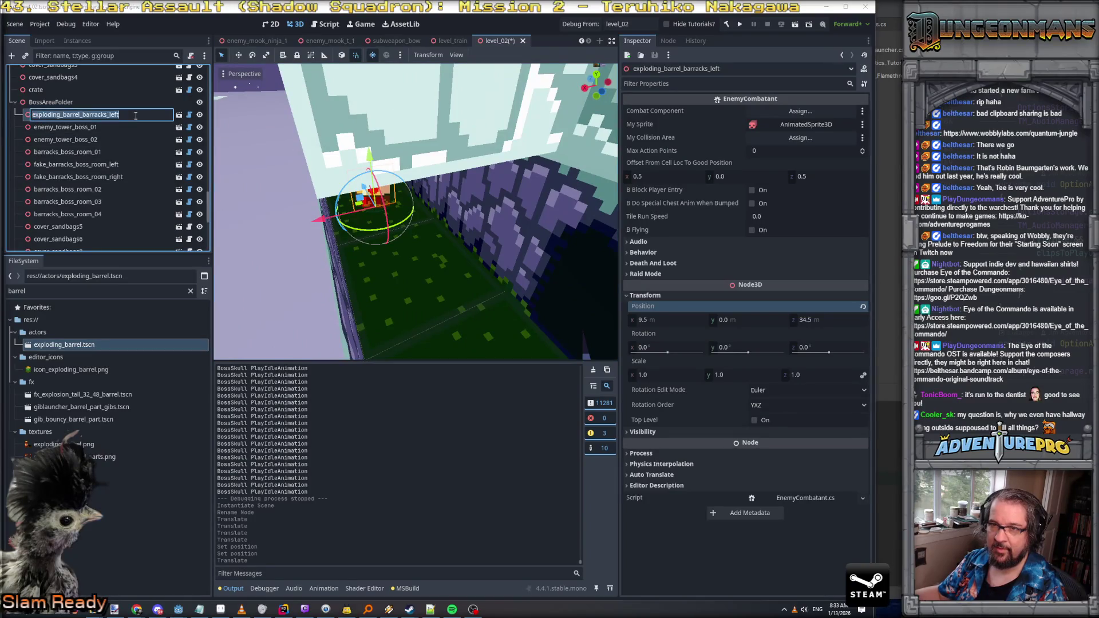
text(_01)
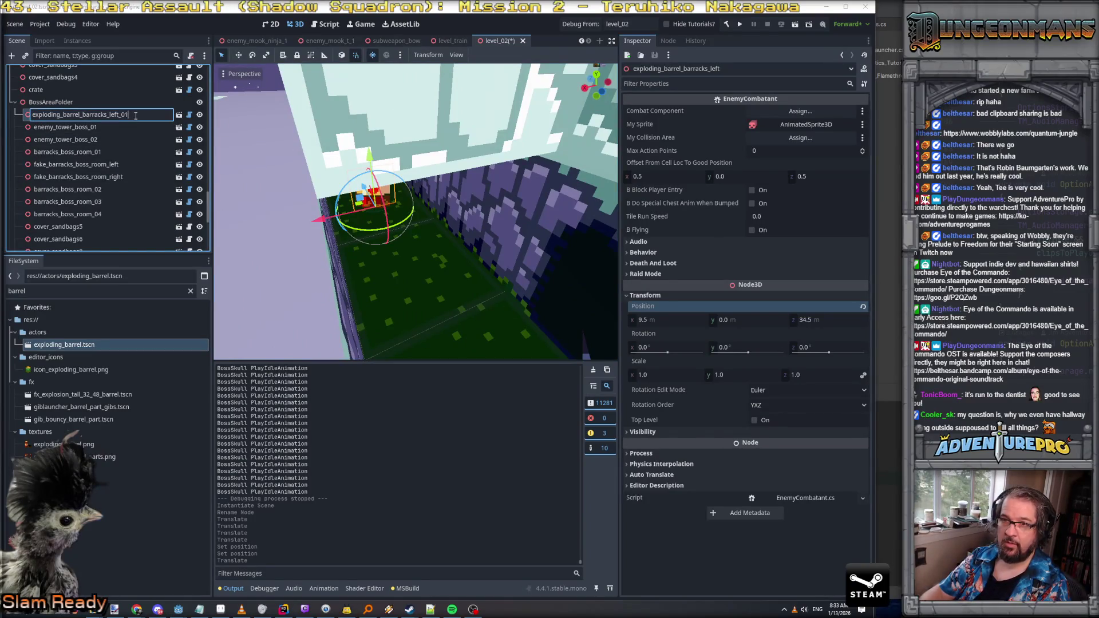
key(Return)
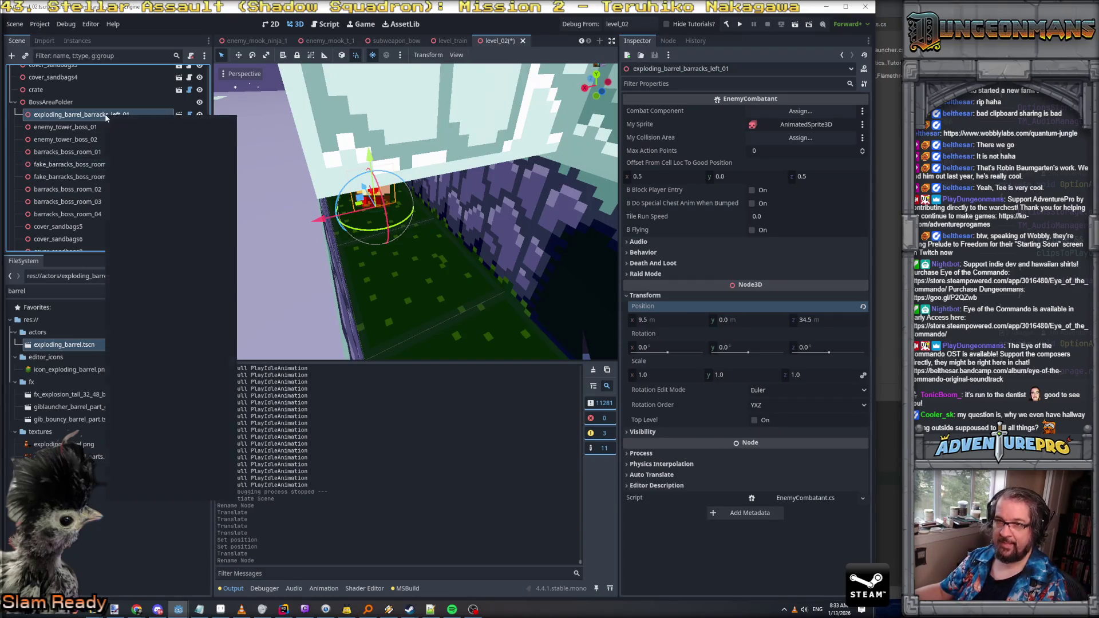
Step: Duplicate it as exploding_barrel_barracks_left_02 and move the copy further down the corridor
right_click(107, 115)
click(138, 314)
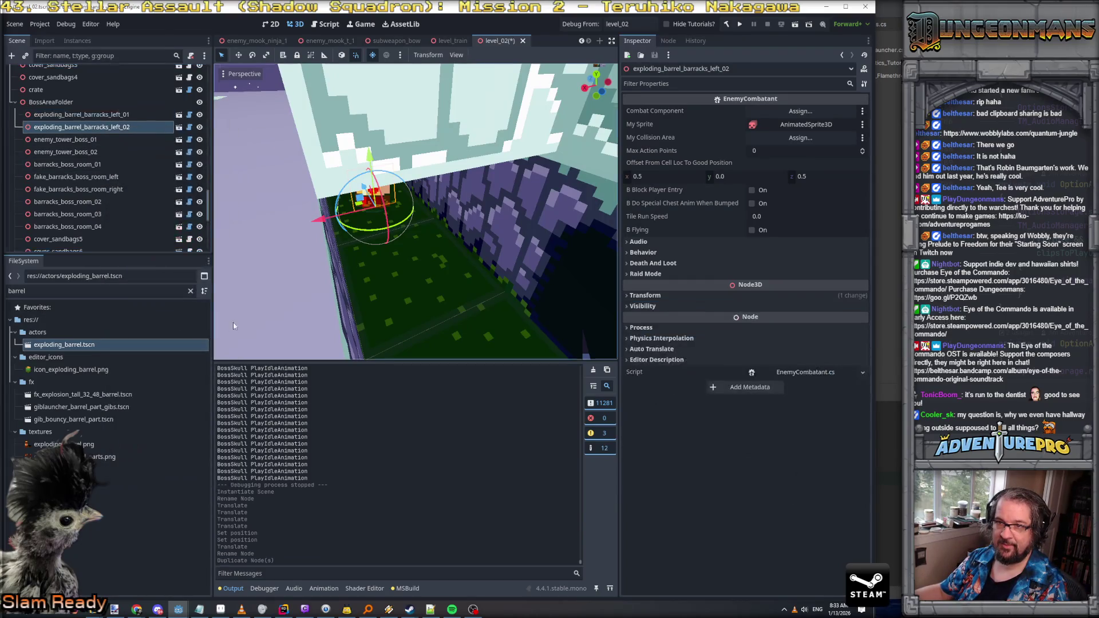
key(f)
mouse_move(378, 197)
mouse_down()
mouse_move(372, 206)
mouse_move(423, 238)
mouse_up()
key(f)
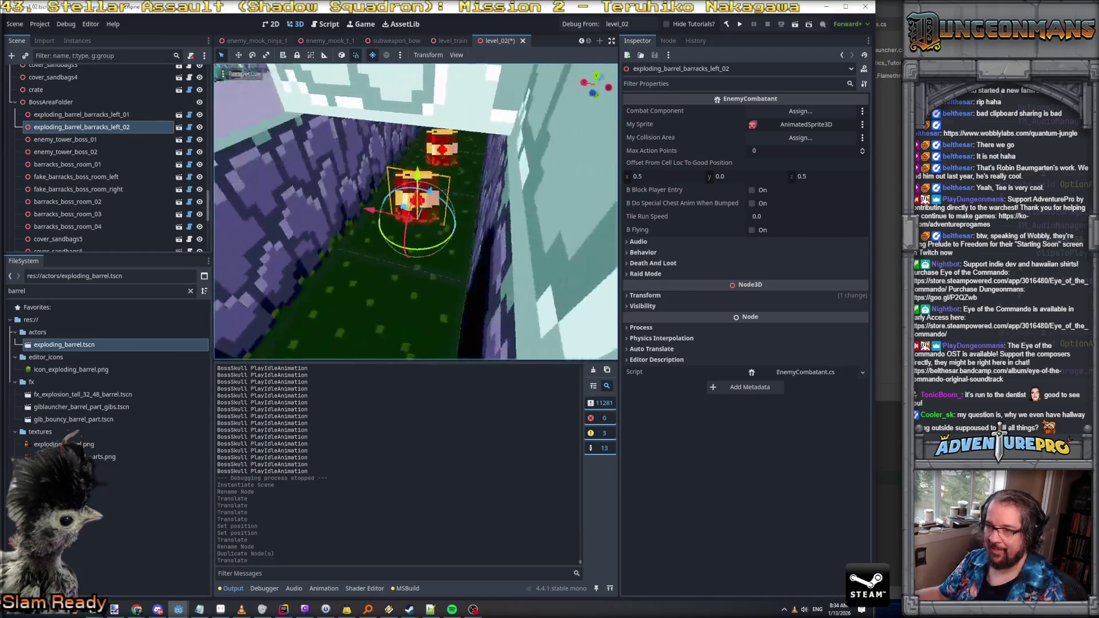
Step: Compare fake_barracks_boss_room_left's settings with the _02 barrel's Behavior settings
scroll(415, 229, down, 3)
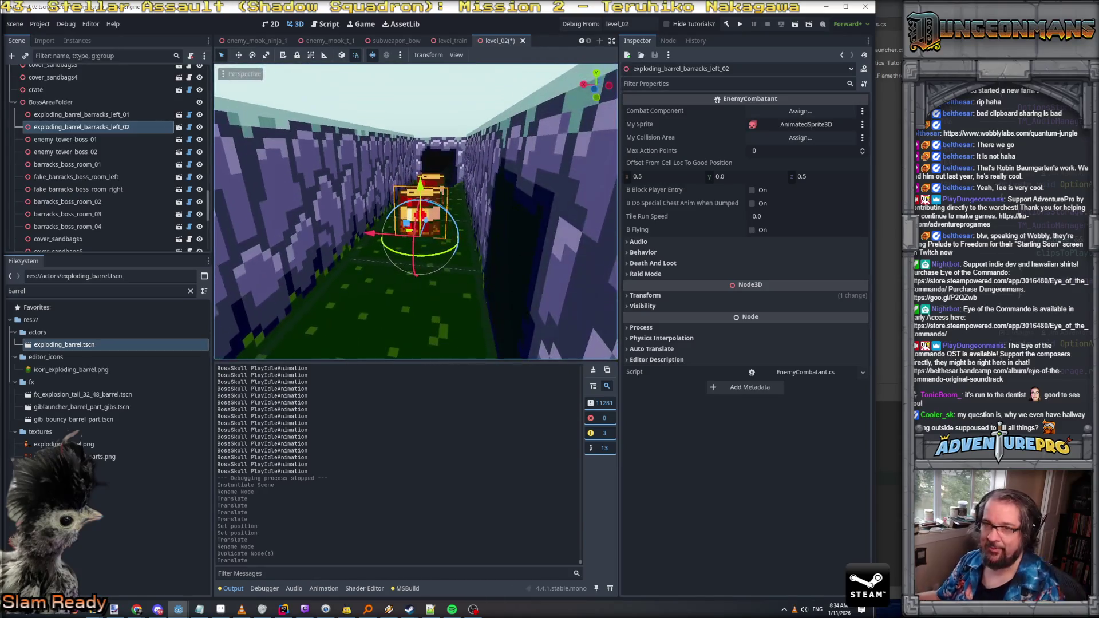
click(98, 178)
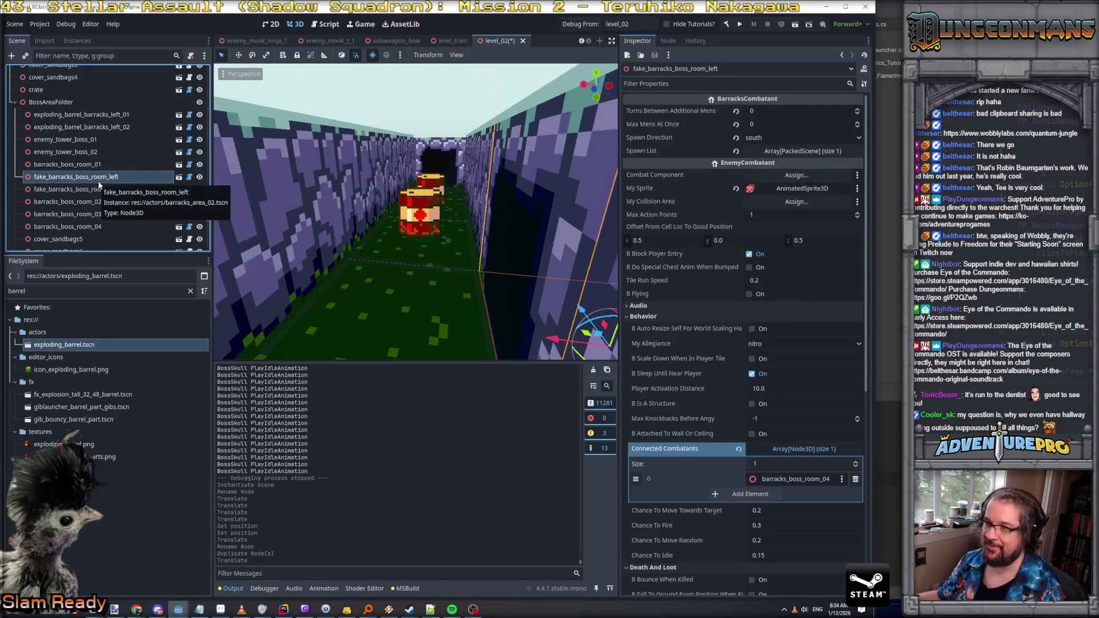
click(113, 123)
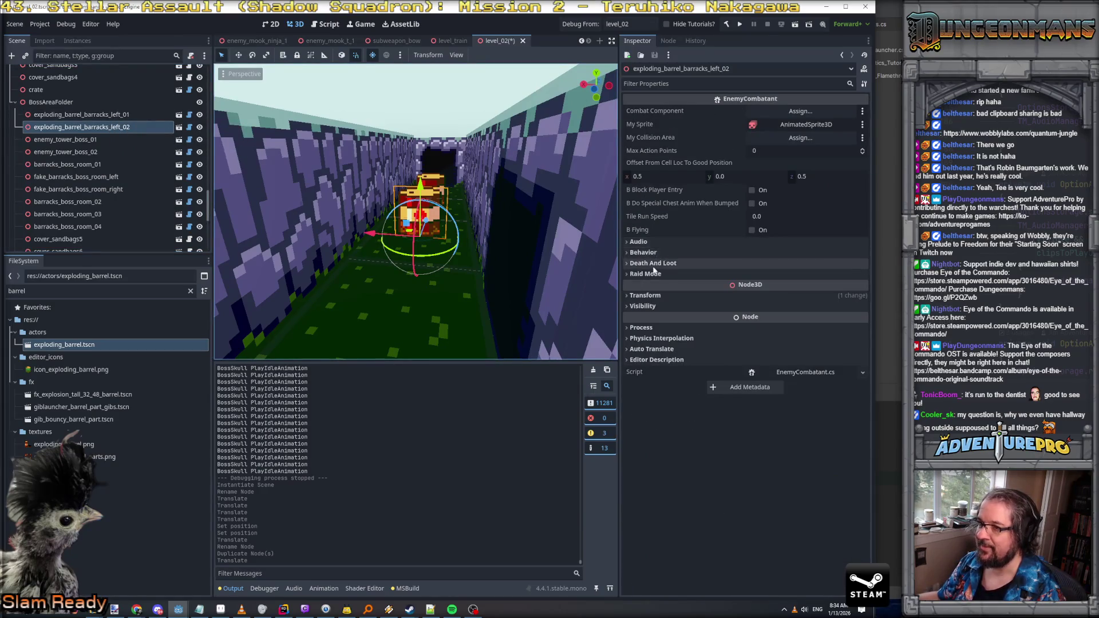
click(650, 255)
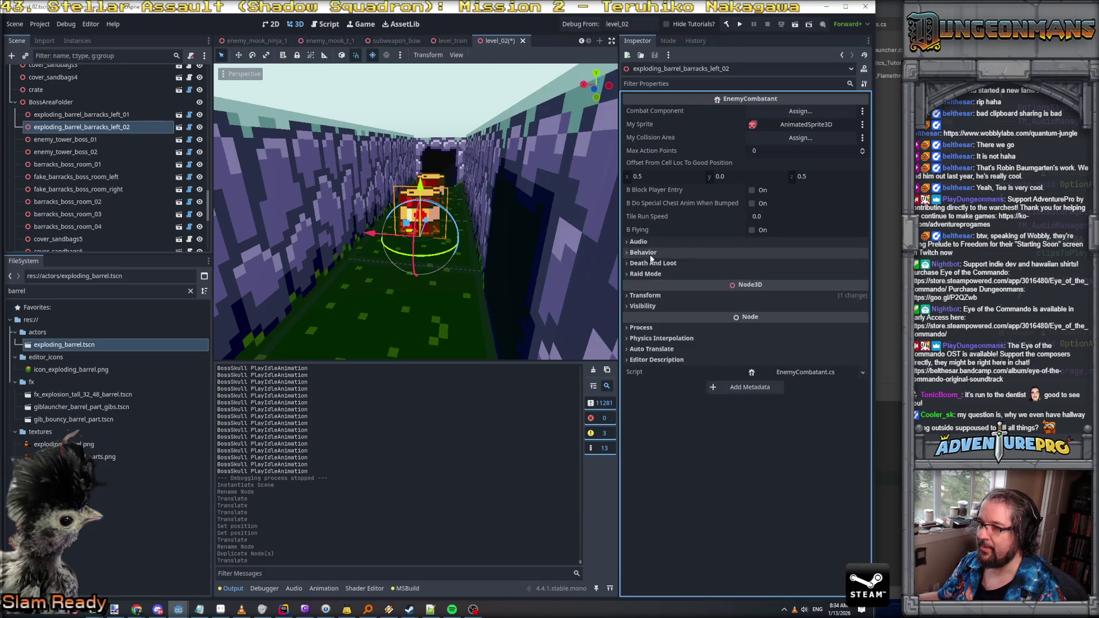
click(650, 255)
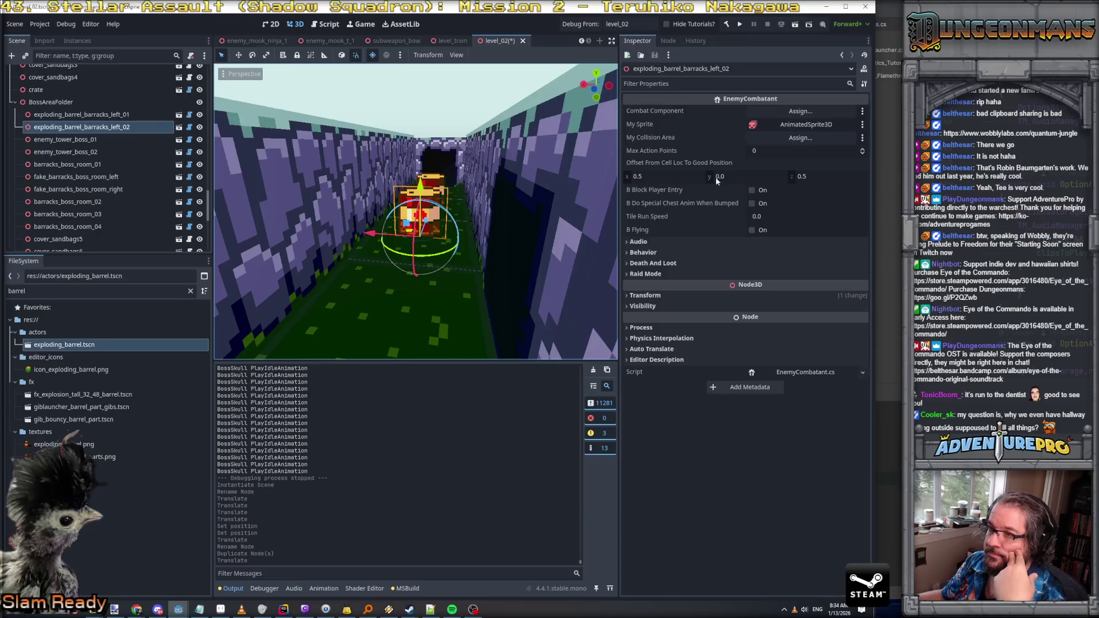
Step: Review the barrel's Raid Mode, Death And Loot, Behavior and Audio settings, then open exploding_barrel
click(647, 274)
click(646, 263)
click(643, 252)
click(639, 242)
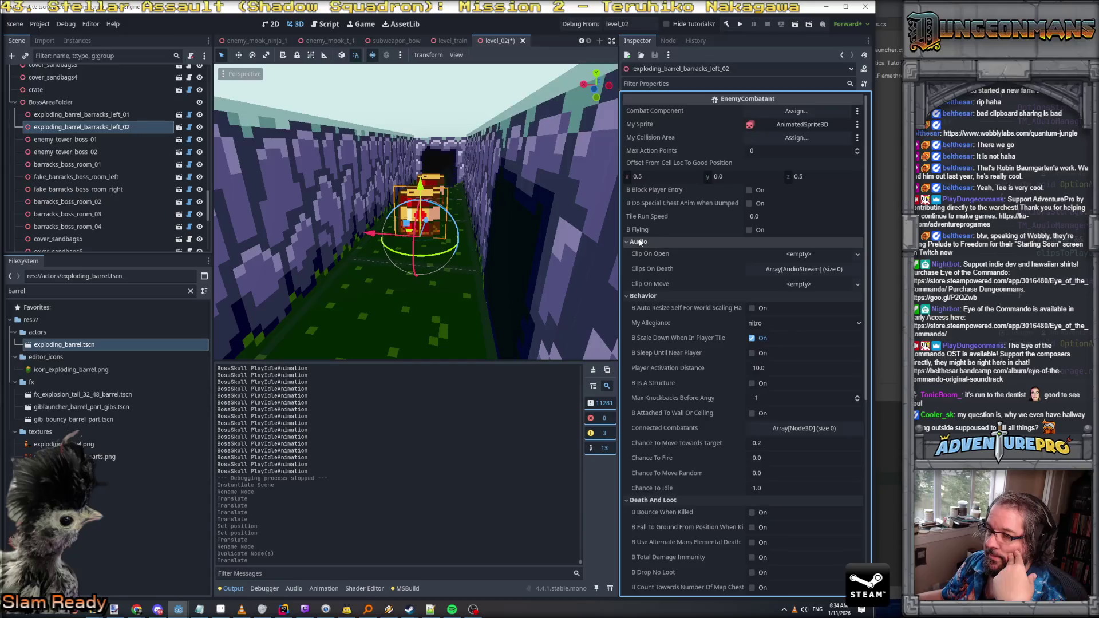
click(640, 242)
click(645, 253)
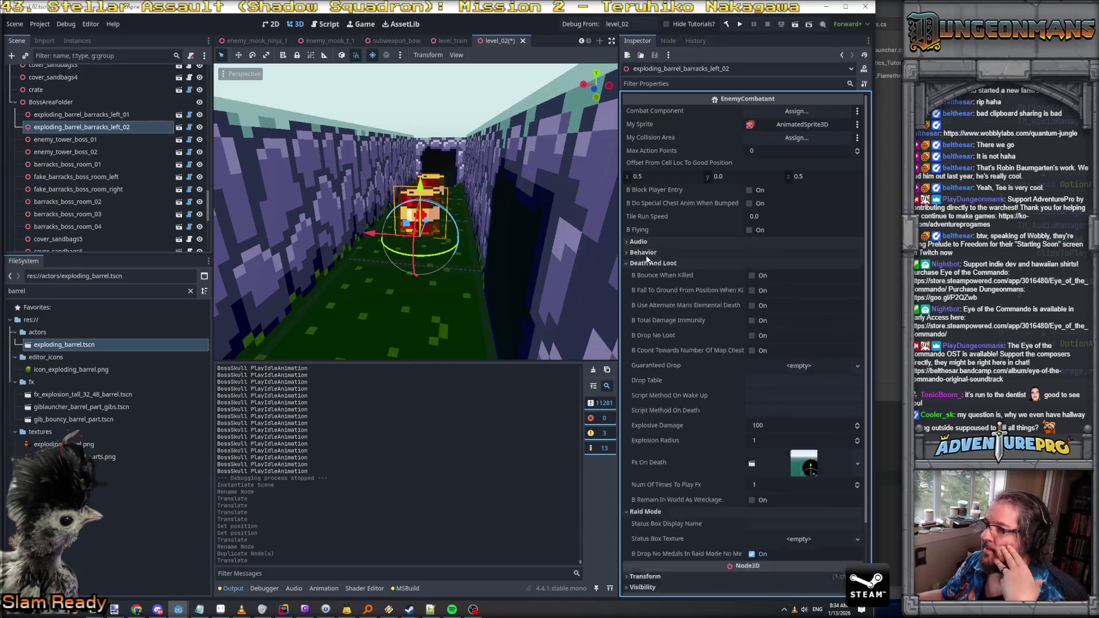
click(647, 263)
click(648, 275)
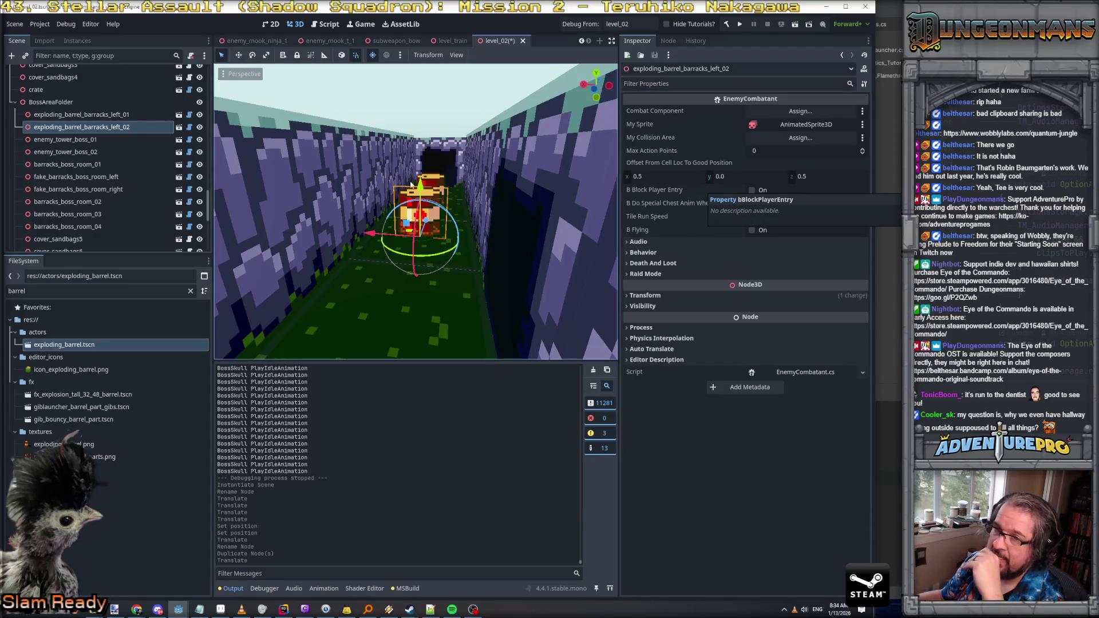
click(179, 128)
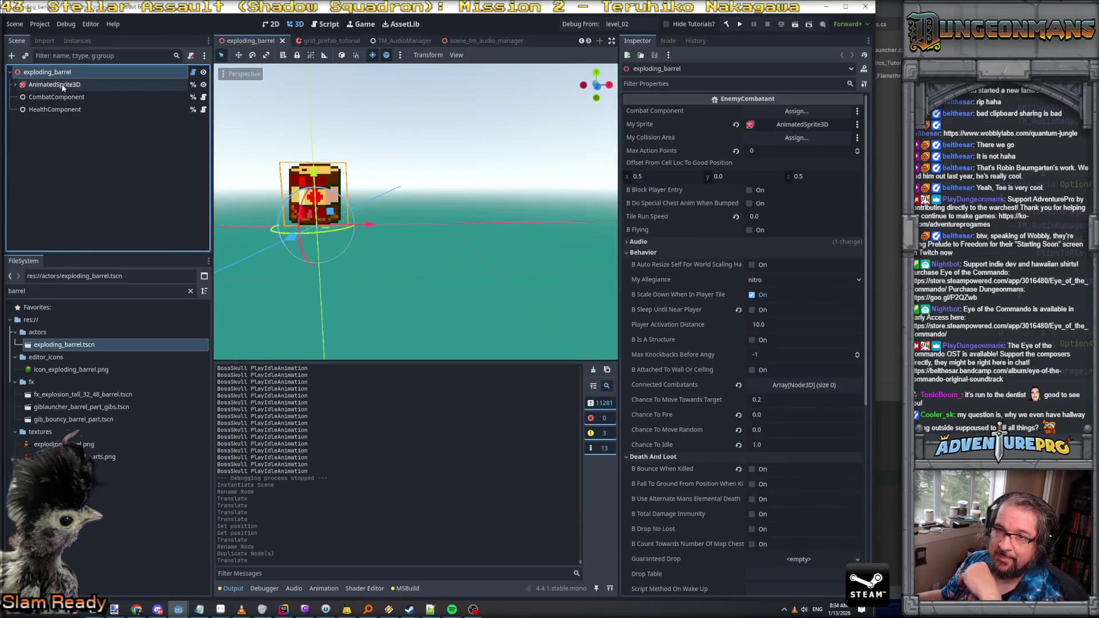
Step: Check the exploding barrel's HealthComponent, then page through the scene tabs back to level_02
click(62, 110)
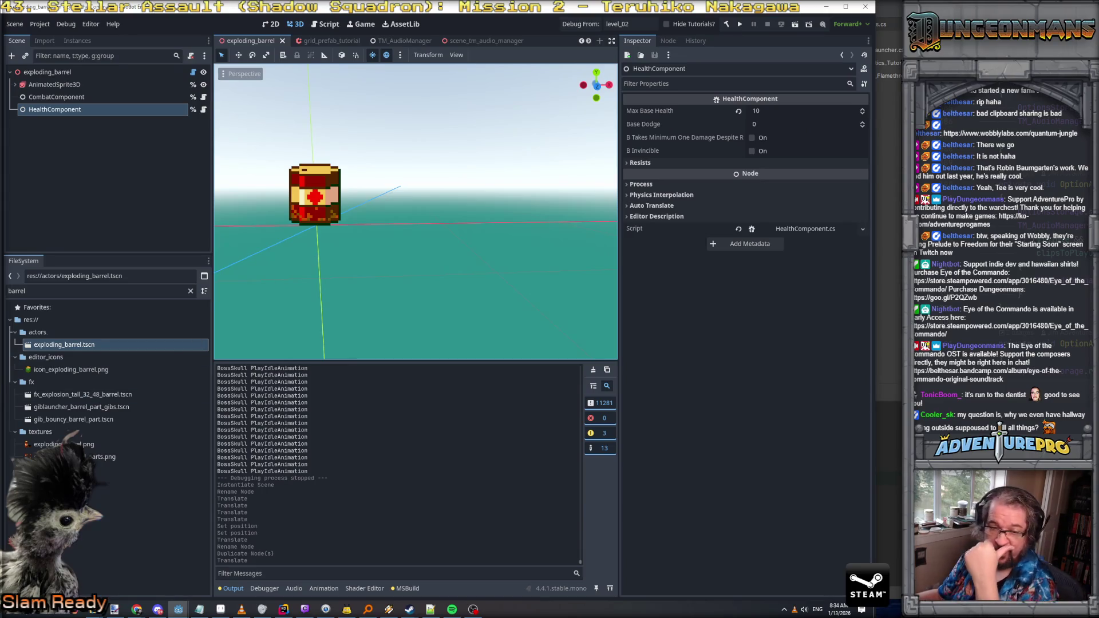
key(alt+Tab)
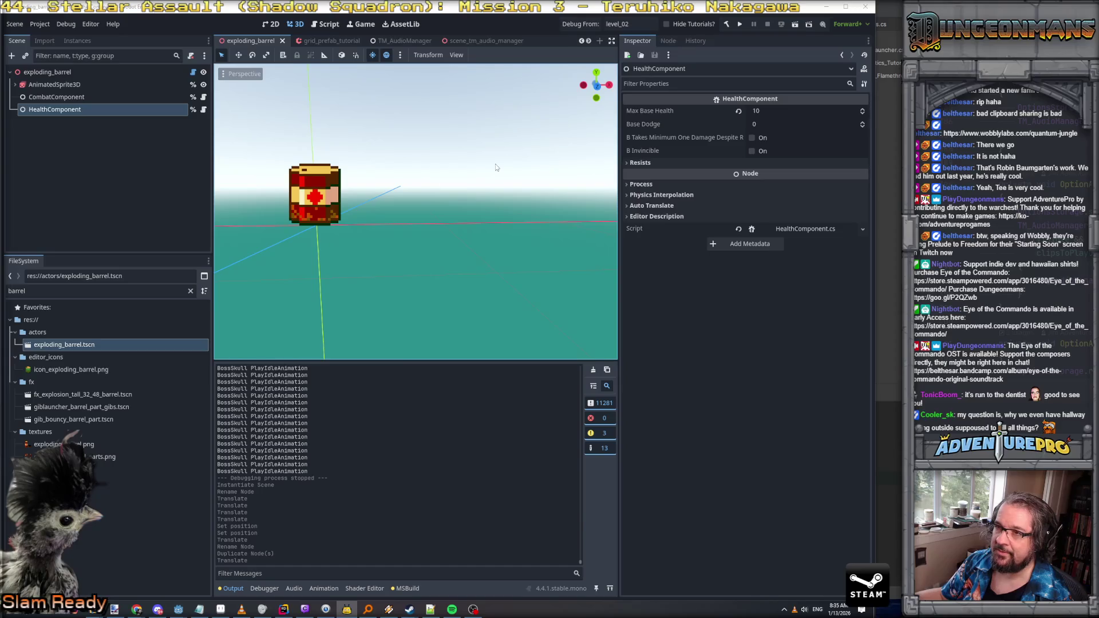
click(581, 41)
click(580, 42)
click(581, 42)
click(589, 41)
click(589, 42)
click(589, 42)
click(589, 41)
click(589, 42)
click(589, 42)
click(589, 41)
click(589, 41)
click(590, 42)
click(589, 42)
click(590, 42)
click(590, 42)
click(589, 42)
click(590, 42)
click(590, 42)
click(497, 41)
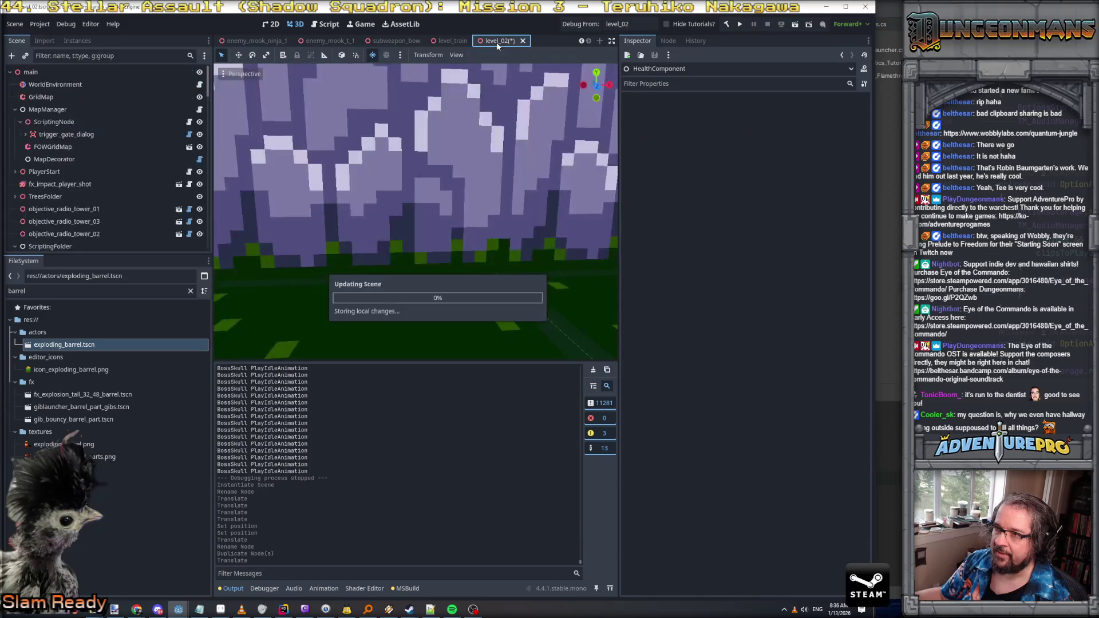
Step: Link exploding_barrel_barracks_left_01 and _02 to fake_barracks_boss_room_left's connected combatants and save level_02
scroll(98, 213, down, 5)
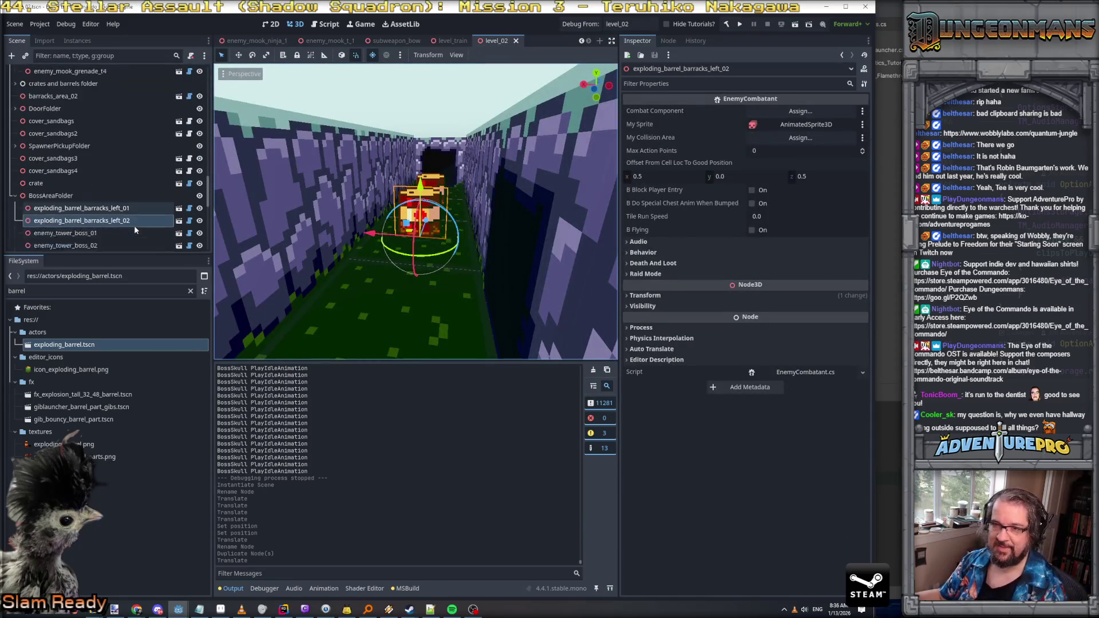
click(97, 201)
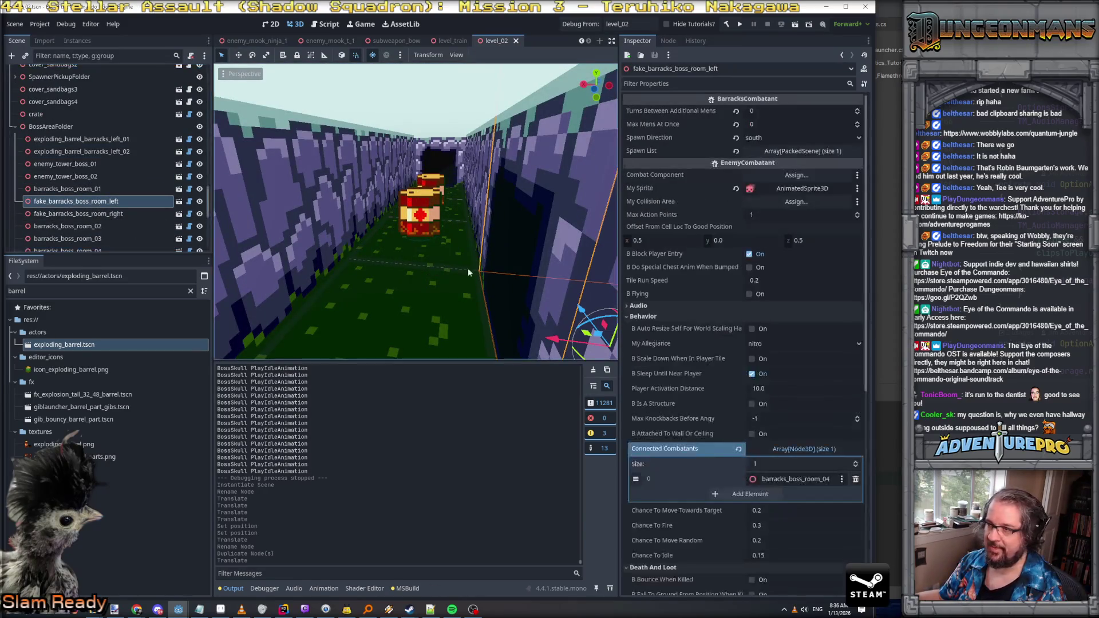
scroll(773, 422, down, 2)
click(750, 432)
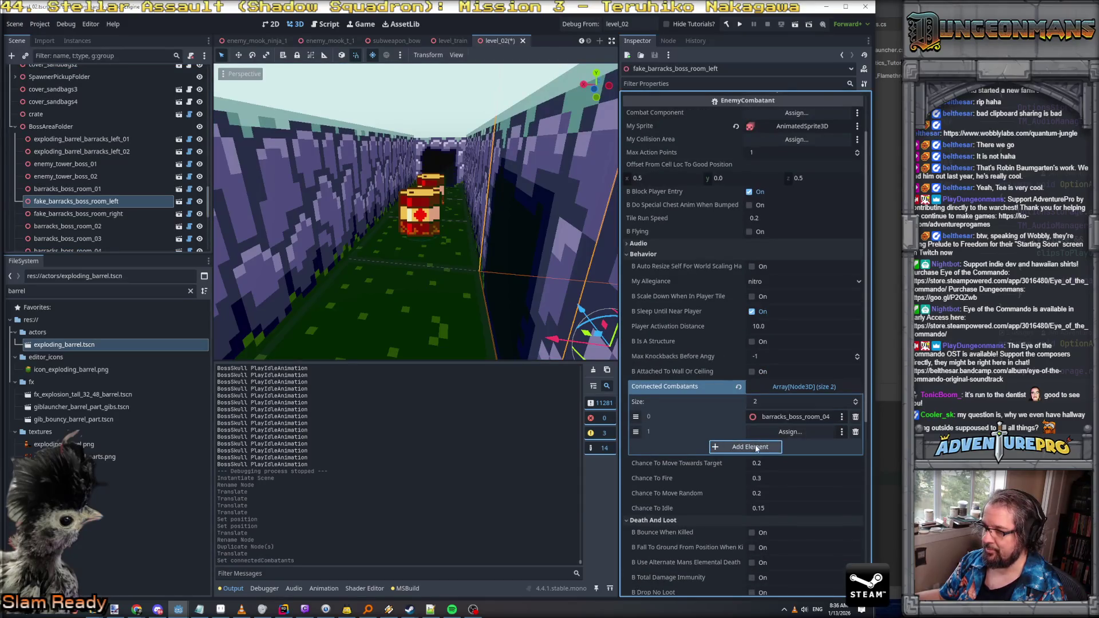
click(750, 446)
drag(113, 143, 763, 435)
mouse_move(80, 151)
mouse_down()
mouse_move(115, 155)
mouse_move(770, 447)
mouse_up()
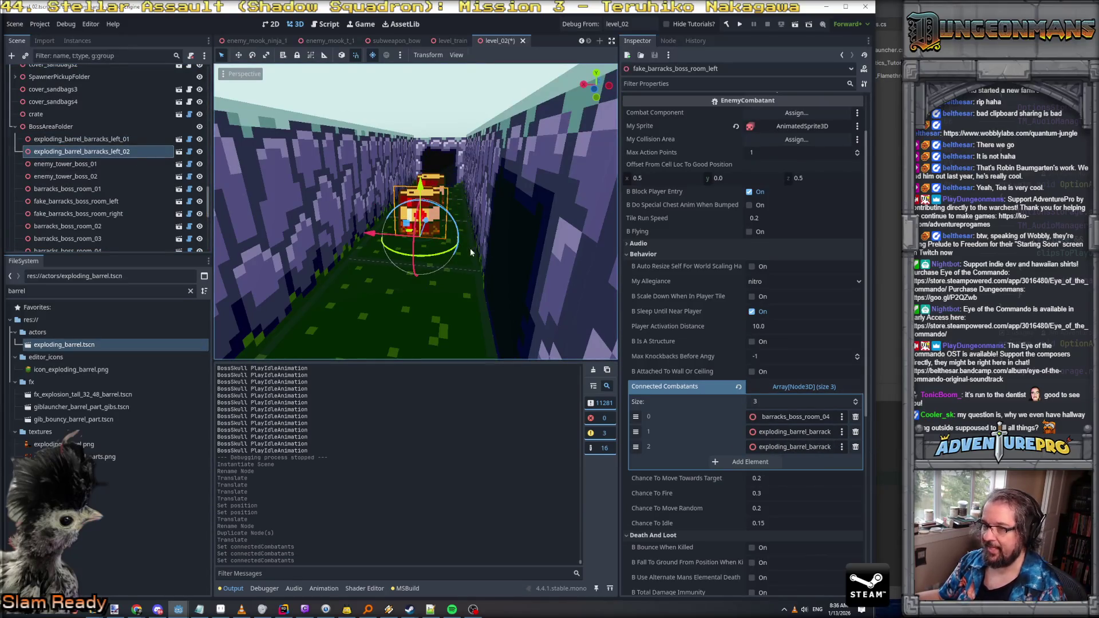
key(ctrl+s)
Step: Turn the view toward the side wall and reopen the left fake barracks' Death And Loot properties
mouse_move(478, 226)
mouse_down()
mouse_move(435, 230)
mouse_move(443, 247)
mouse_up()
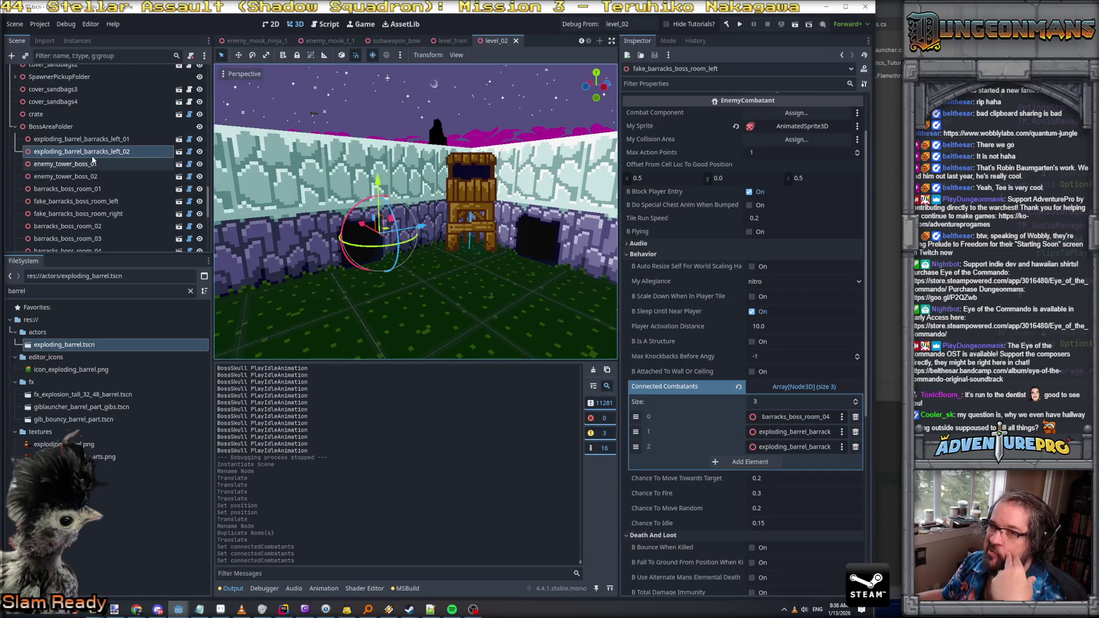
scroll(107, 205, down, 2)
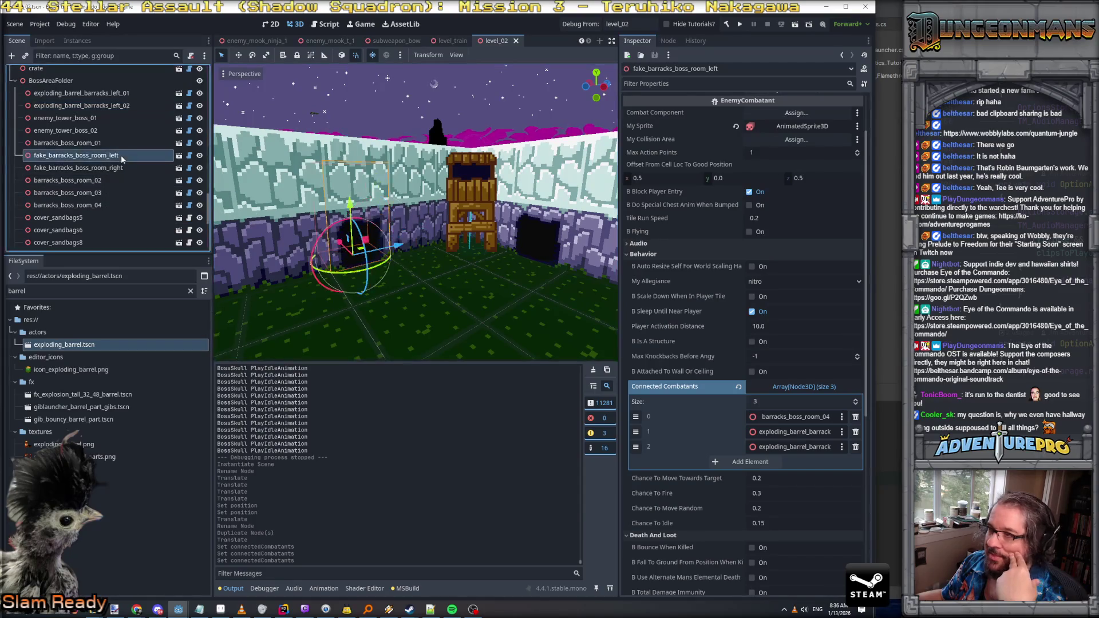
click(96, 156)
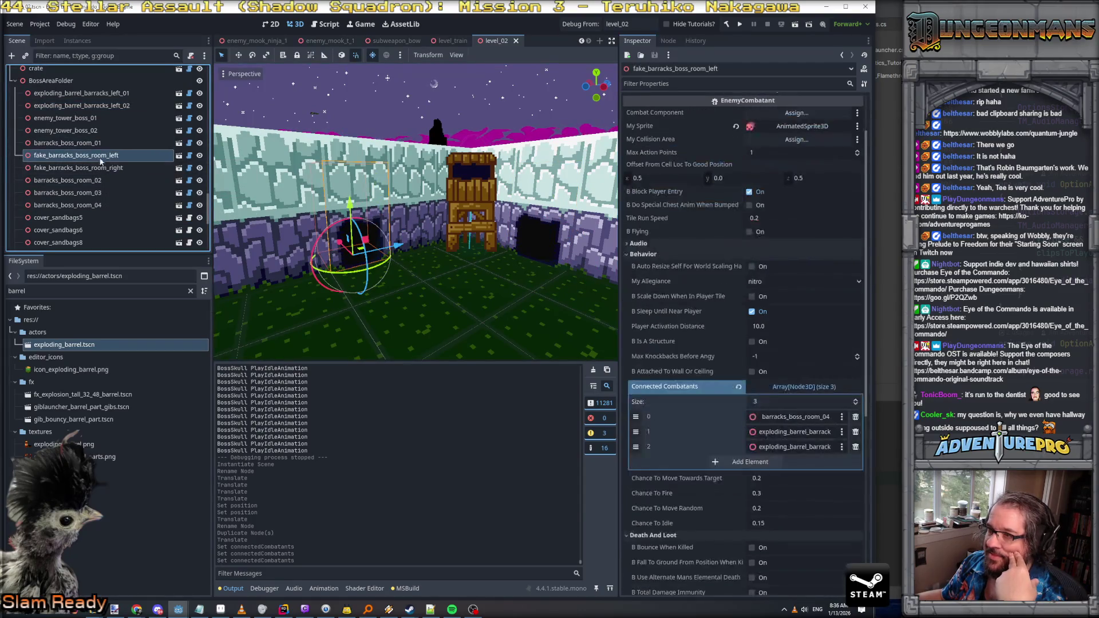
scroll(735, 324, down, 3)
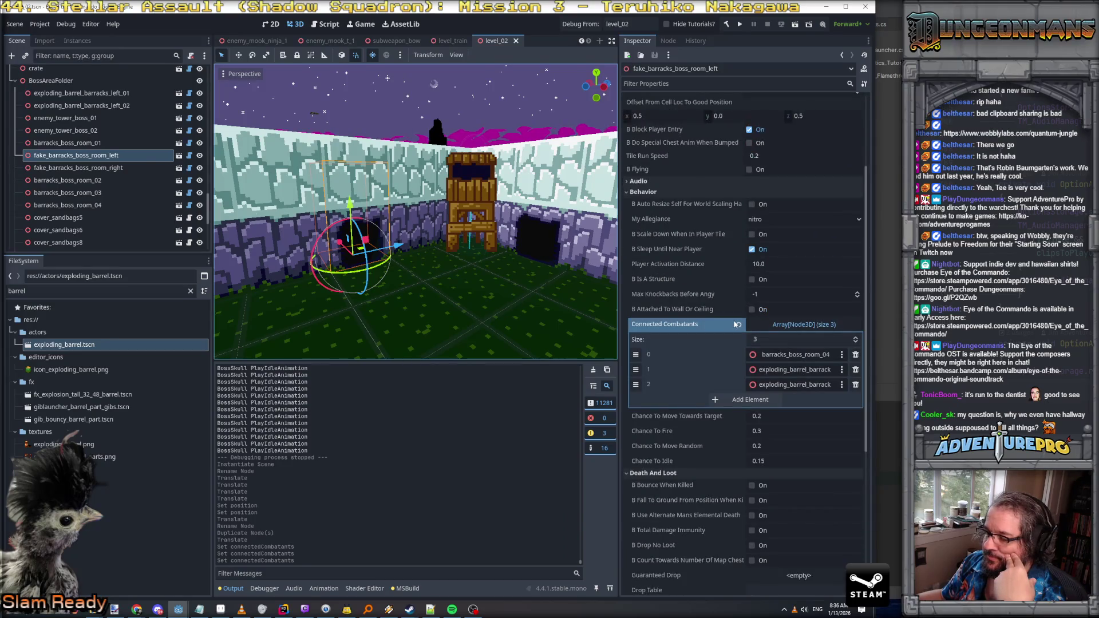
scroll(736, 325, down, 5)
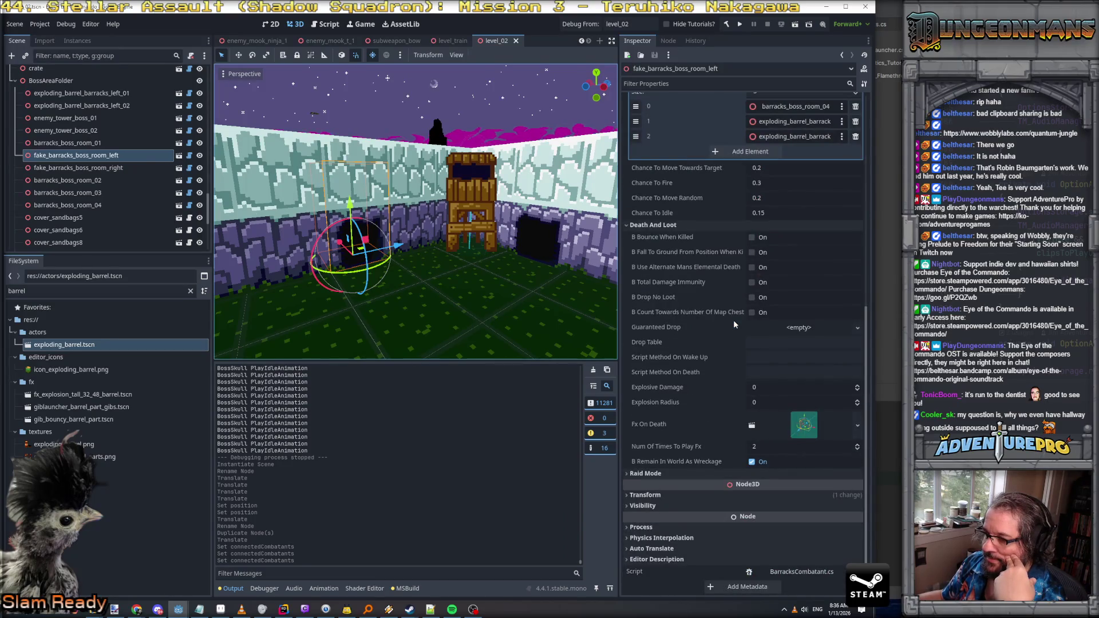
scroll(733, 319, up, 6)
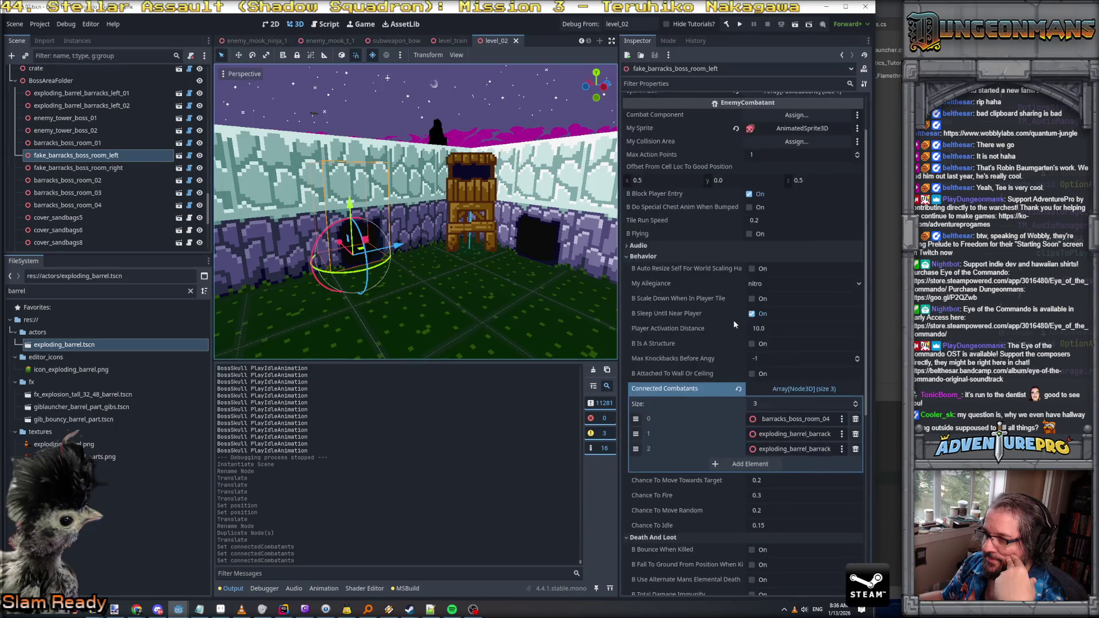
click(643, 317)
click(650, 327)
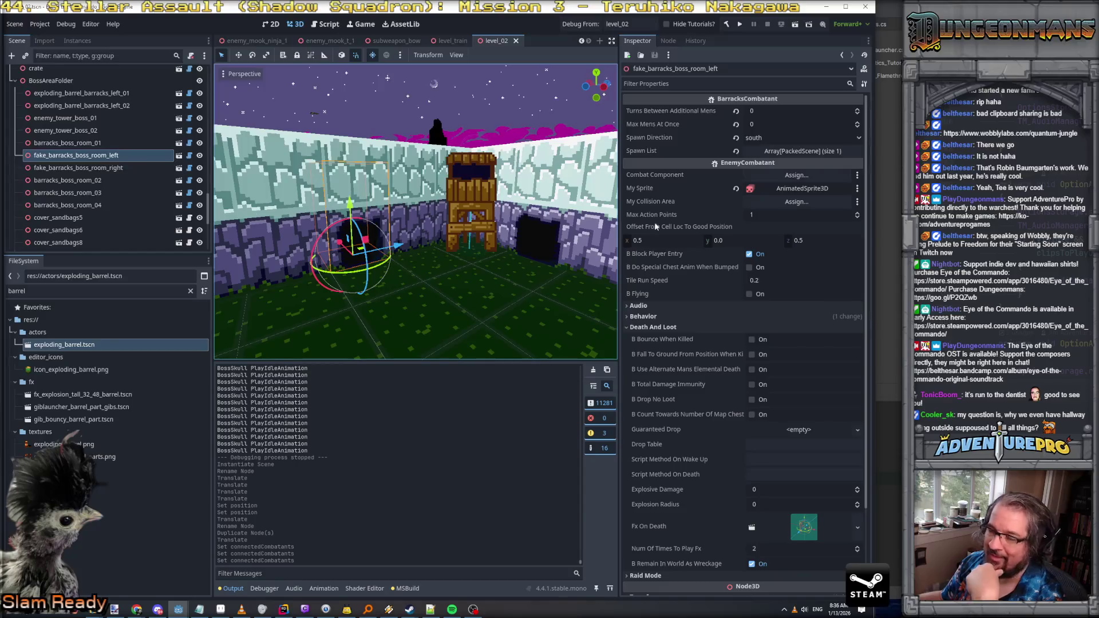
Step: After a quick look at the code editor, review the barracks' Behavior Connected Combatants list
key(alt+Tab)
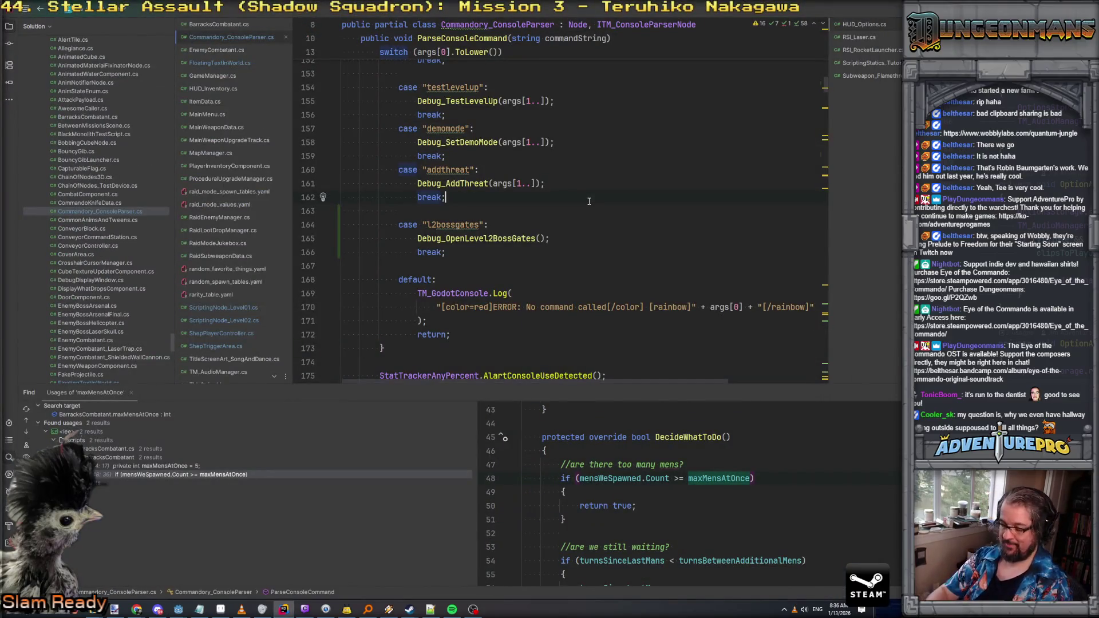
key(ctrl+shift+f)
key(alt+Tab)
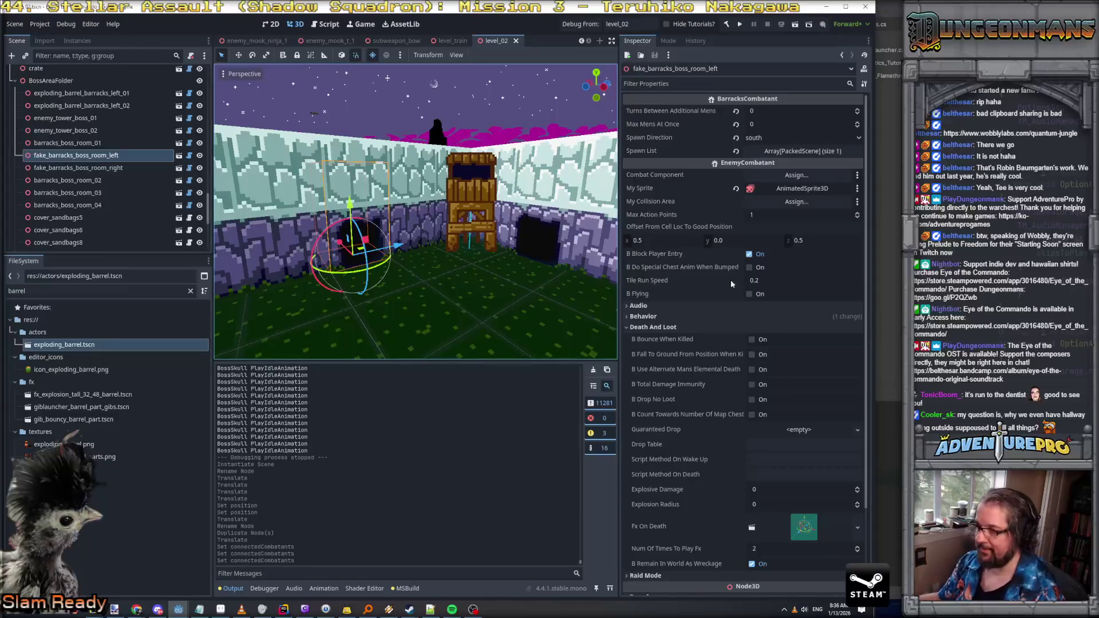
scroll(719, 387, down, 4)
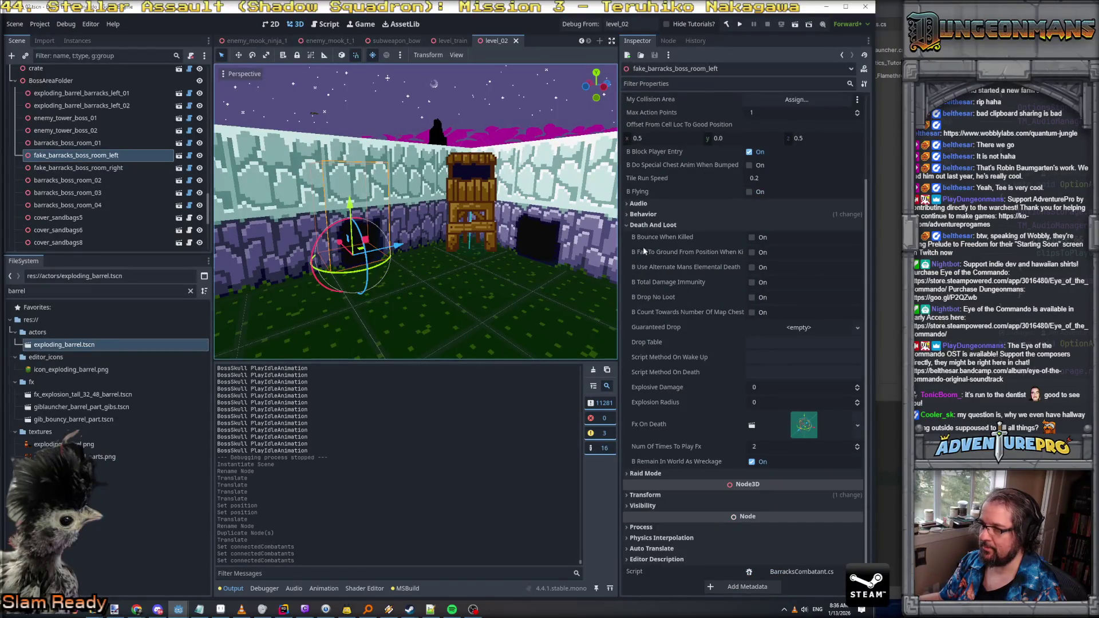
click(635, 226)
click(642, 316)
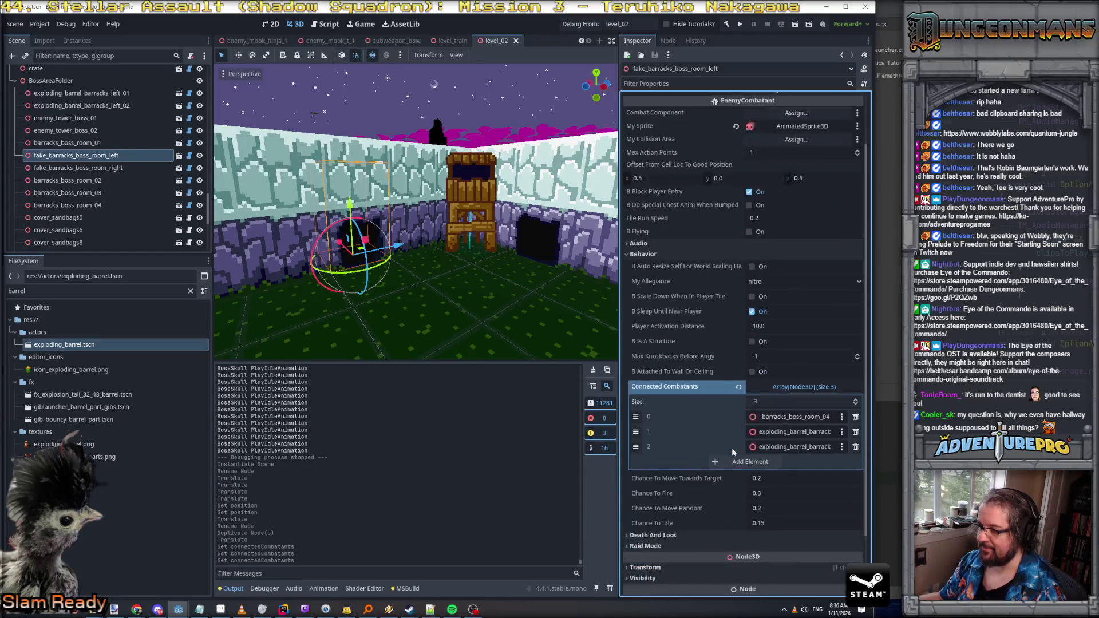
key(alt+Tab)
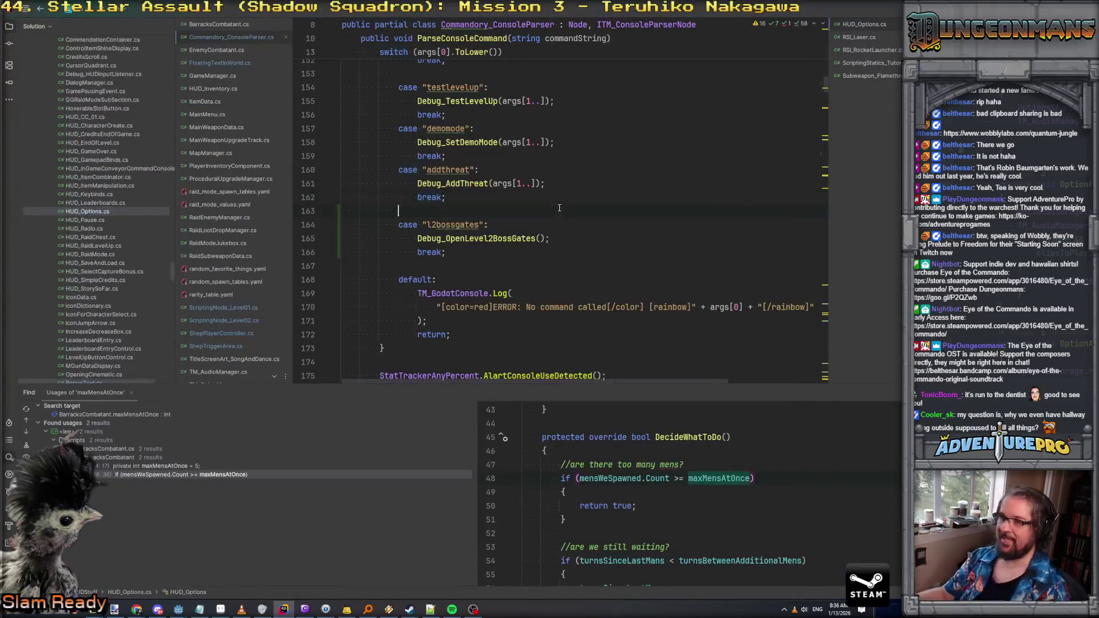
Step: Search the project for connectedCombatants and jump to its second use in EnemyCombatant.cs
key(ctrl+shift+f)
key(BackSpace)
text(connectedcomba)
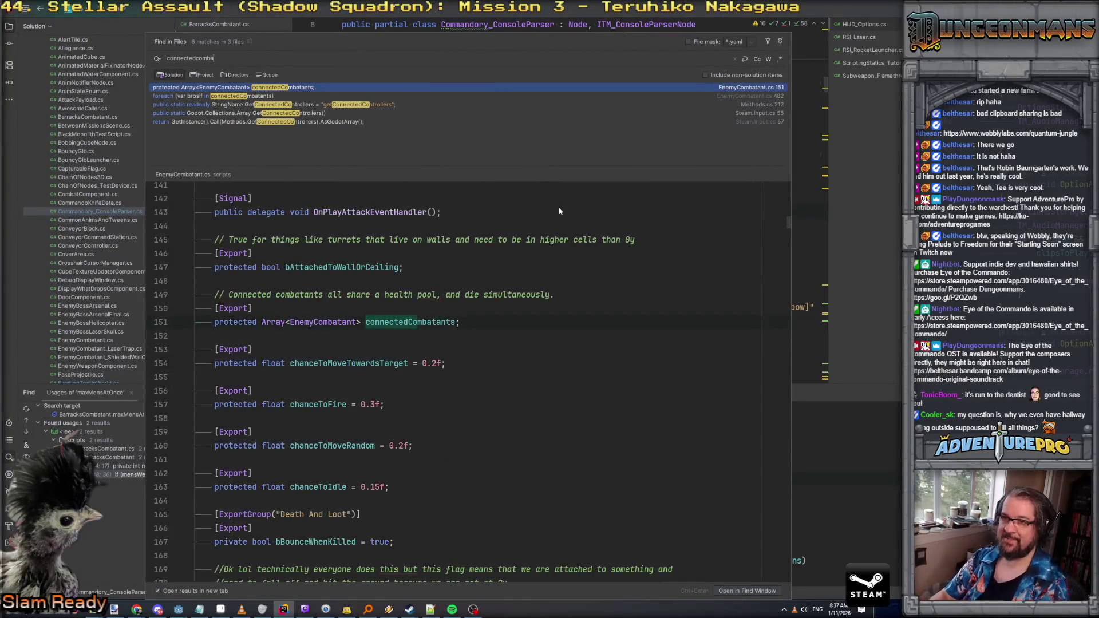
key(Return)
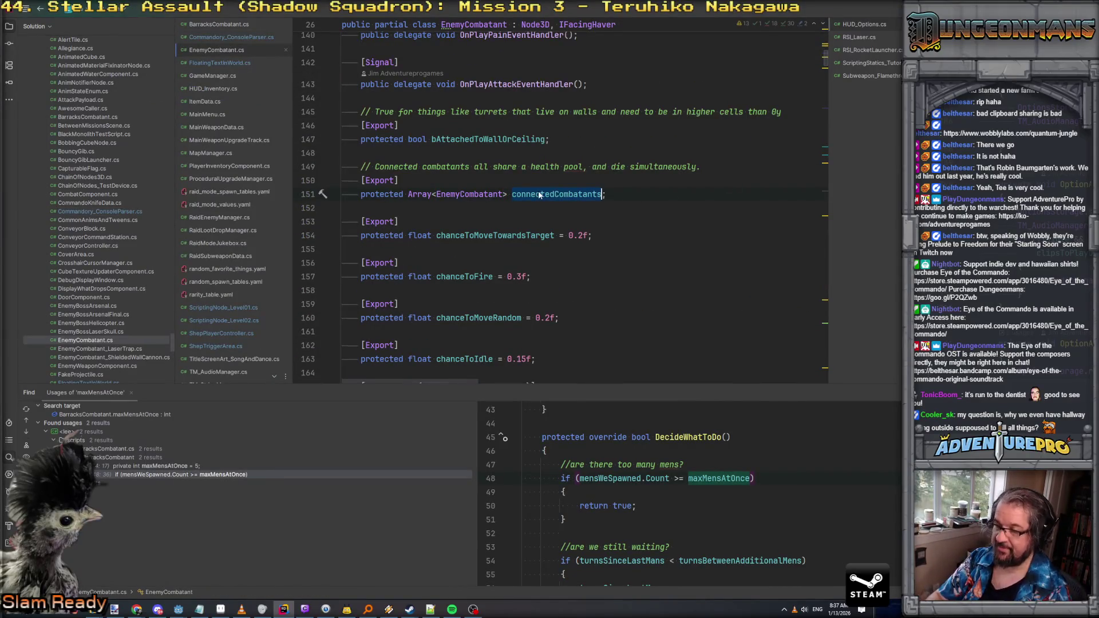
key(ctrl+f)
key(Return)
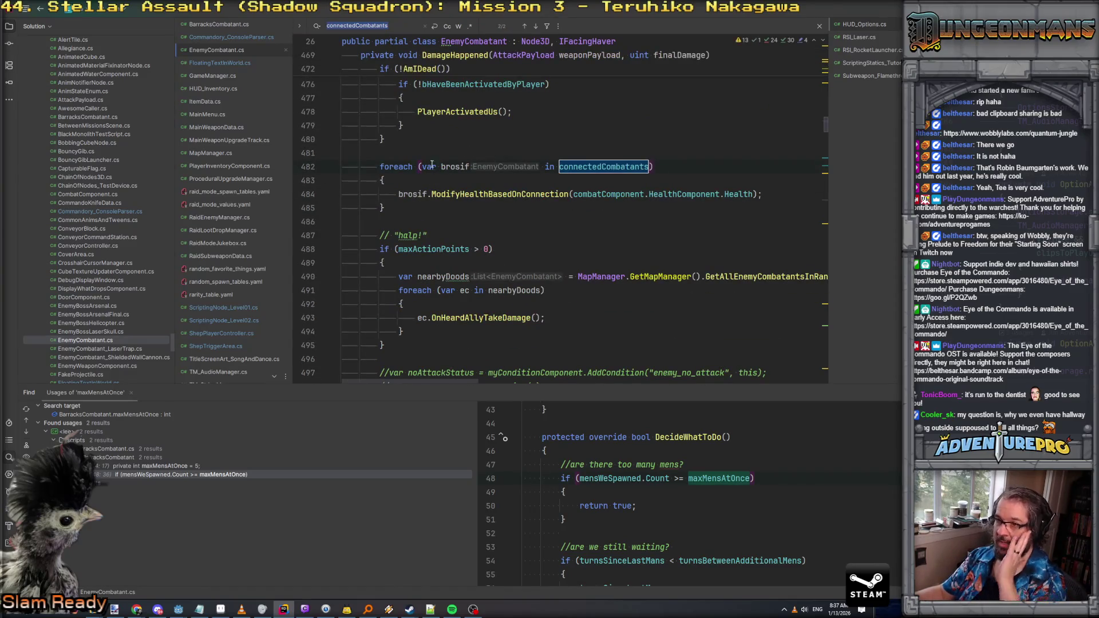
Step: Follow the line 484 ModifyHealthBasedOnConnection call to its definition where health becomes otherHealth
click(468, 194)
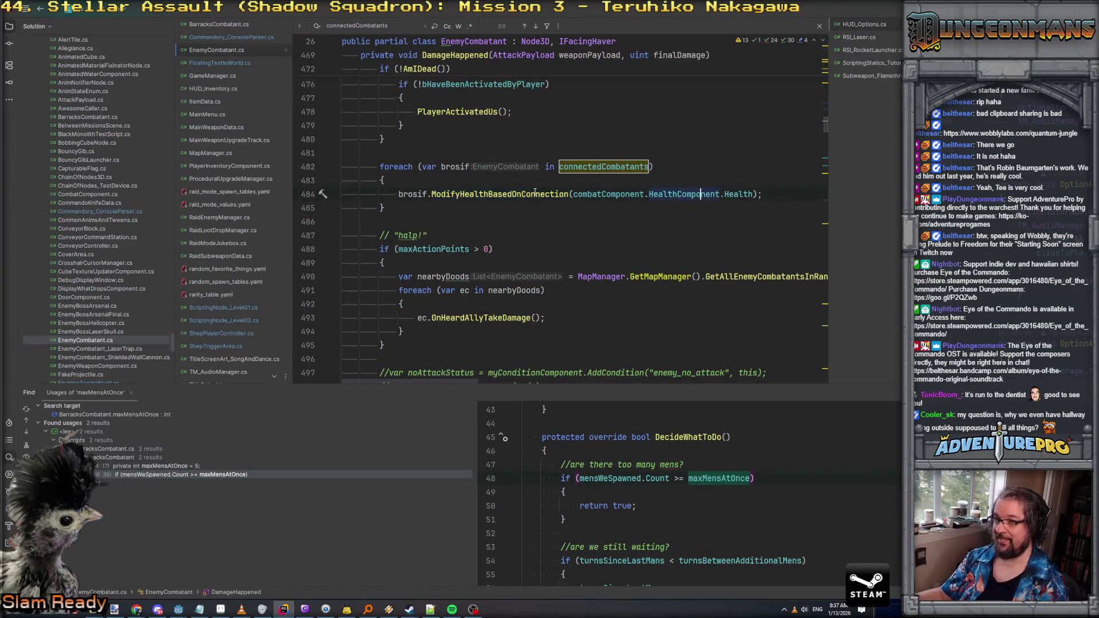
scroll(525, 215, up, 1)
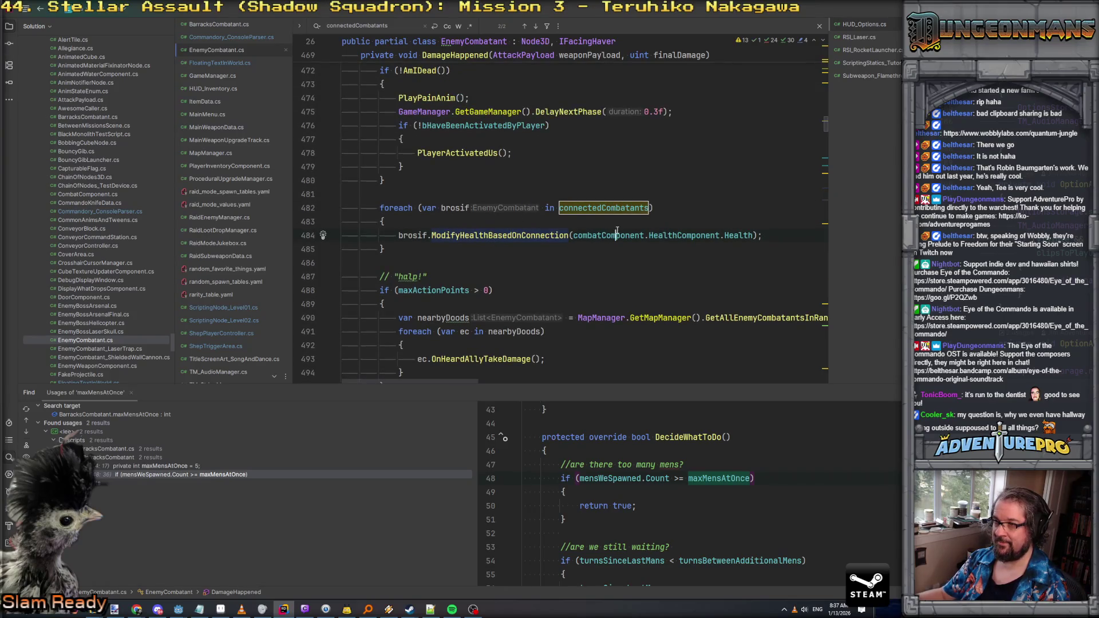
ctrl+click(525, 235)
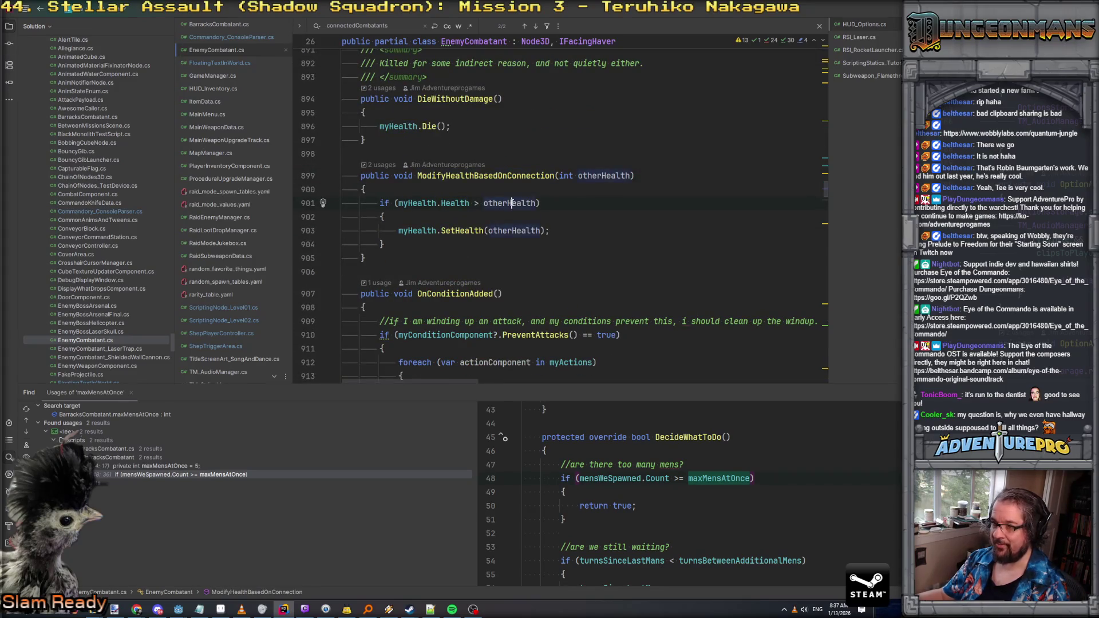
click(515, 231)
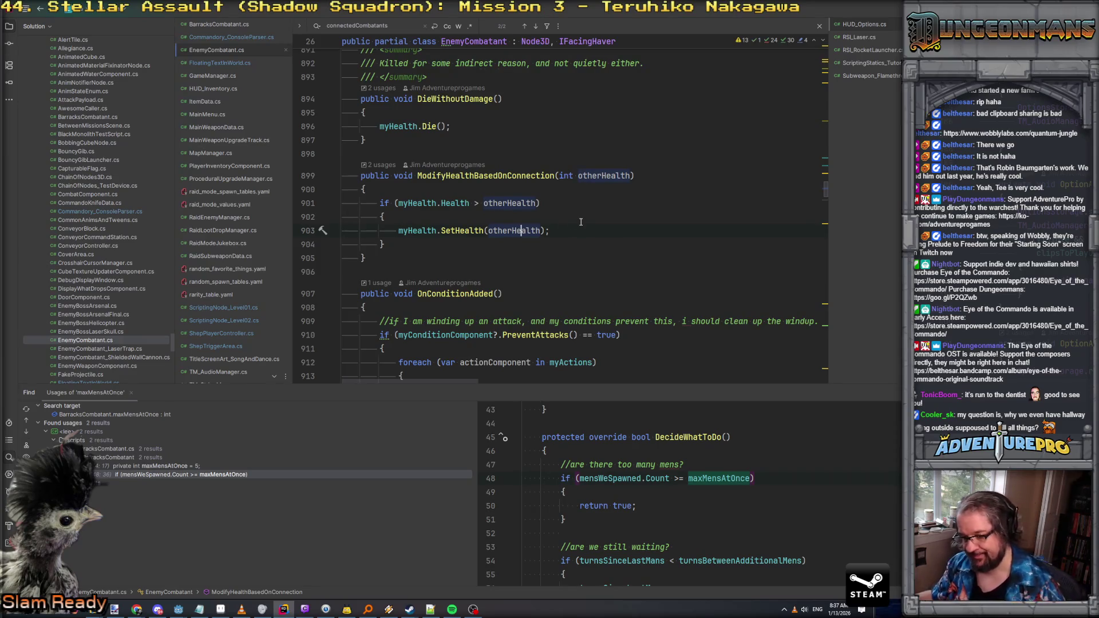
key(Up)
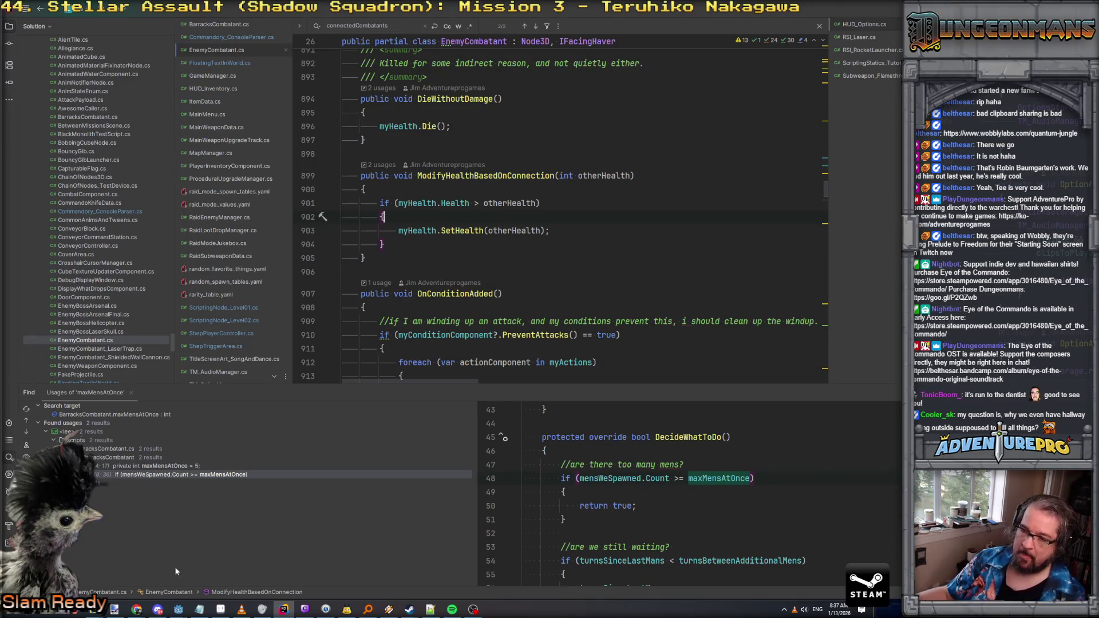
mouse_move(178, 609)
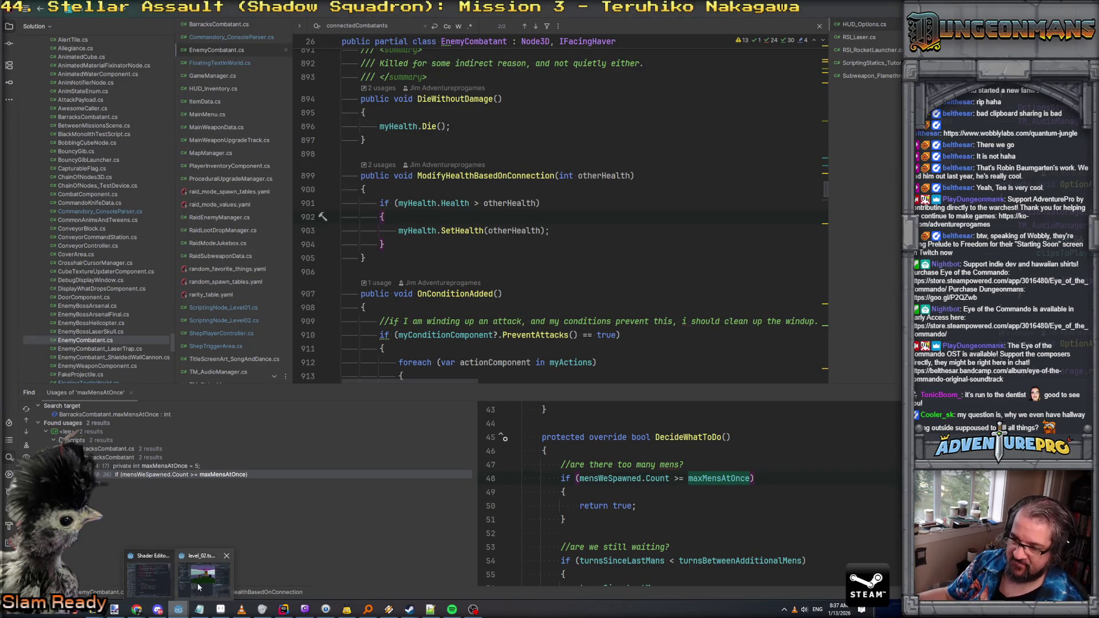
click(202, 577)
Step: Zoom over the level_02 boss room, then bring up Aseprite's Open dialog on the textures folder
scroll(364, 309, down, 3)
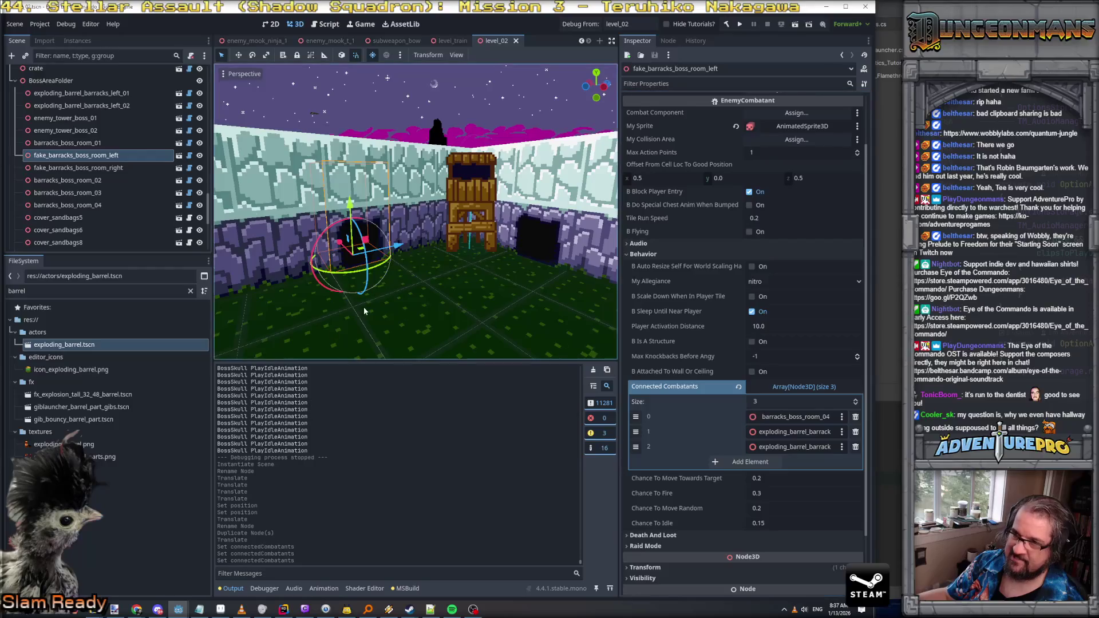
scroll(363, 310, up, 3)
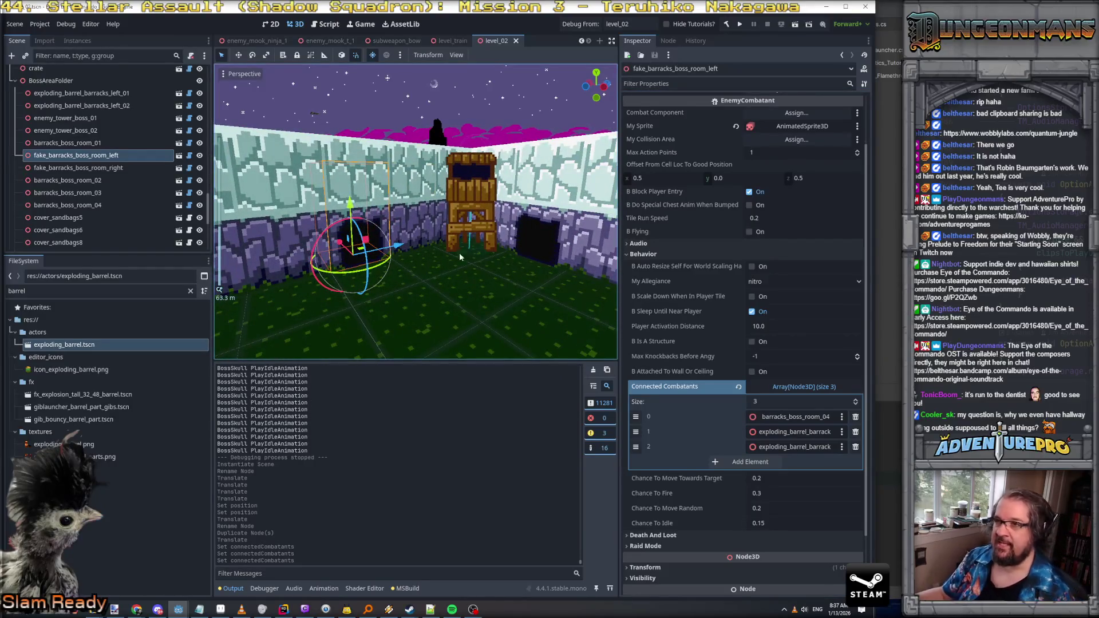
click(585, 25)
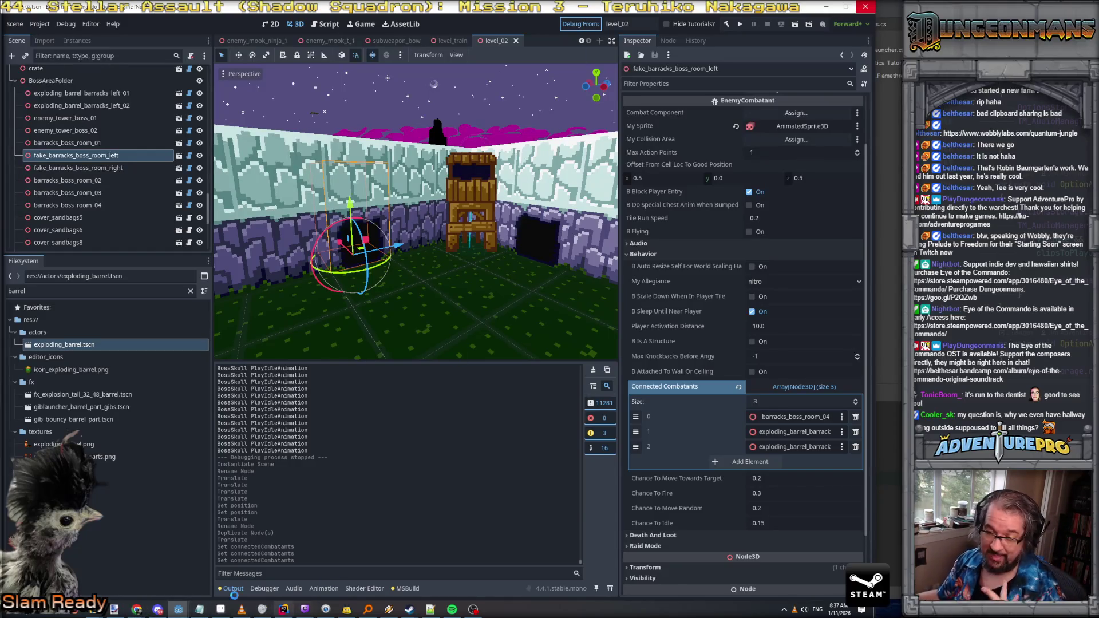
click(220, 609)
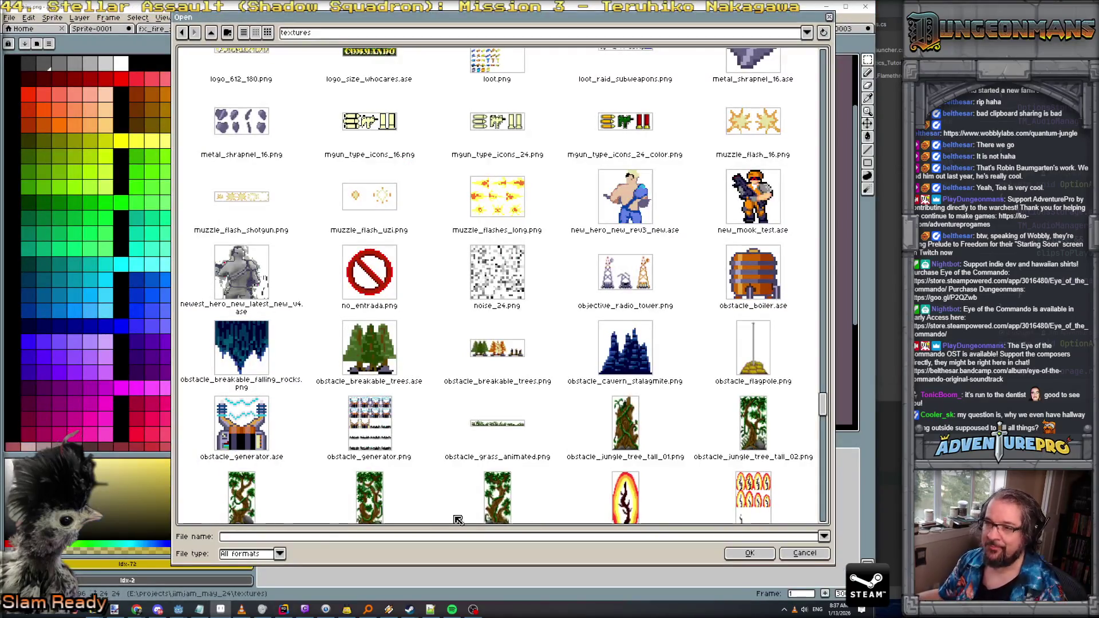
Step: Drop the 'control' file-name entry in Aseprite's Open dialog and bring up the Downloads folder
click(386, 540)
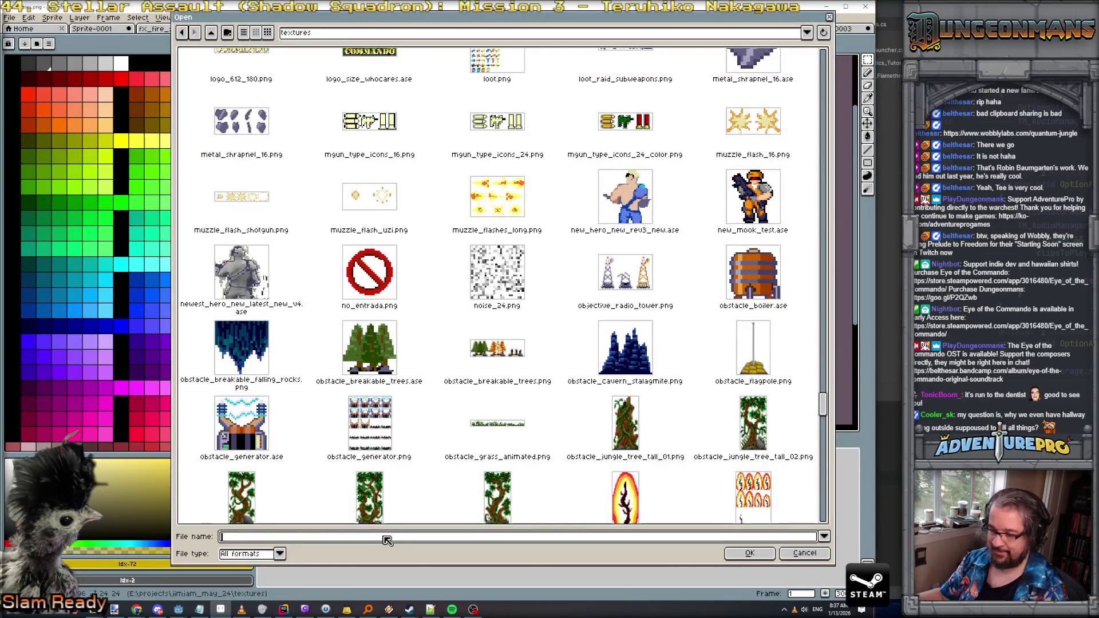
text(control)
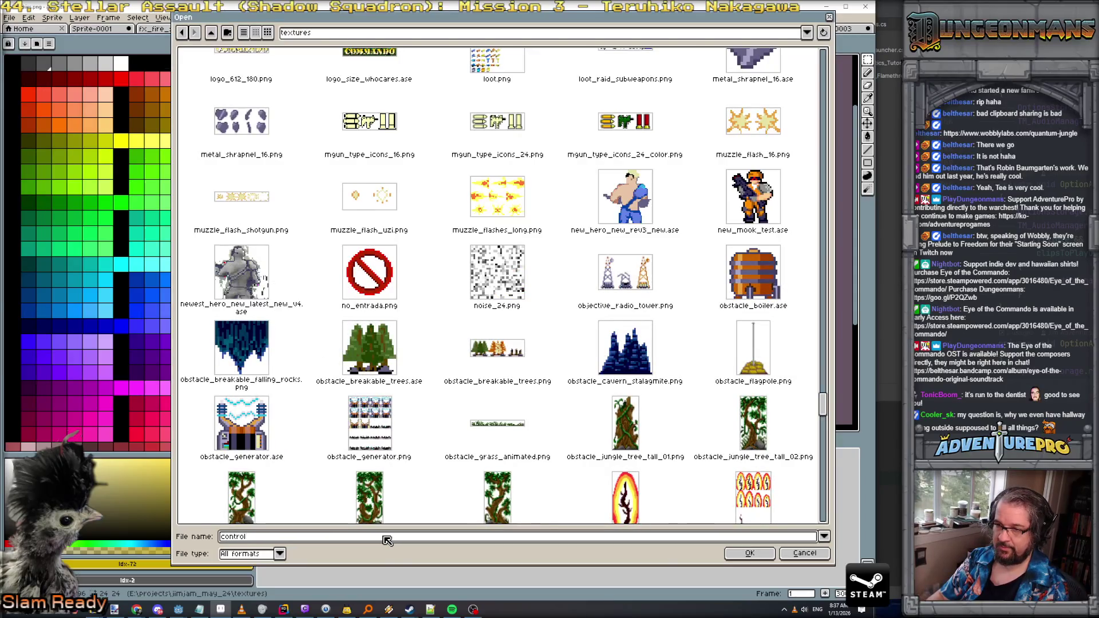
key(BackSpace)
key(BackSpace)
key(BackSpace)
key(Escape)
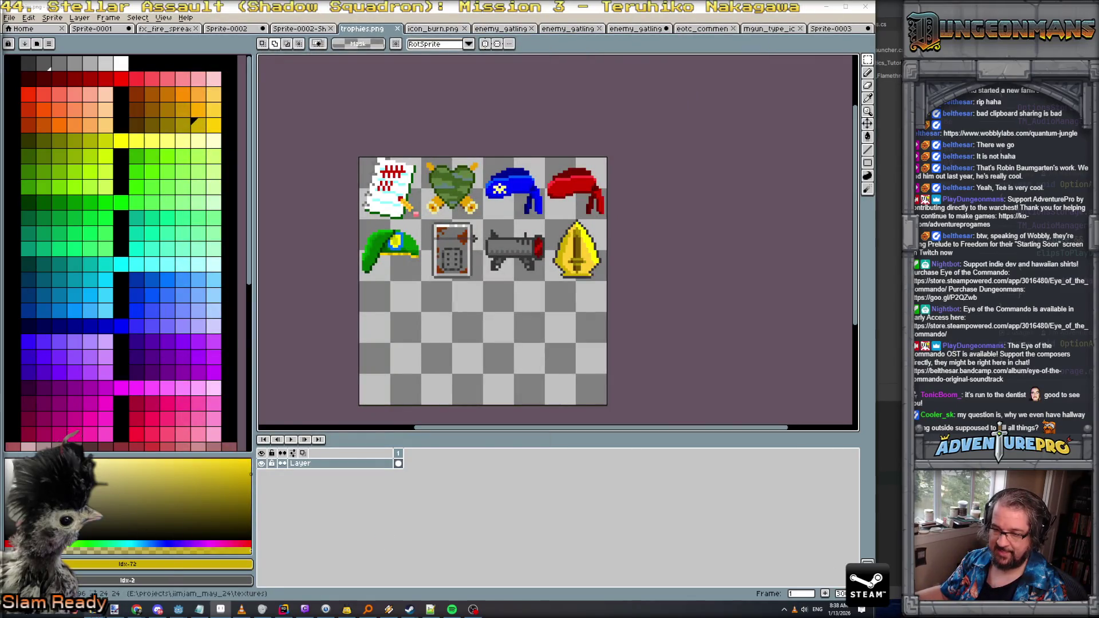
mouse_move(115, 609)
click(141, 595)
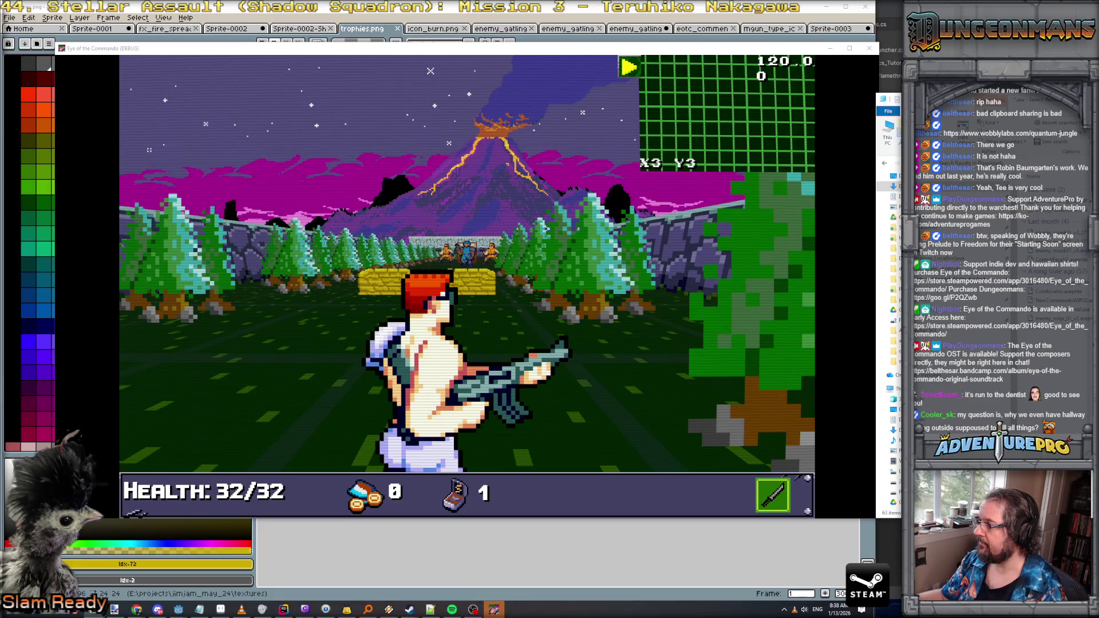
scroll(463, 192, up, 5)
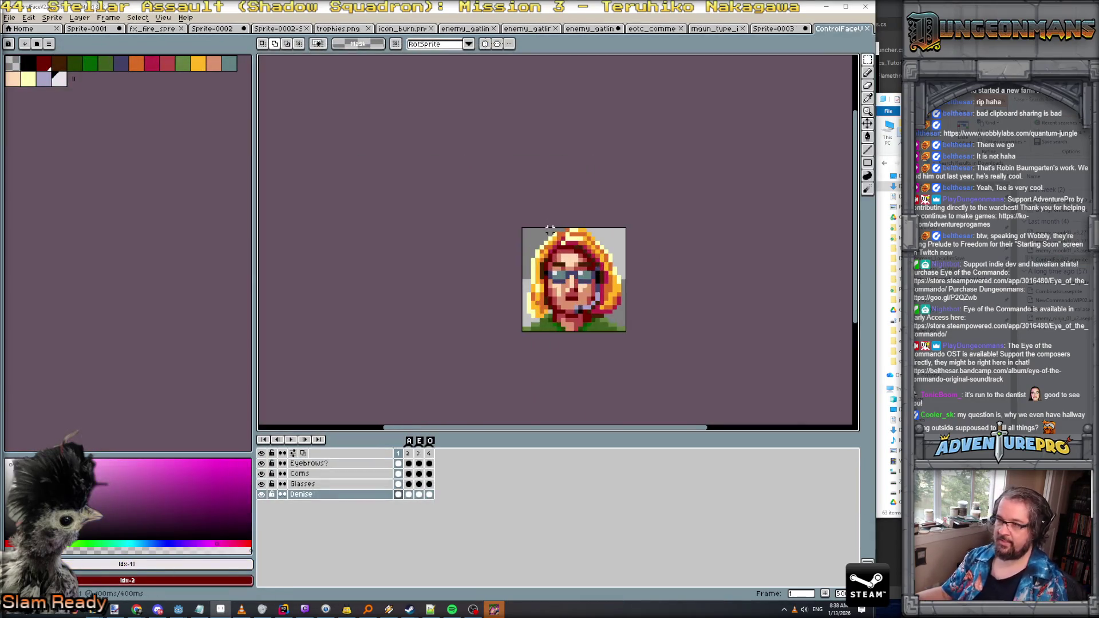
Step: Step through frames 1 to 4 of the face animation to compare mouth shapes
click(408, 453)
click(419, 453)
click(430, 452)
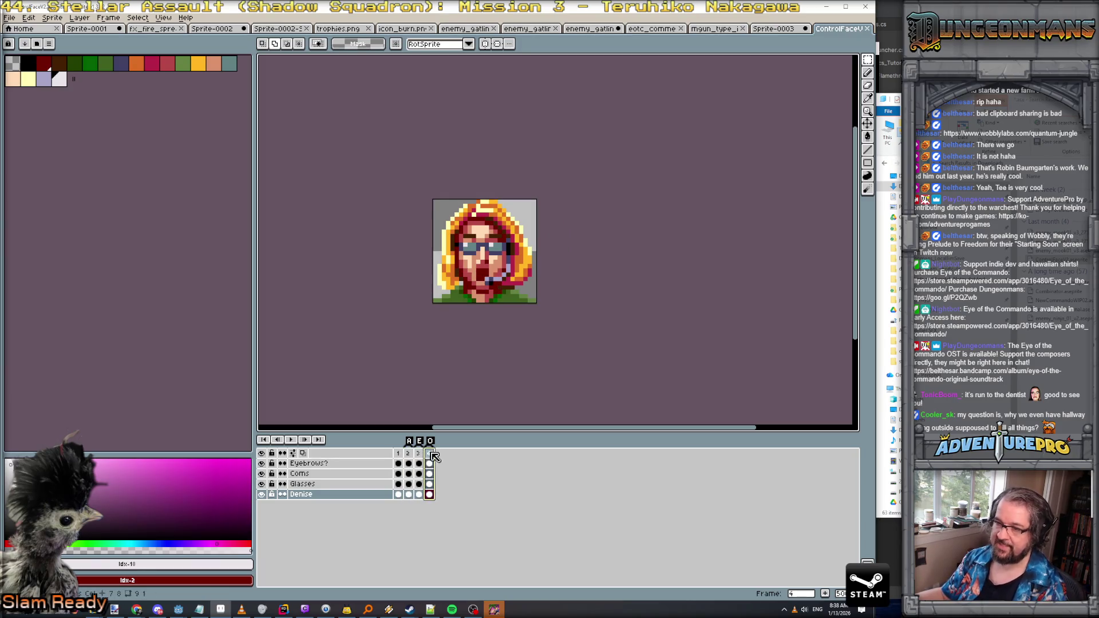
click(401, 453)
mouse_move(405, 456)
mouse_down()
mouse_move(418, 455)
mouse_move(407, 457)
mouse_up()
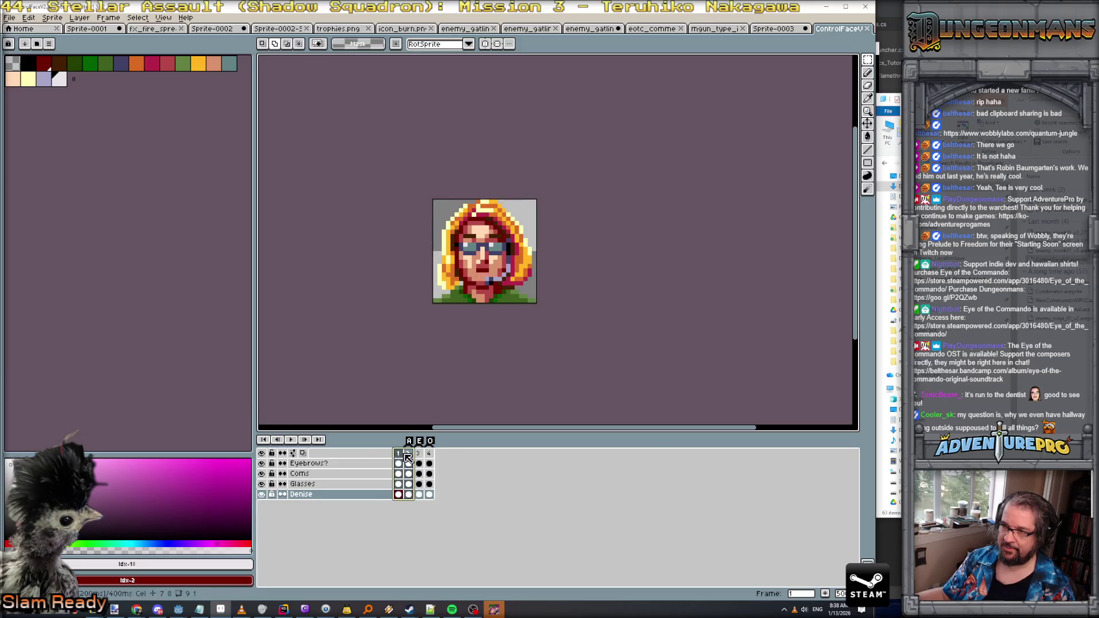
key(Right)
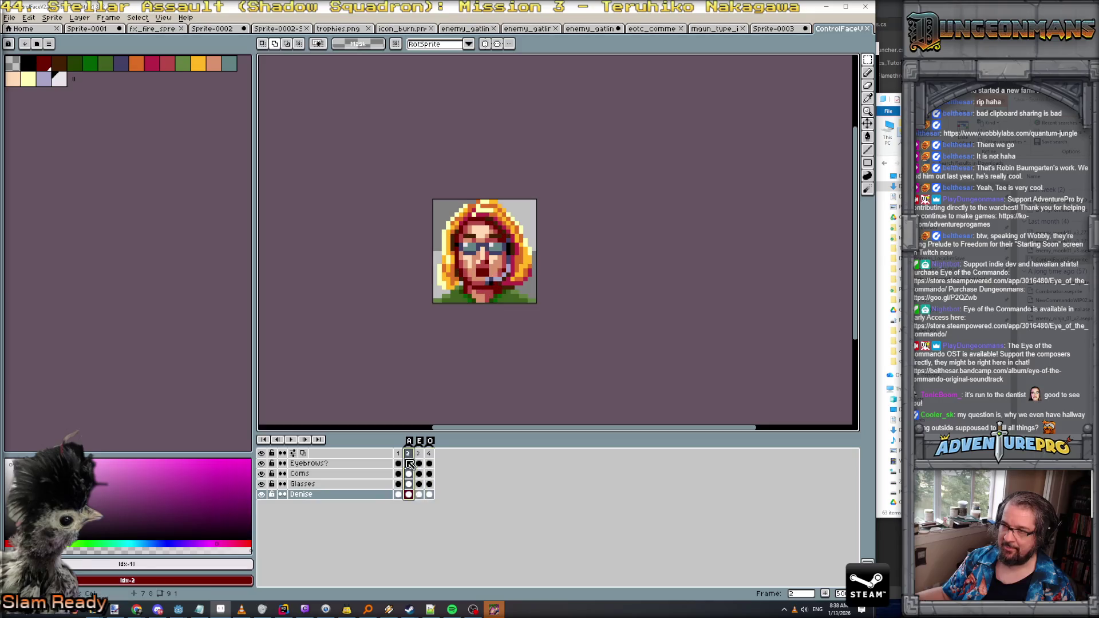
Step: Select frames 2–4, undo an accidental frame move, and minimize Aseprite
mouse_move(413, 464)
mouse_down()
mouse_move(425, 463)
mouse_move(404, 463)
mouse_move(433, 461)
mouse_up()
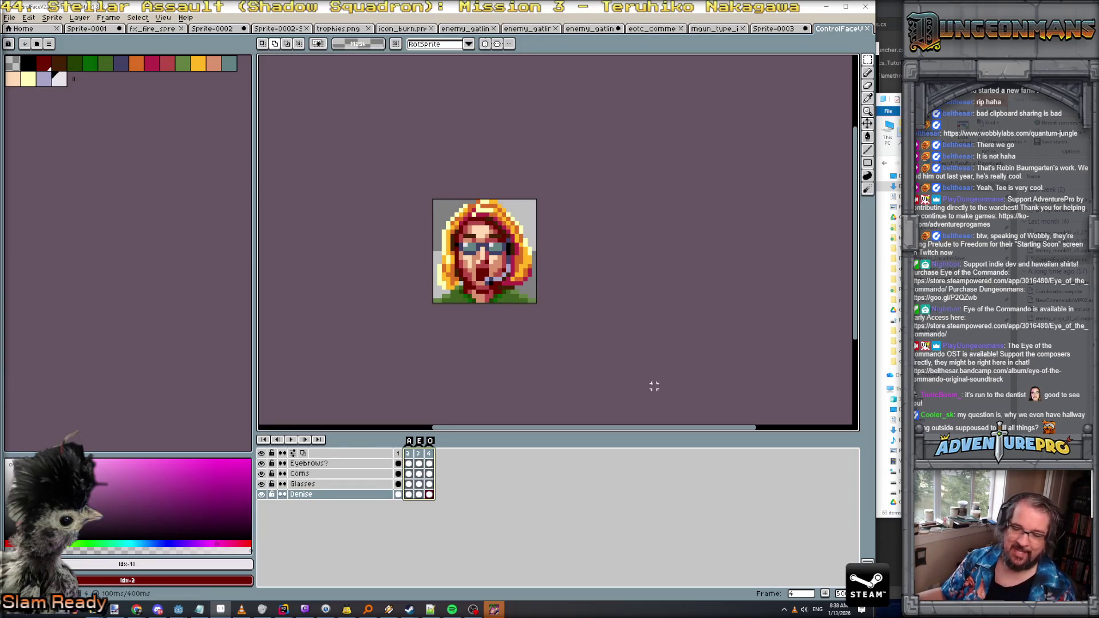
click(423, 454)
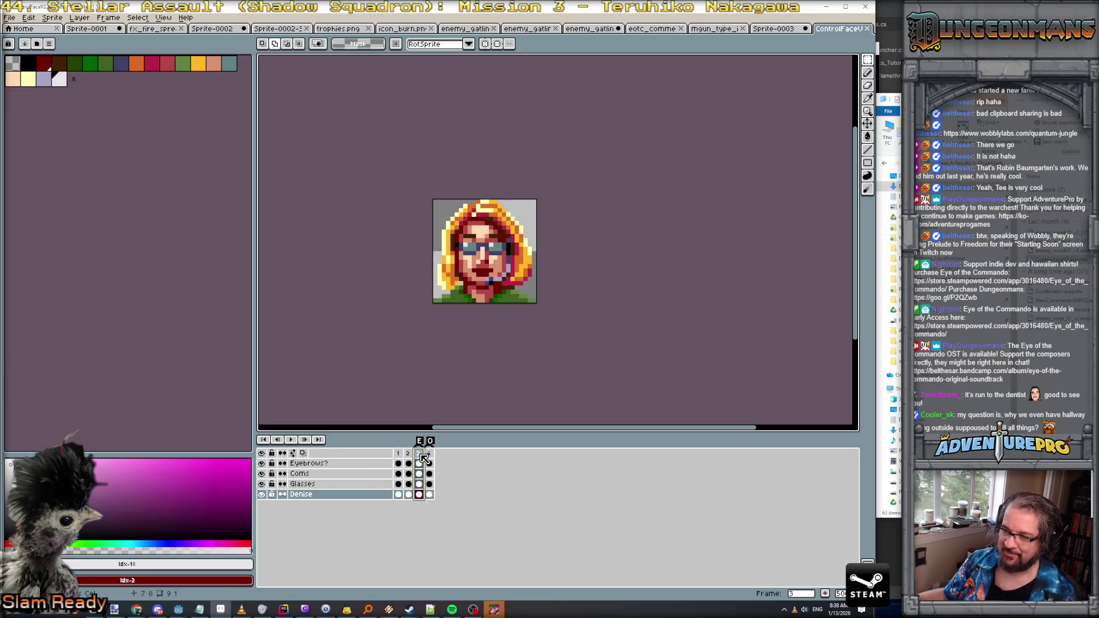
key(ctrl+z)
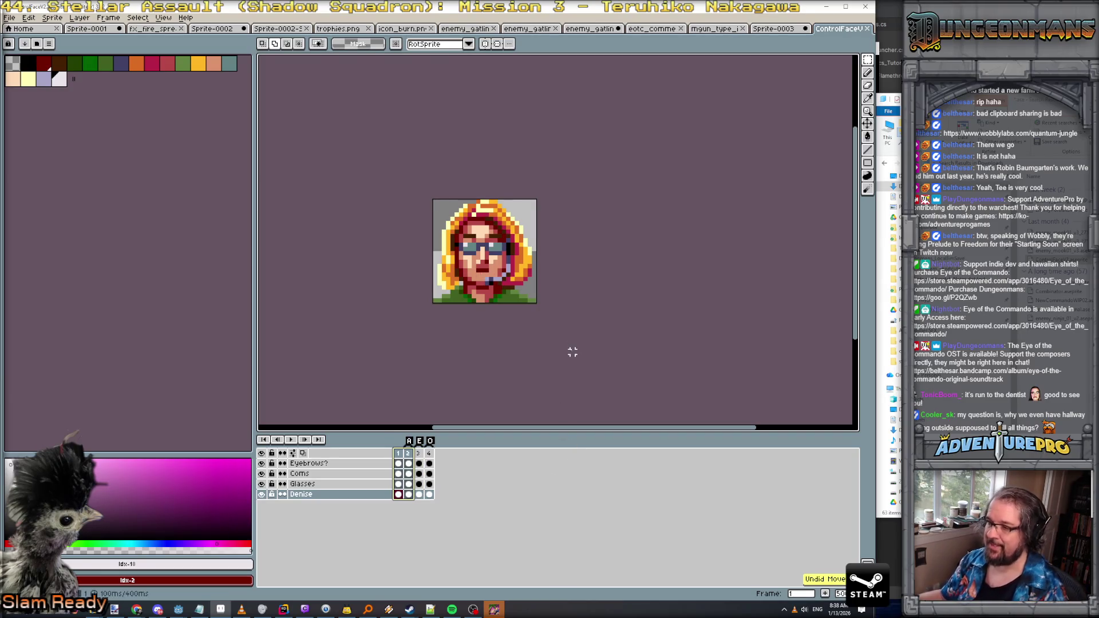
key(Escape)
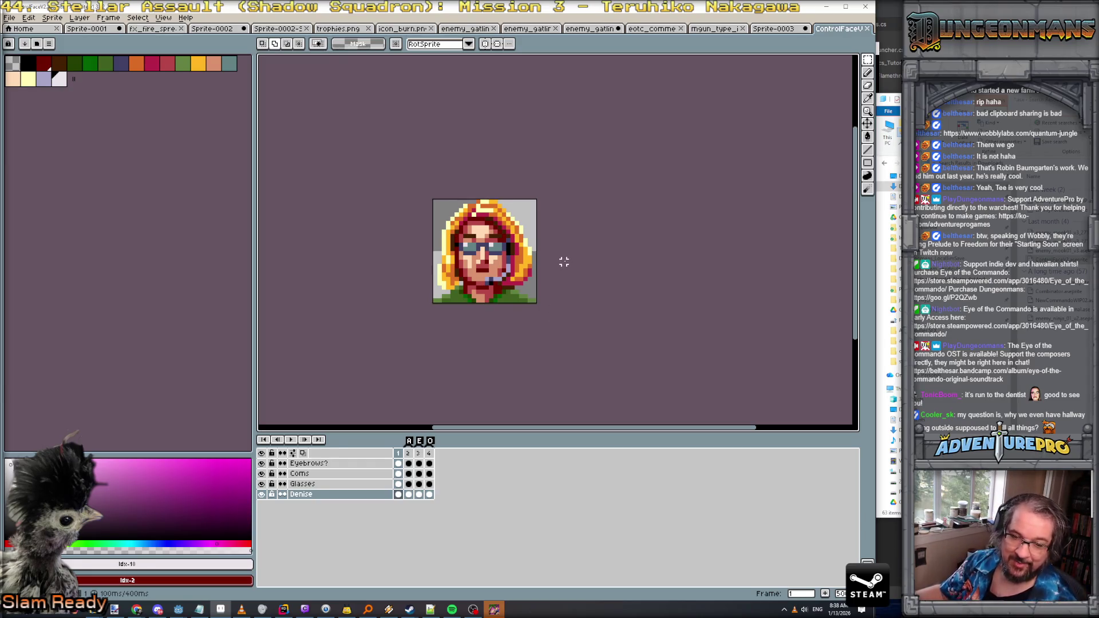
scroll(482, 238, up, 2)
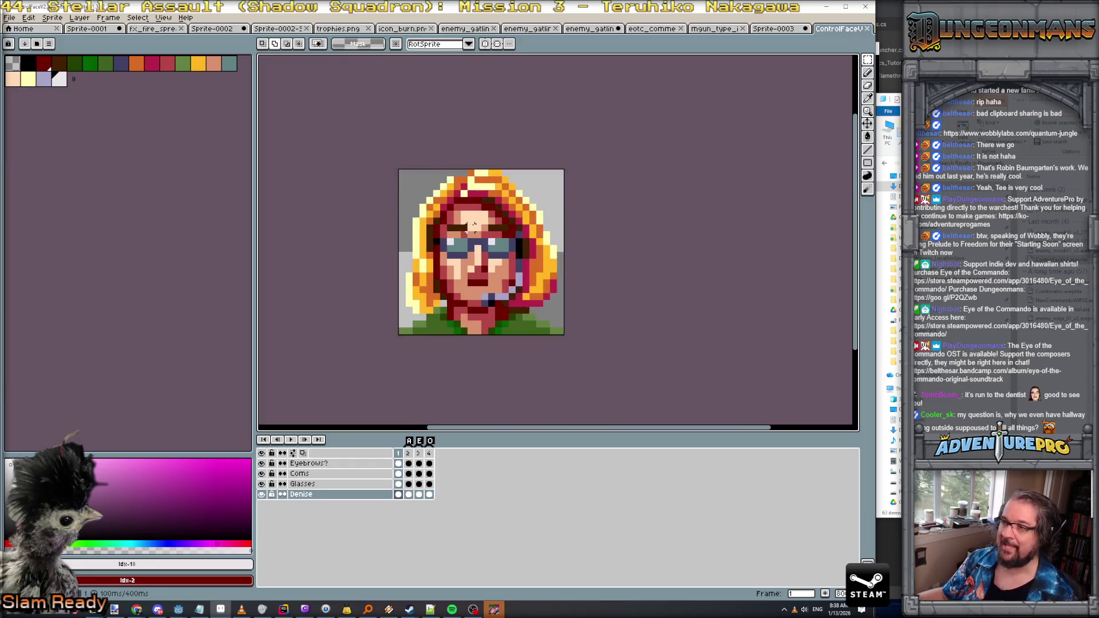
scroll(482, 238, down, 2)
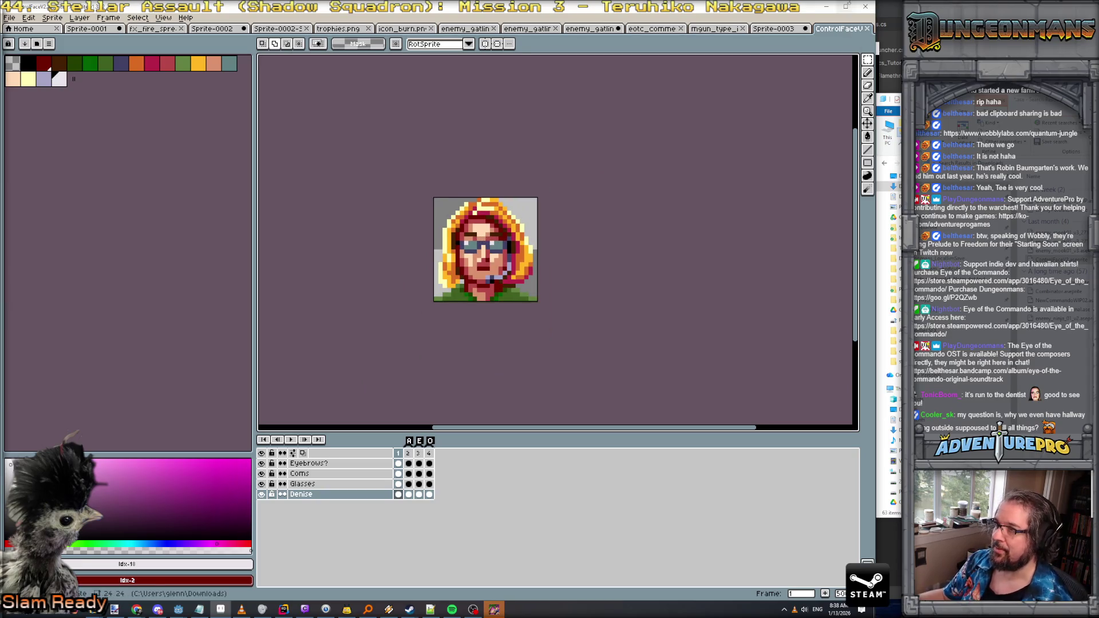
click(826, 6)
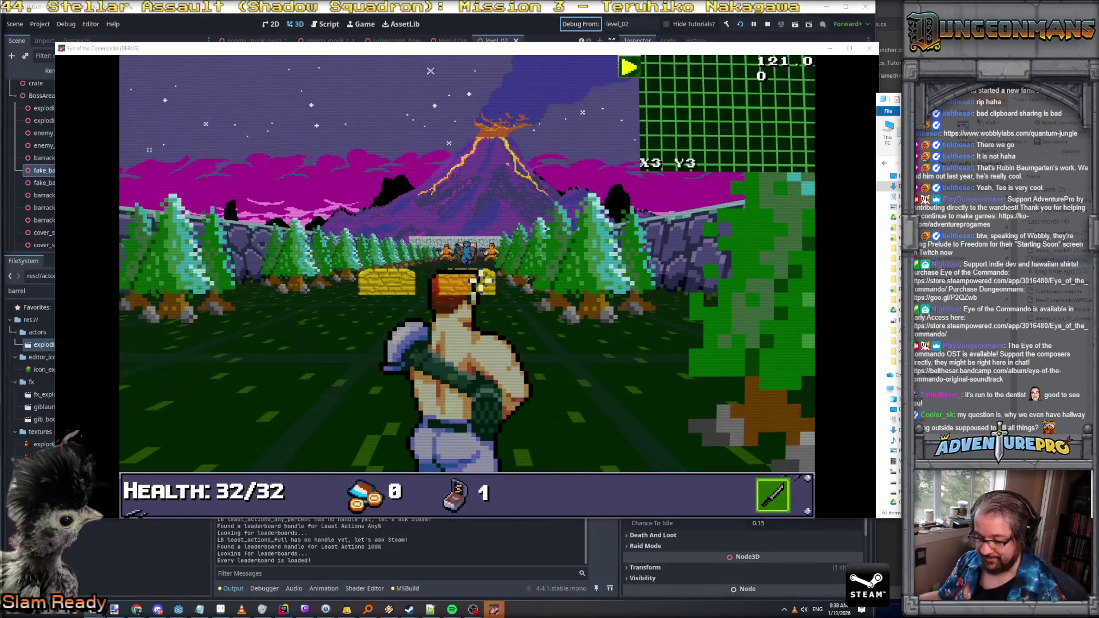
Step: Enable infinite ammo with the WARGOID cheat and shoot the soldiers behind the barriers
click(463, 251)
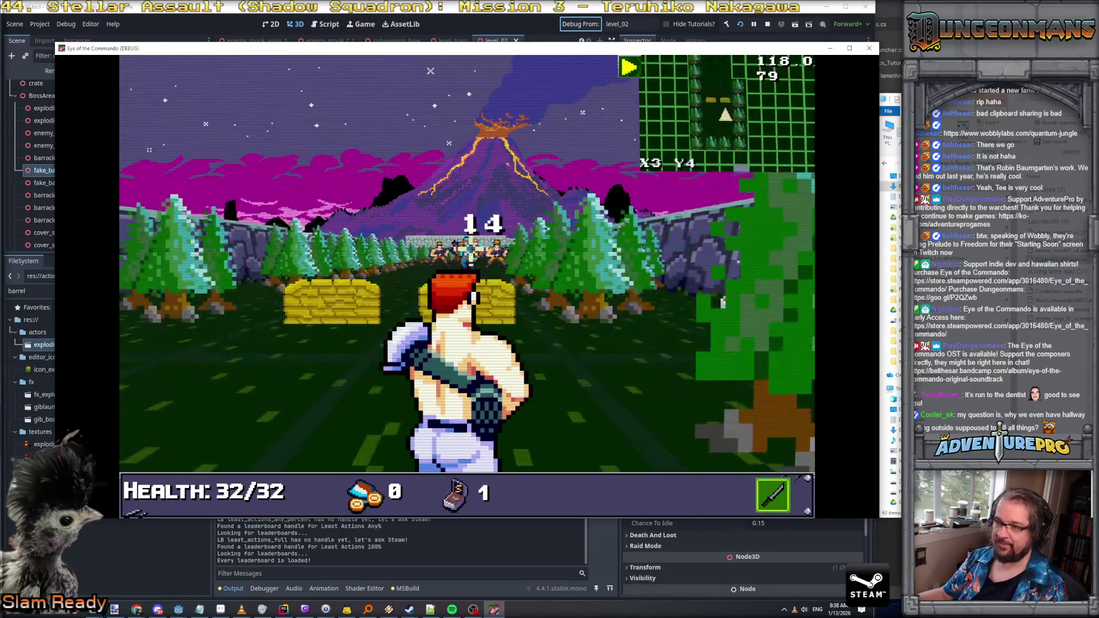
key(grave)
text(WARGOID)
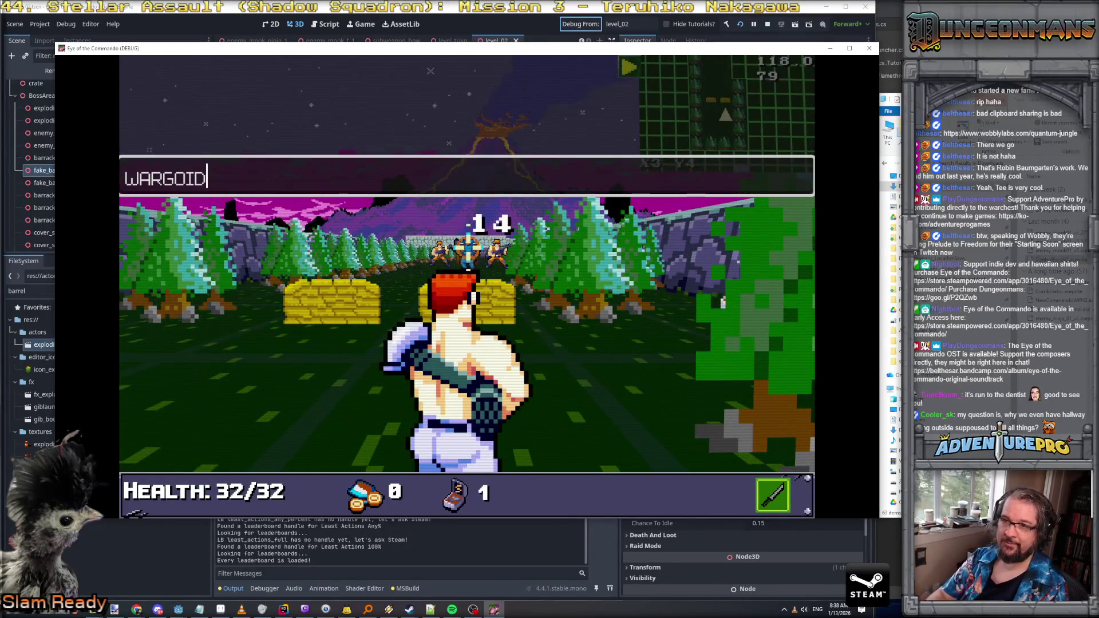
key(Return)
key(grave)
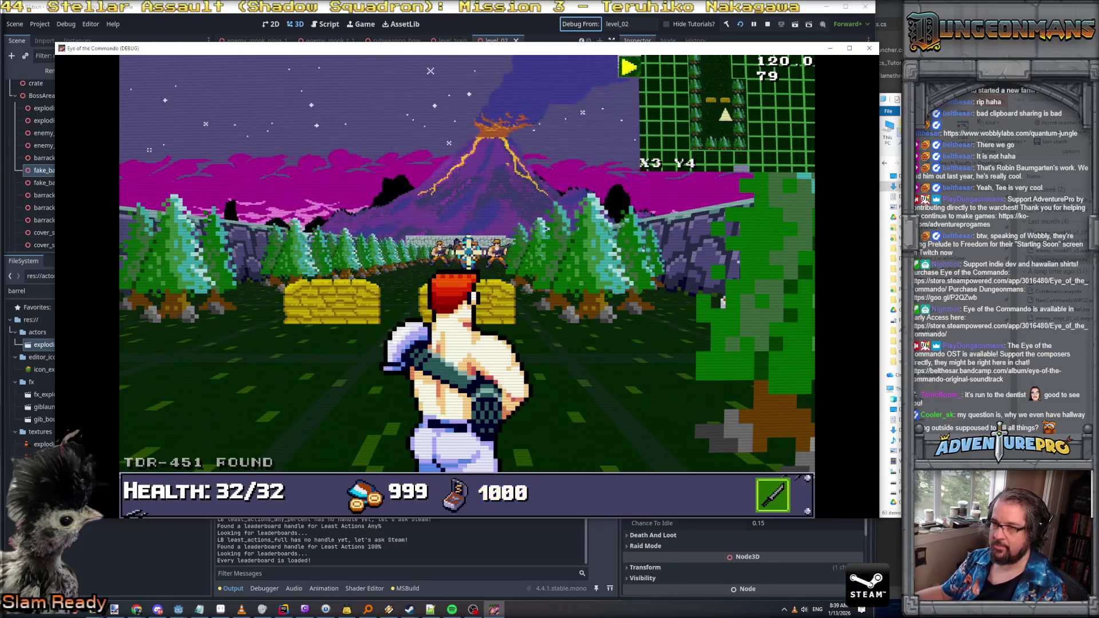
click(468, 250)
click(467, 250)
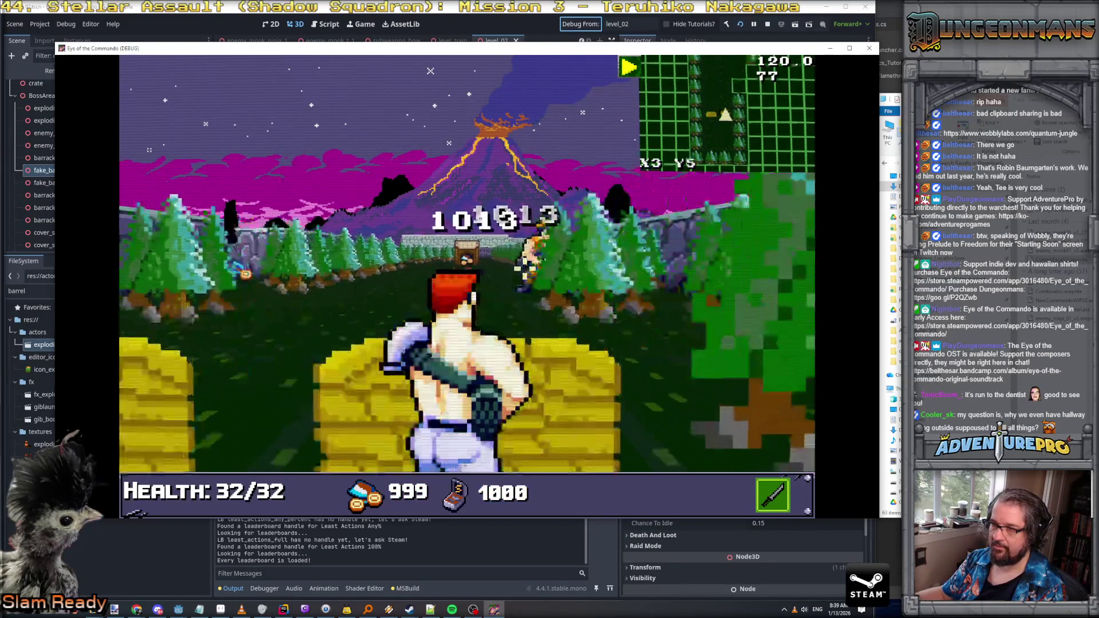
Step: Close the control tutorial, shoot the remaining enemies, and collect the Freedom Medal
click(483, 235)
click(483, 235)
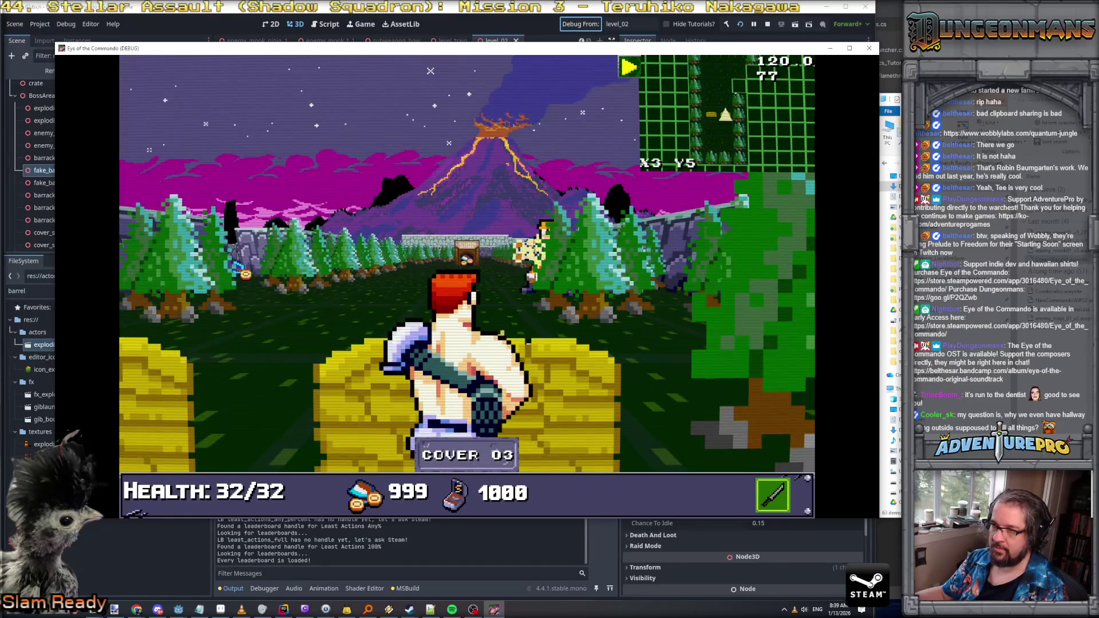
click(626, 246)
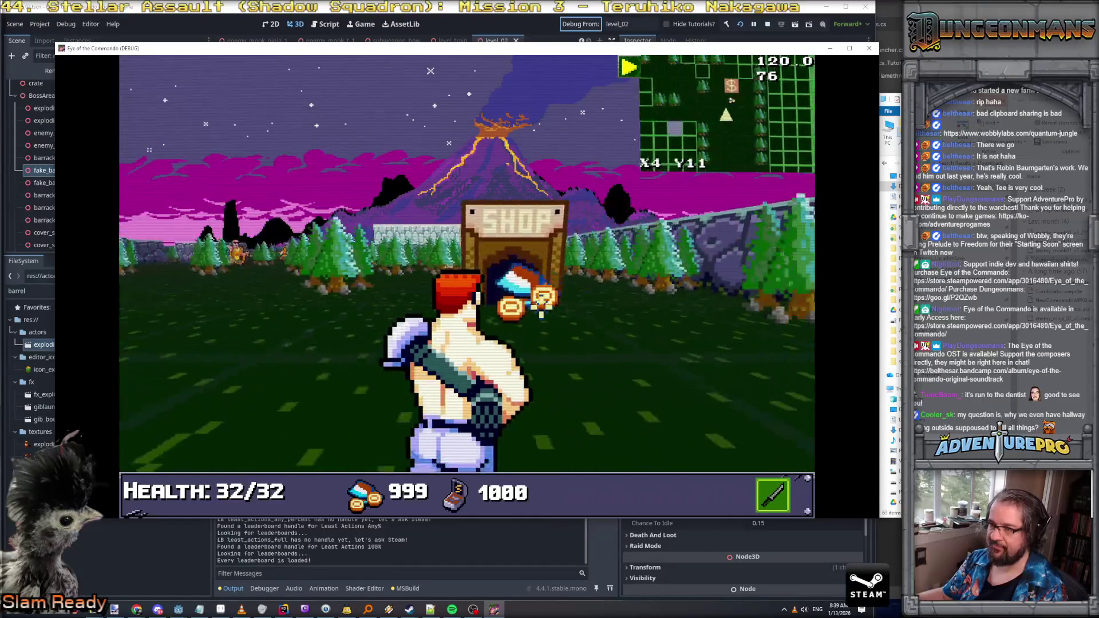
click(391, 289)
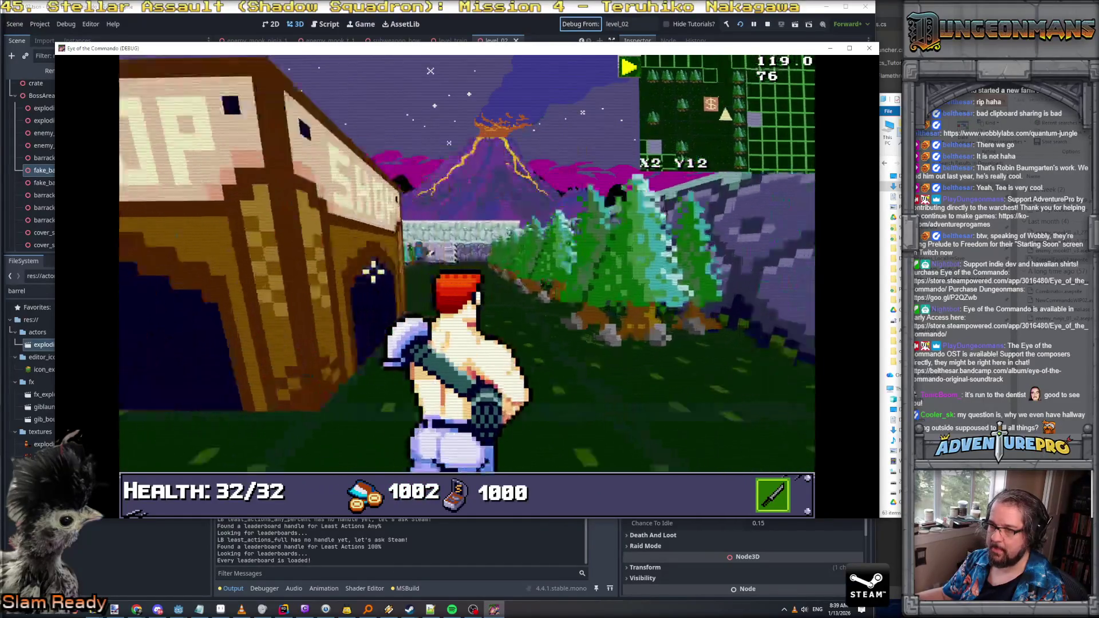
click(231, 274)
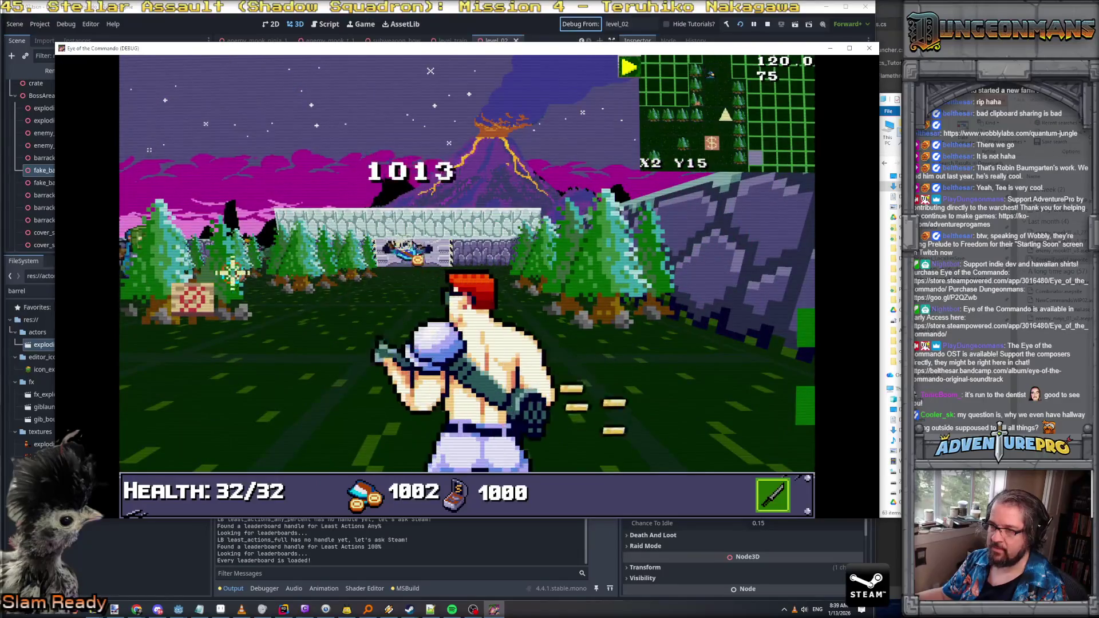
click(353, 285)
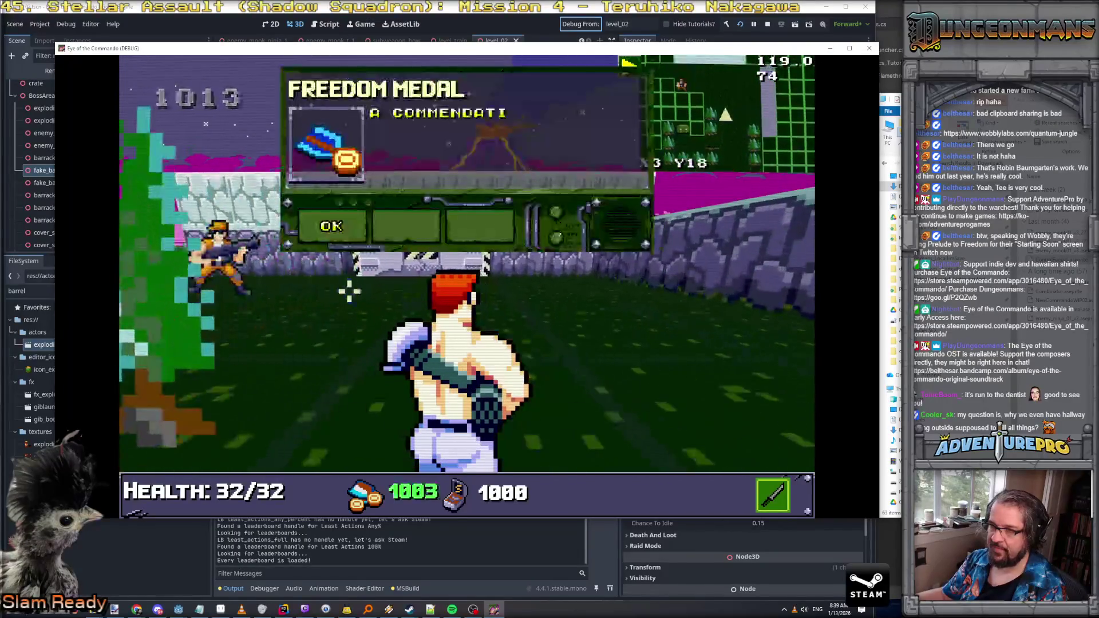
click(315, 255)
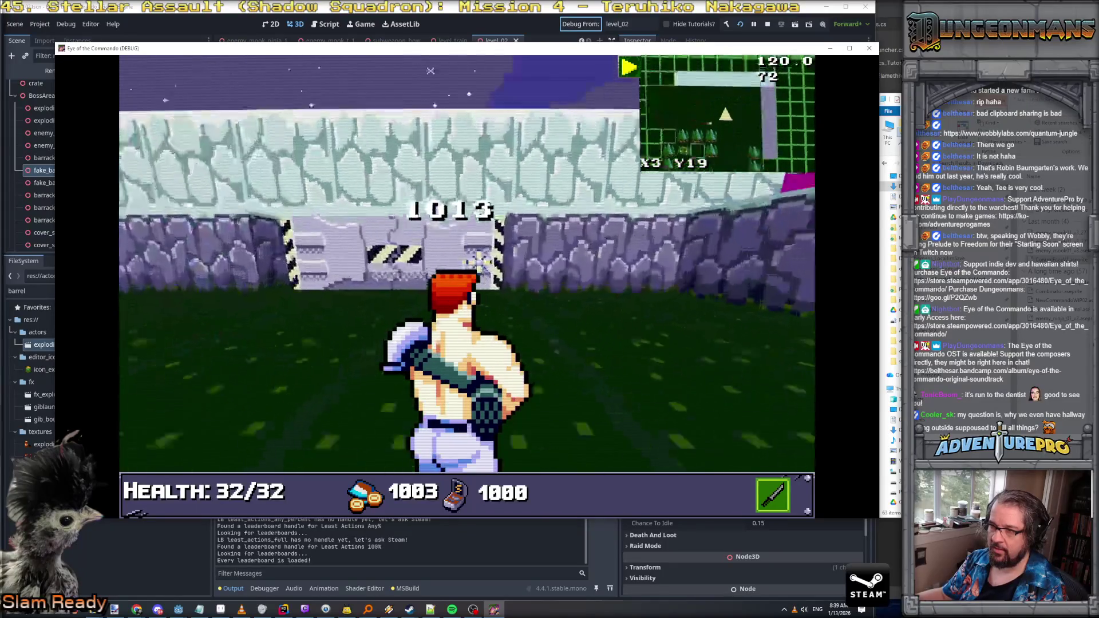
Step: Open the boss gate with the BOSSGH console cheat
key(grave)
key(grave)
click(349, 227)
key(grave)
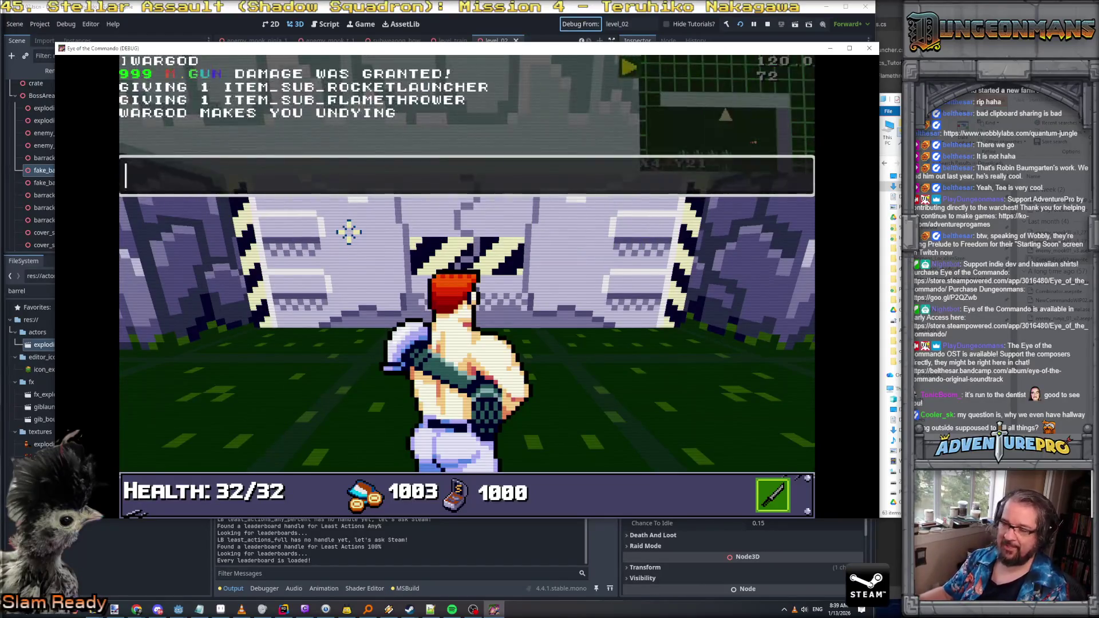
text(L2BOSSGH)
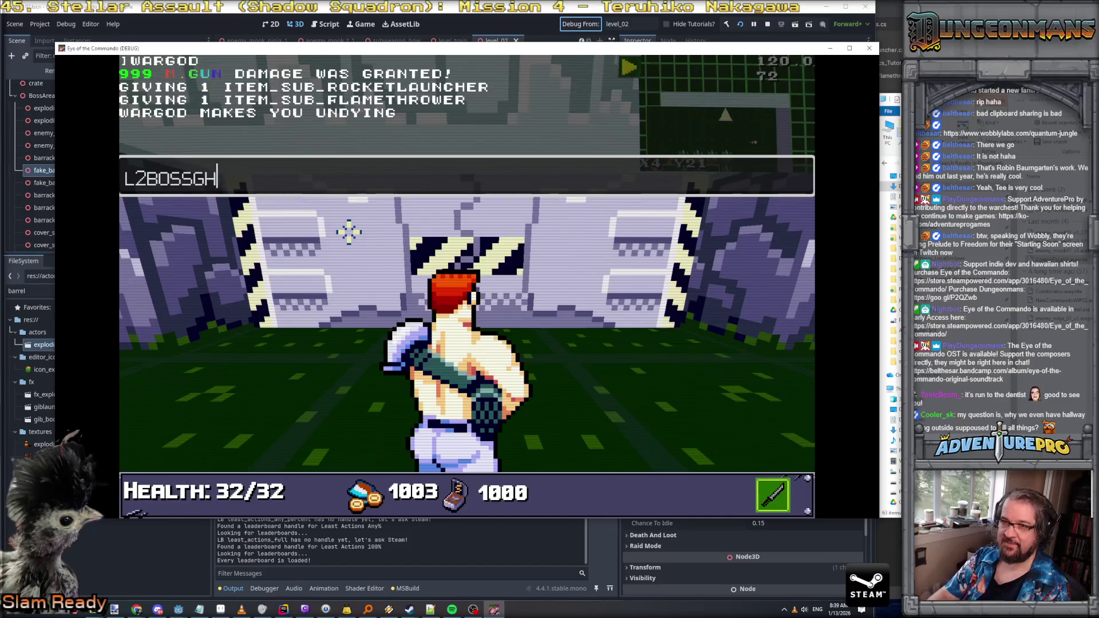
key(Return)
key(grave)
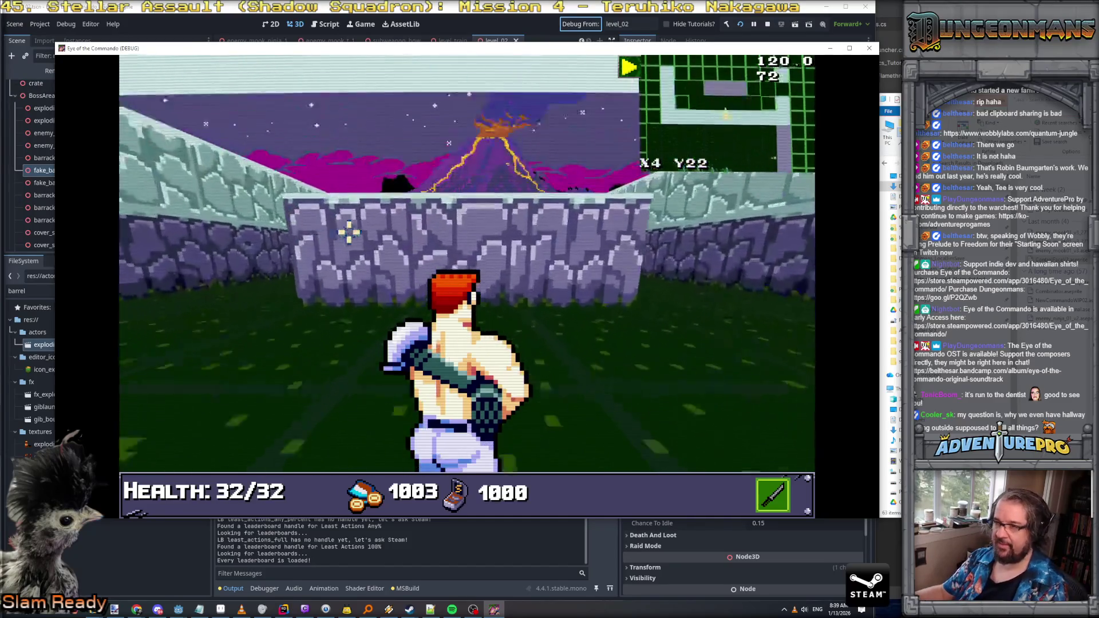
Step: Walk down the corridor into cover behind the crate, dismissing the S AMMO popup
key(Right)
key(Up)
key(Up)
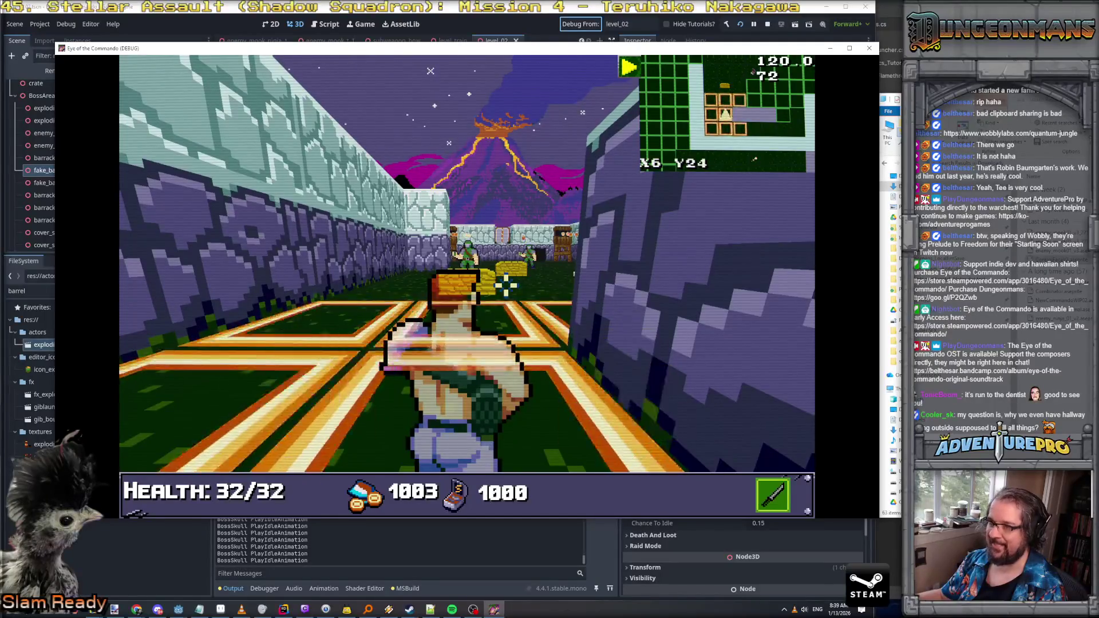
key(w)
key(w)
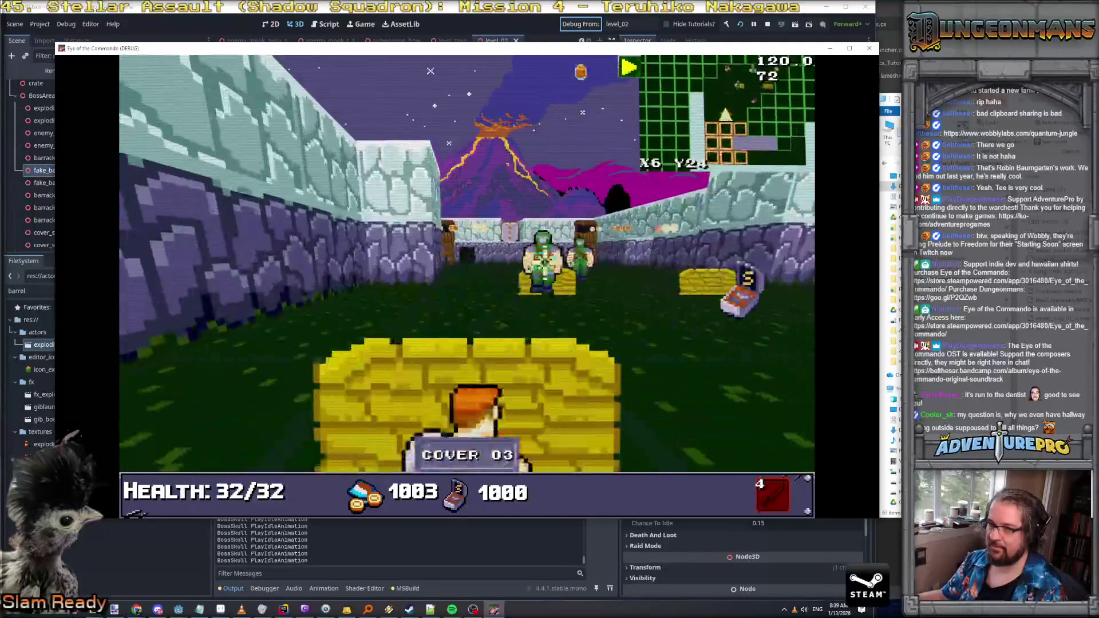
key(w)
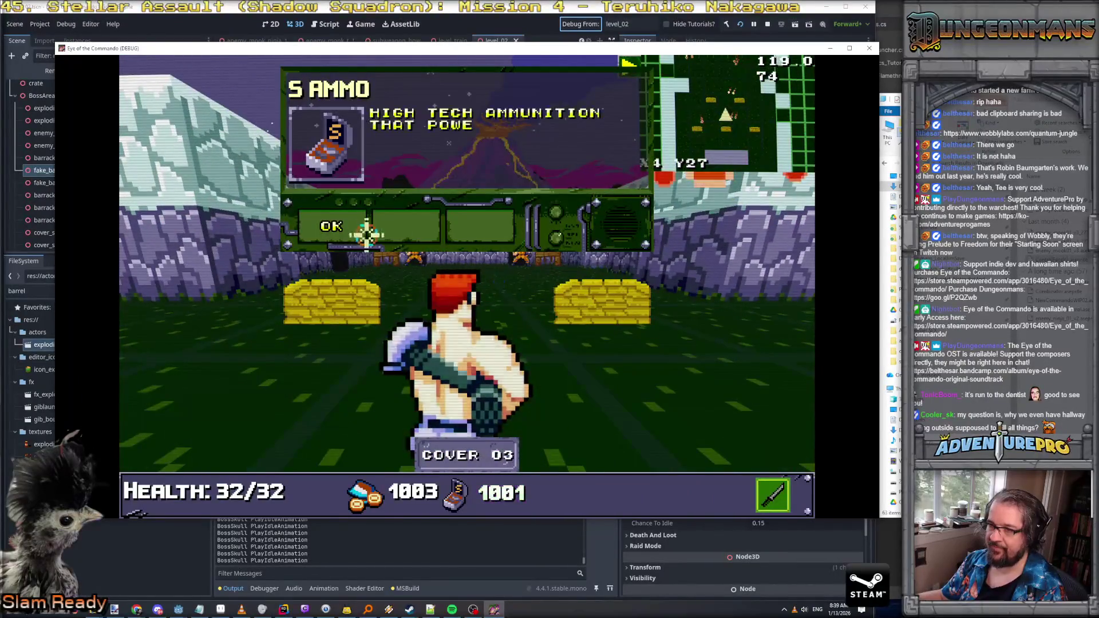
click(366, 233)
key(w)
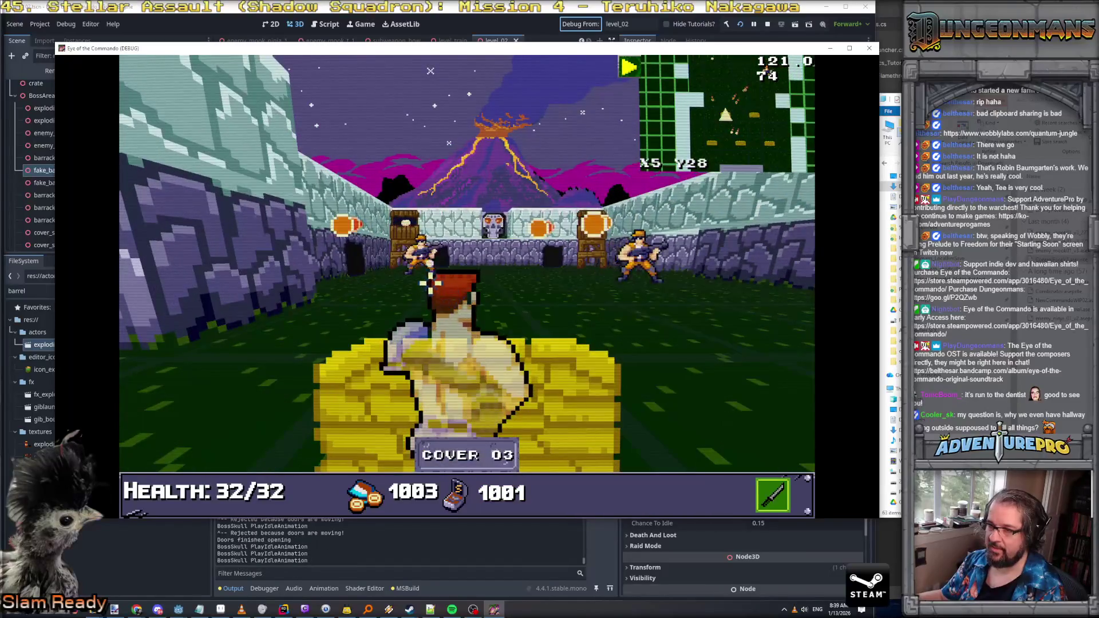
Step: Shoot the boss-room soldiers and doorway enemies, then move to the yellow cover and fire at the boss
click(549, 277)
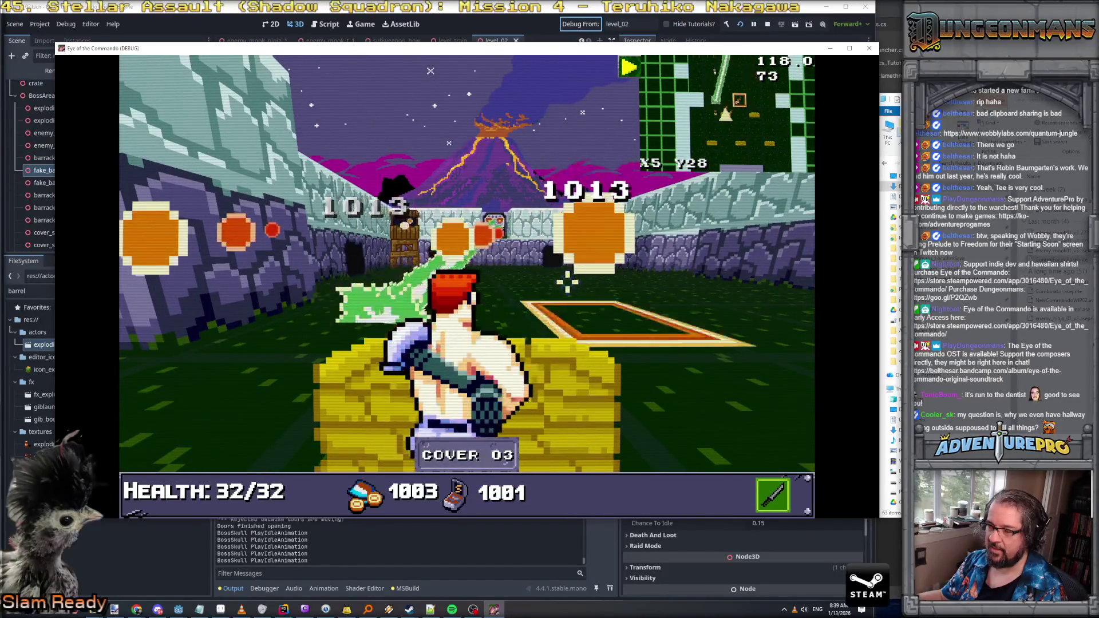
click(436, 245)
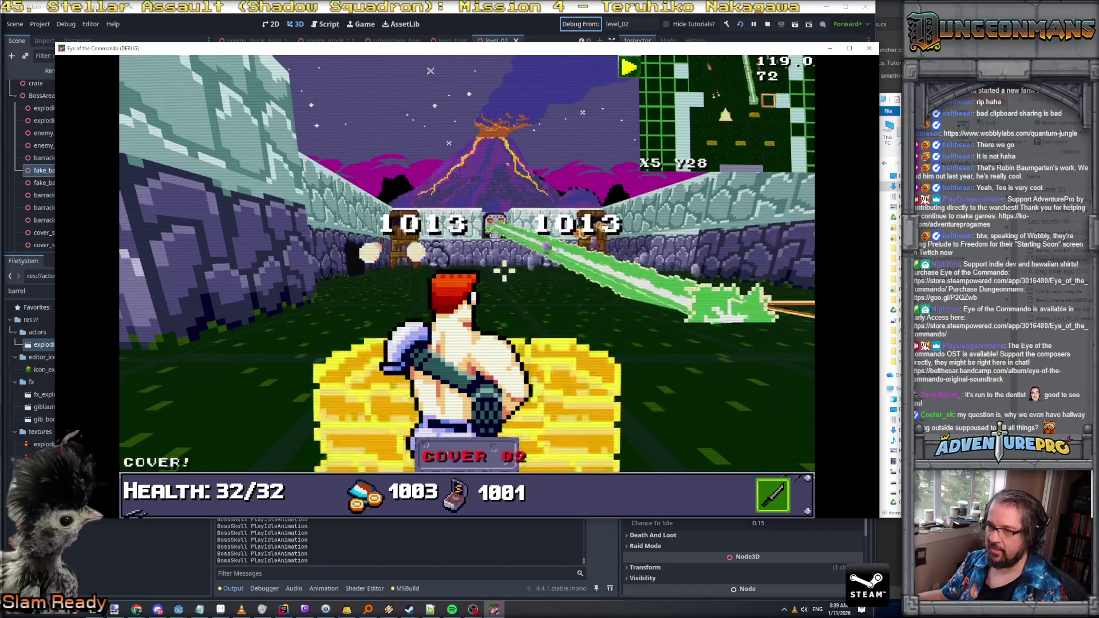
key(s)
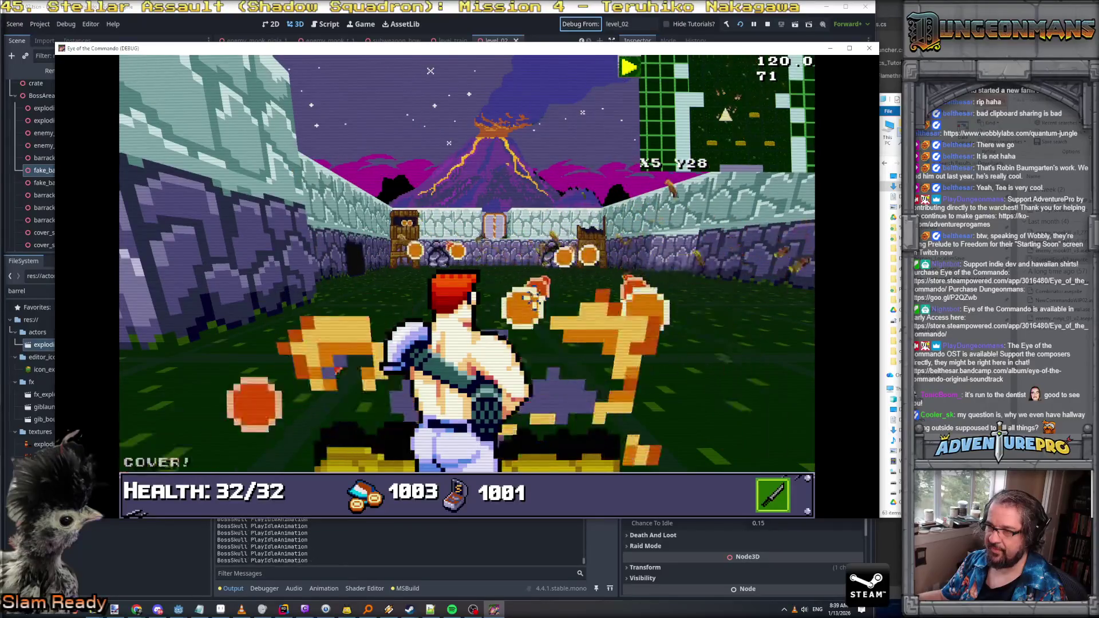
key(grave)
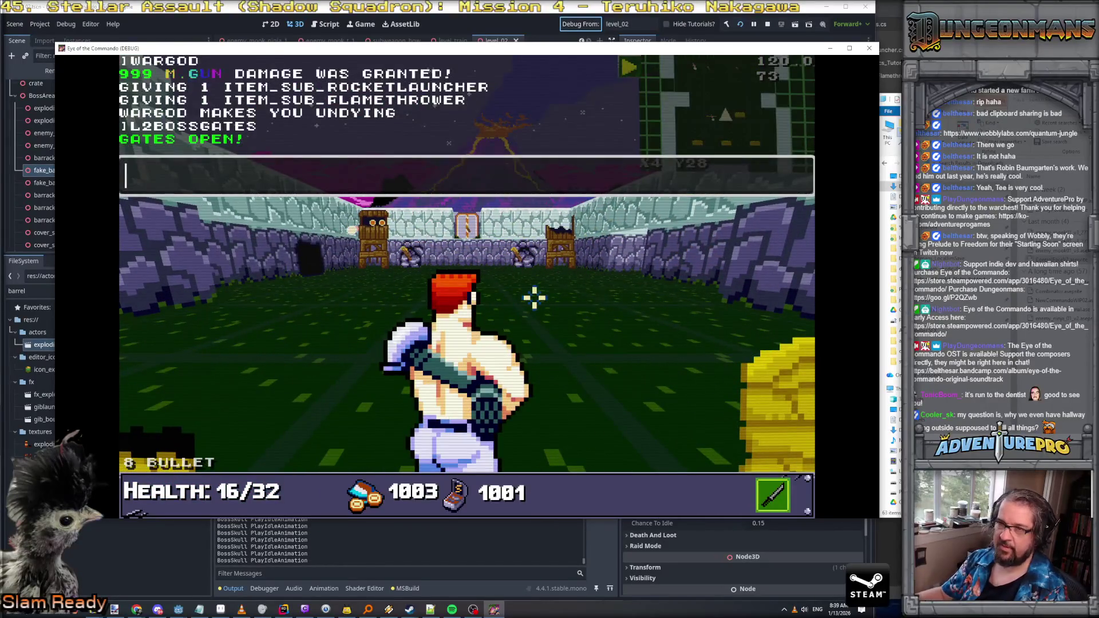
key(grave)
key(d)
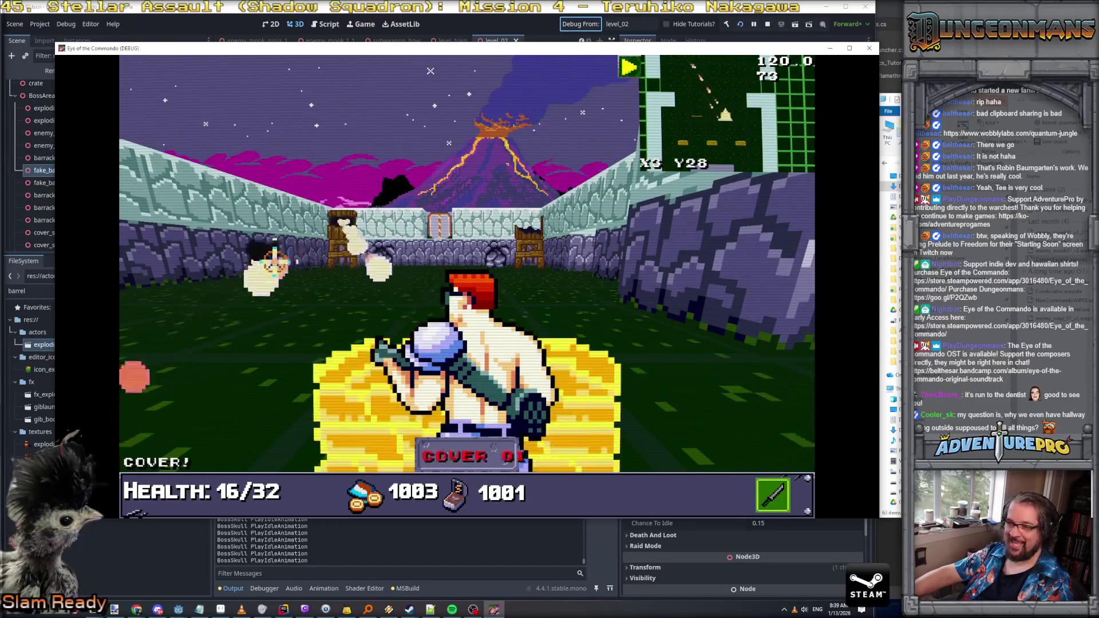
click(276, 260)
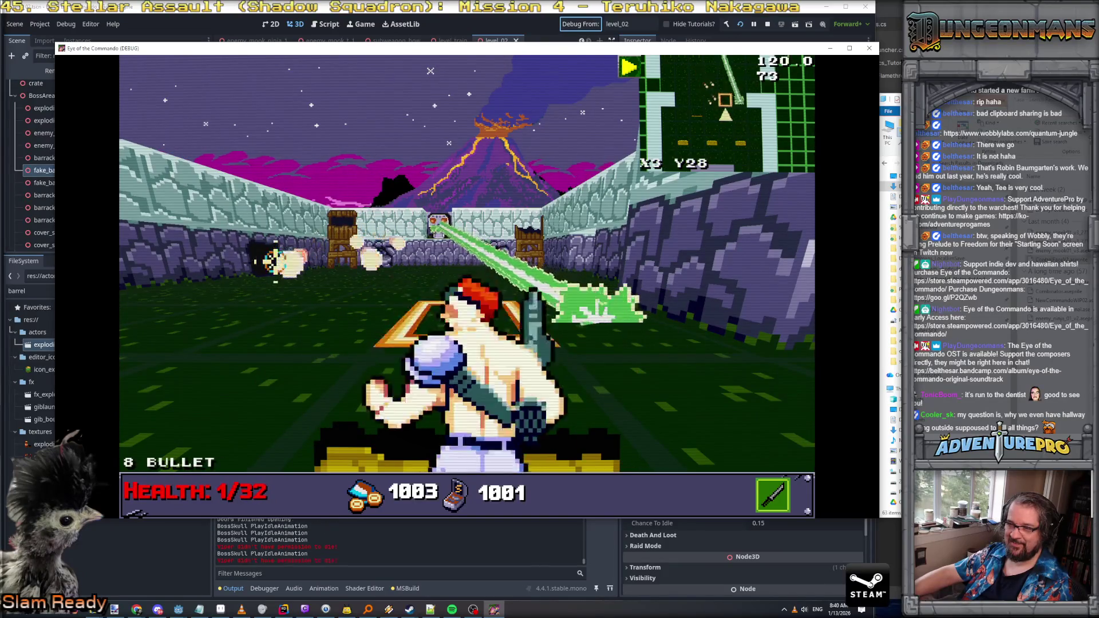
Step: Advance into the boss room, look toward the barracks tower, volcano and gate, then approach the gate
key(d)
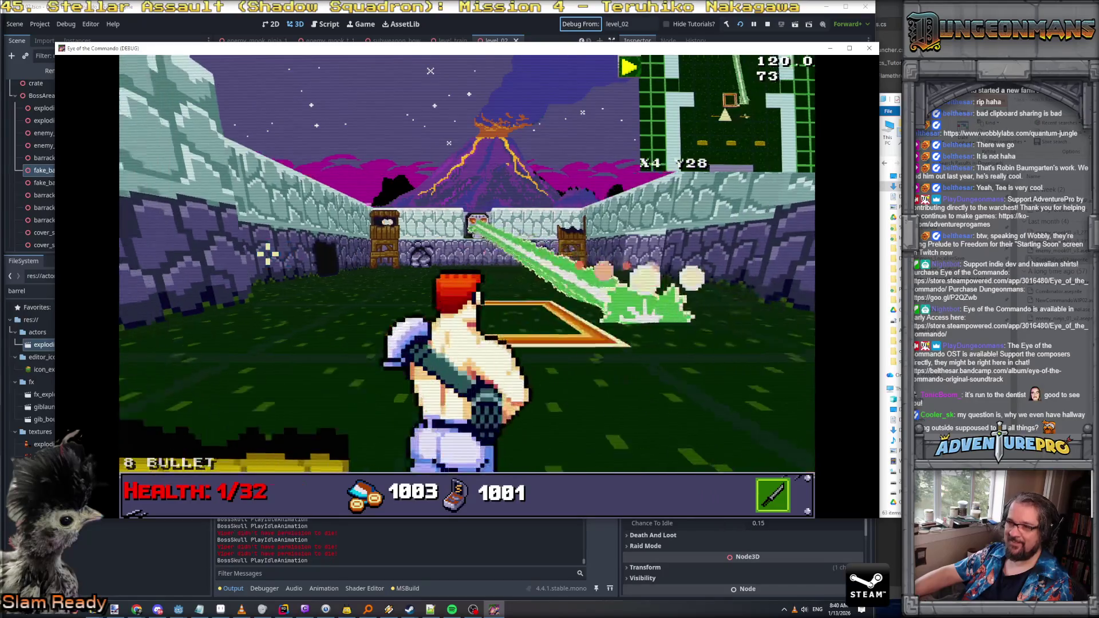
key(w)
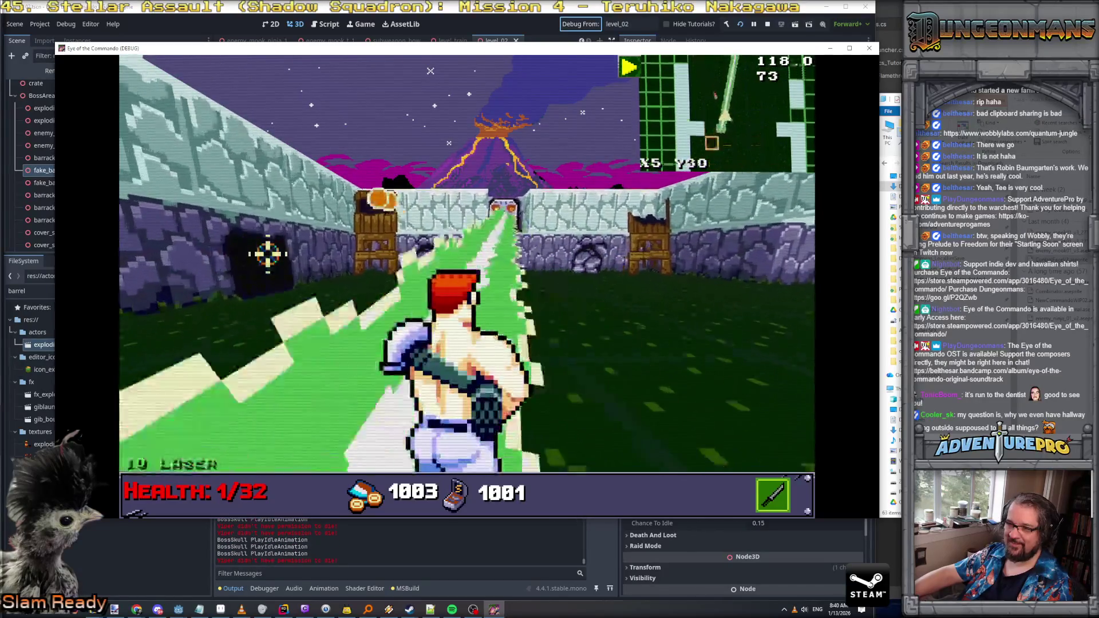
key(w)
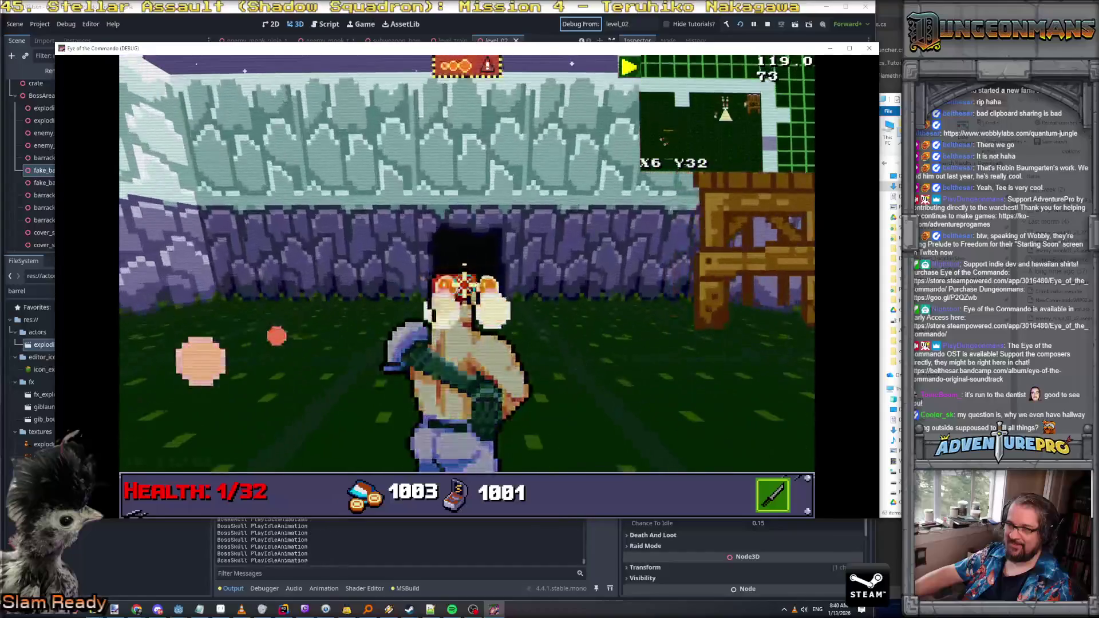
key(a)
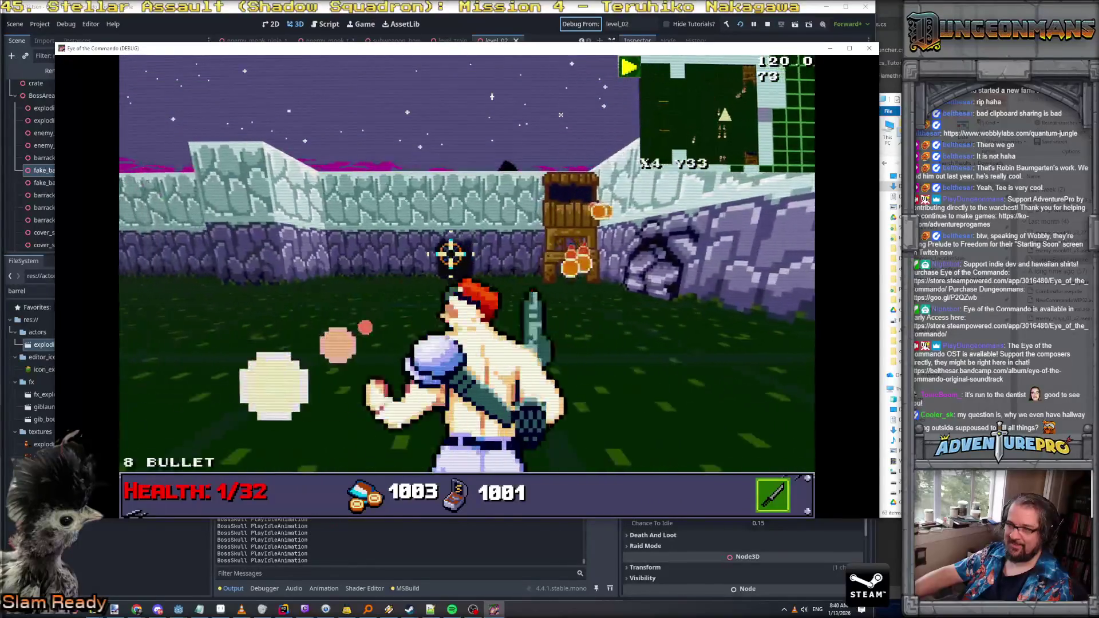
key(s)
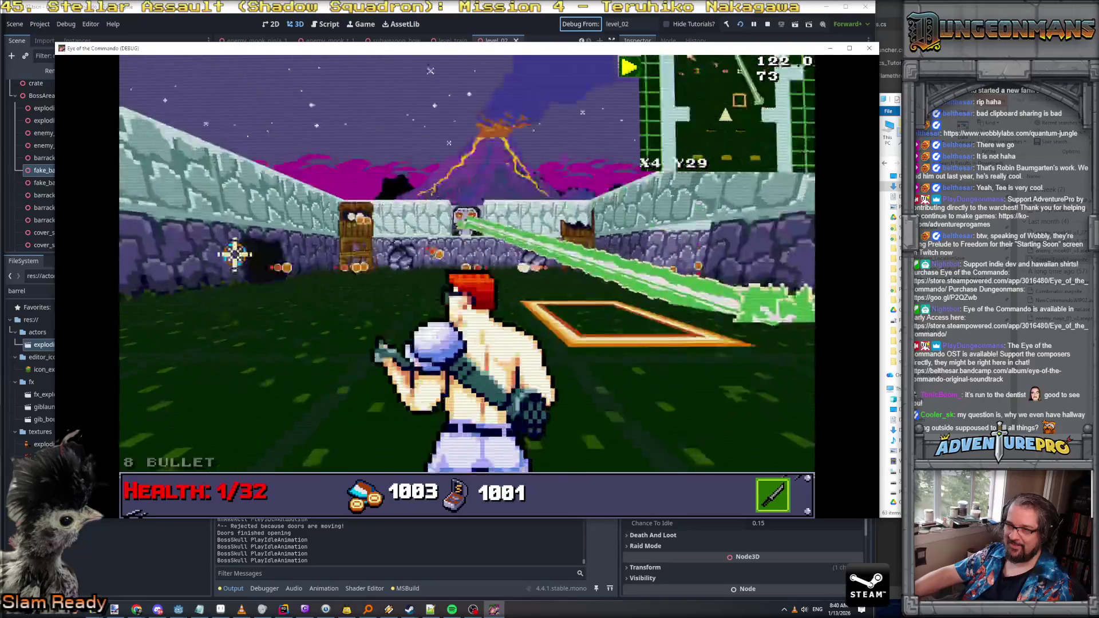
key(a)
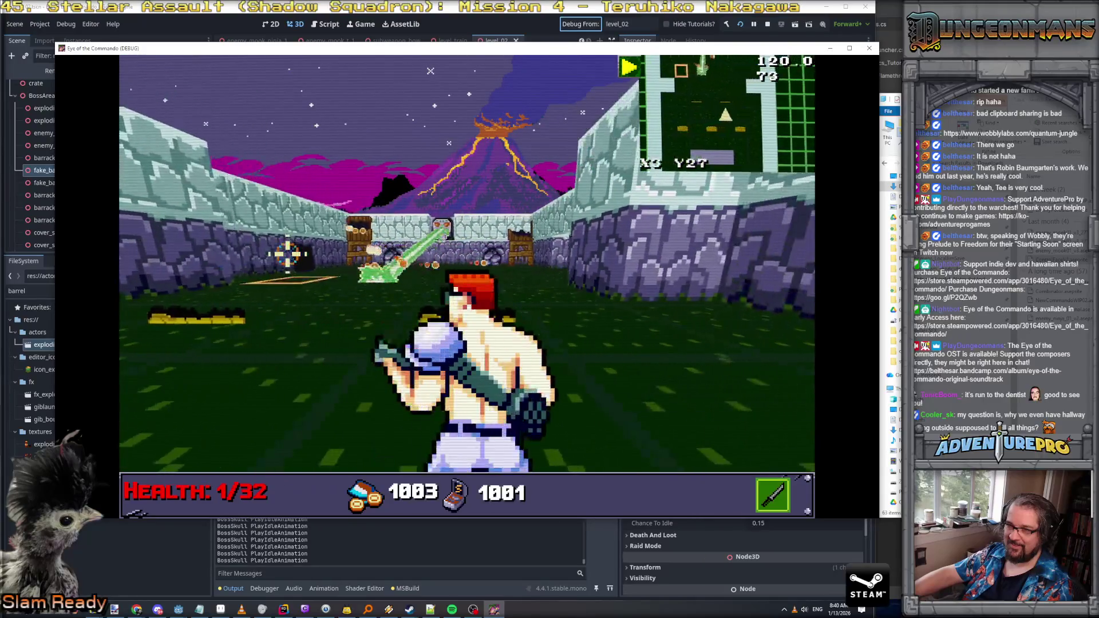
key(d)
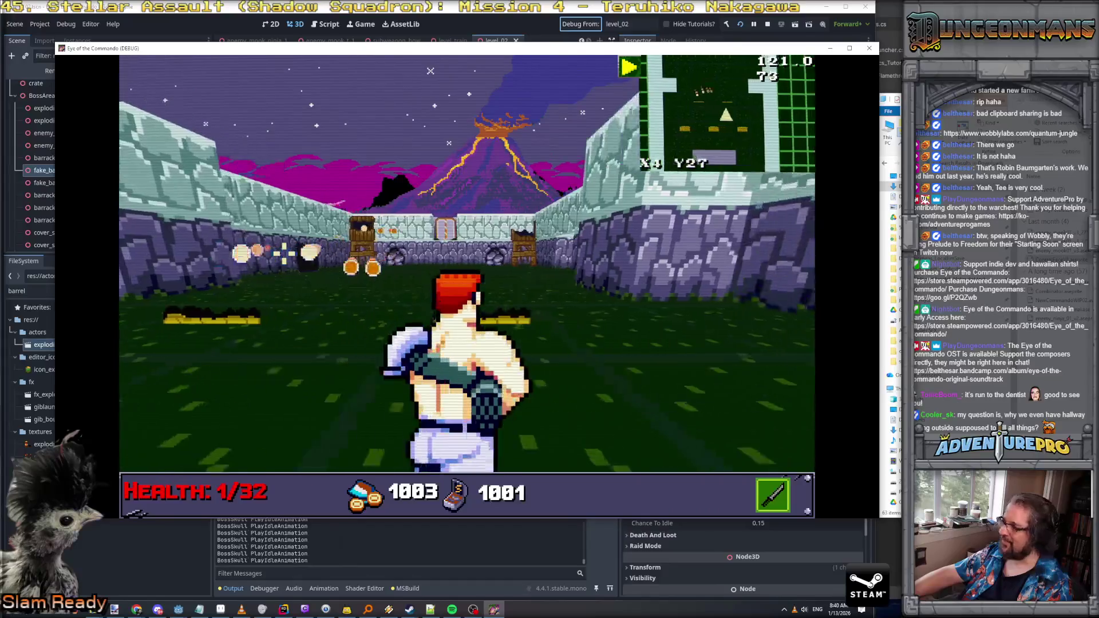
key(w)
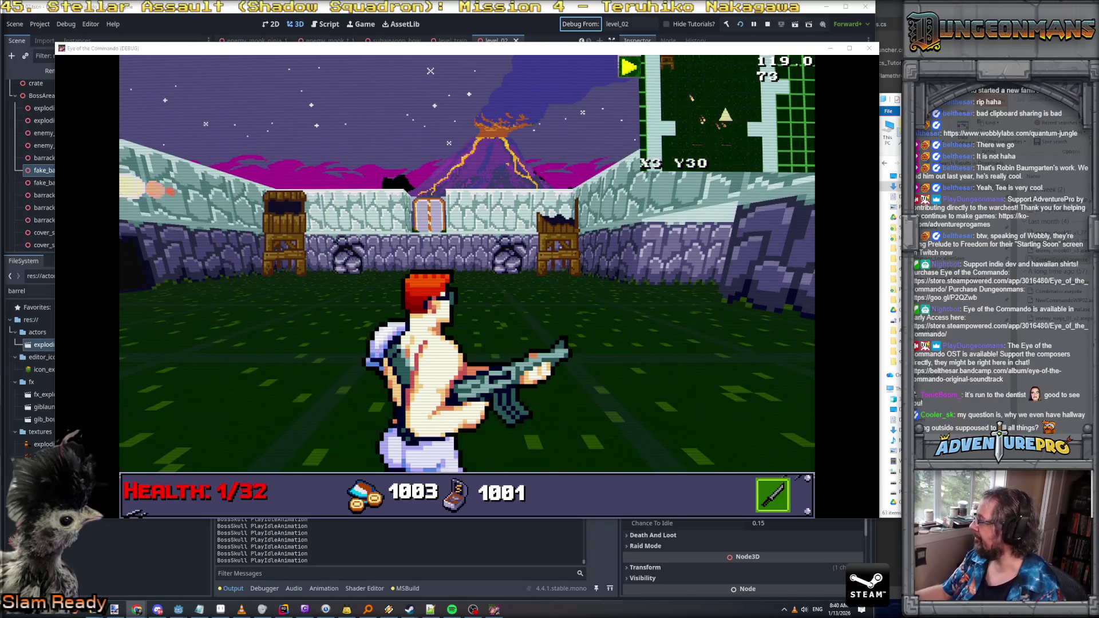
Step: Shoot the enemy by the wall, back away from the boss gate, and stop the debug run
key(w)
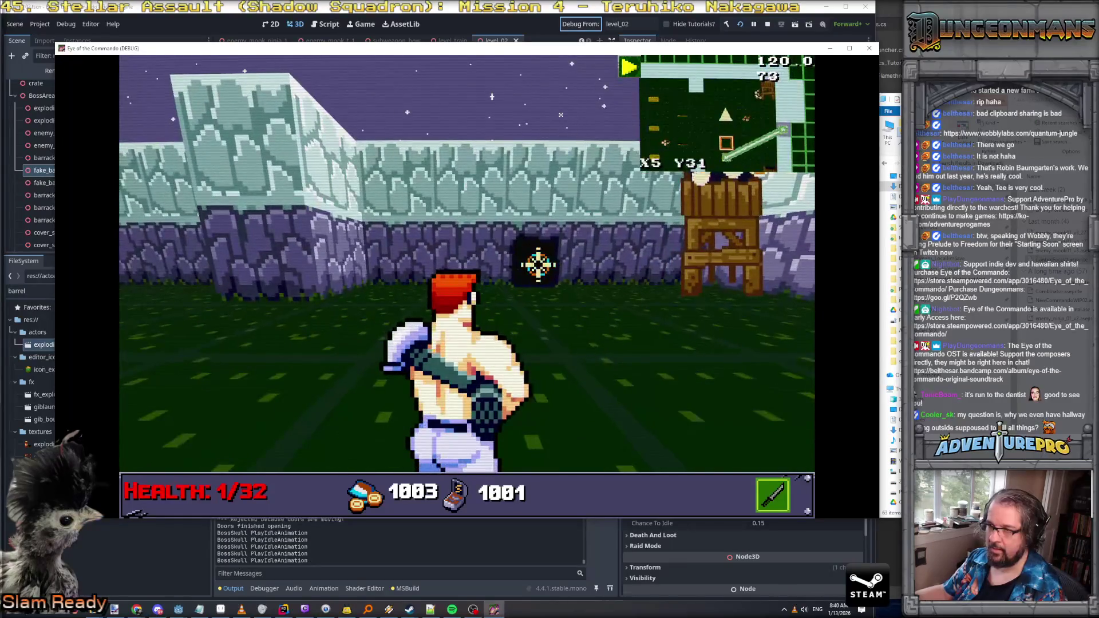
click(534, 259)
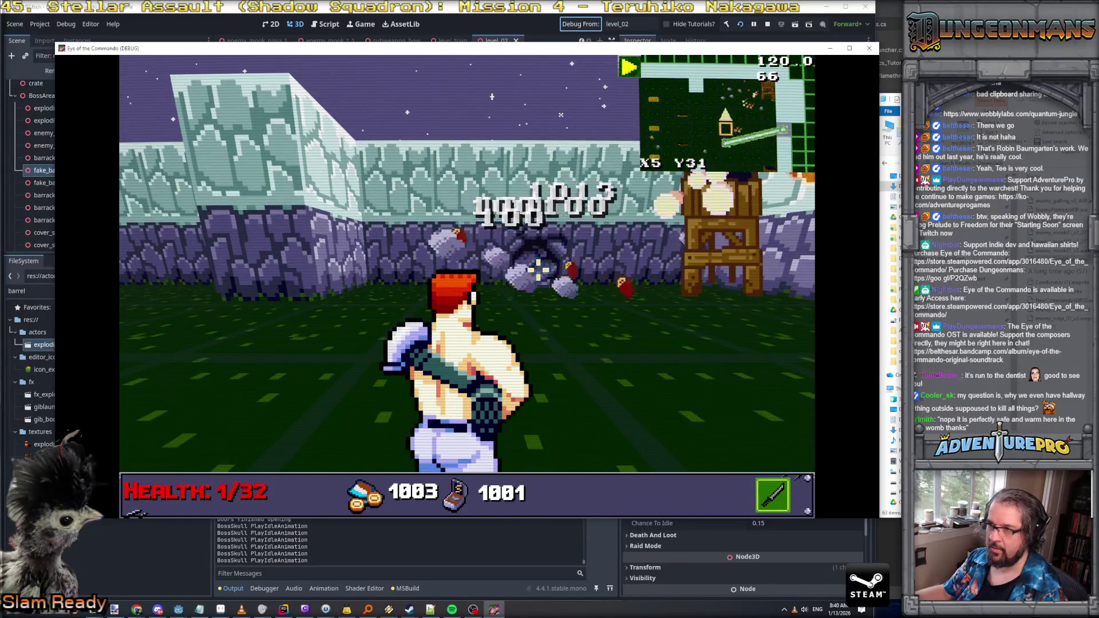
key(w)
key(w)
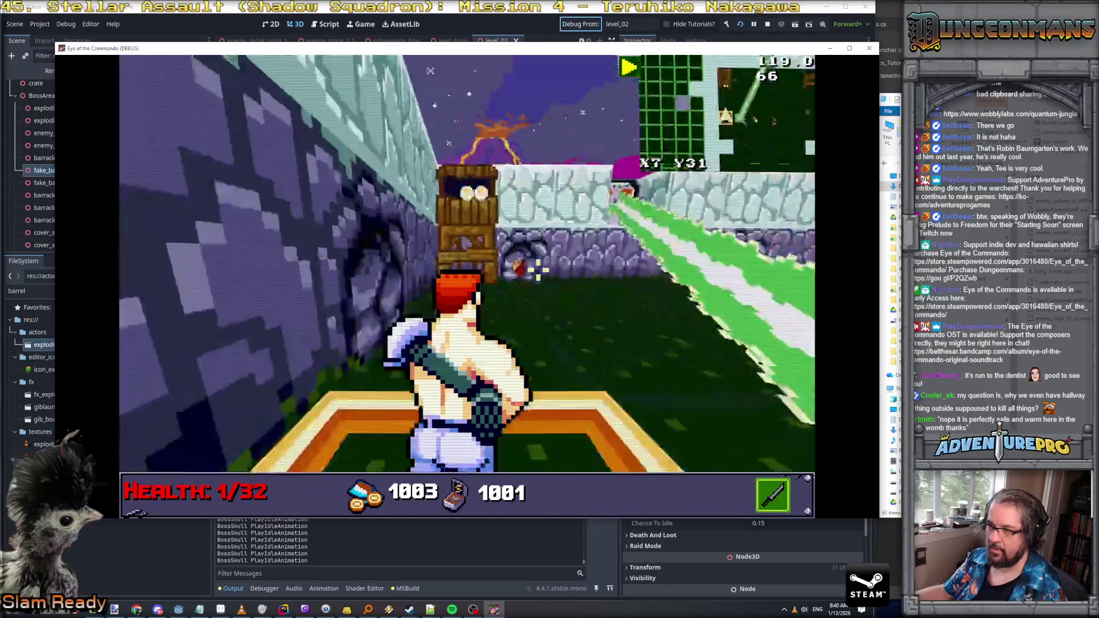
key(w)
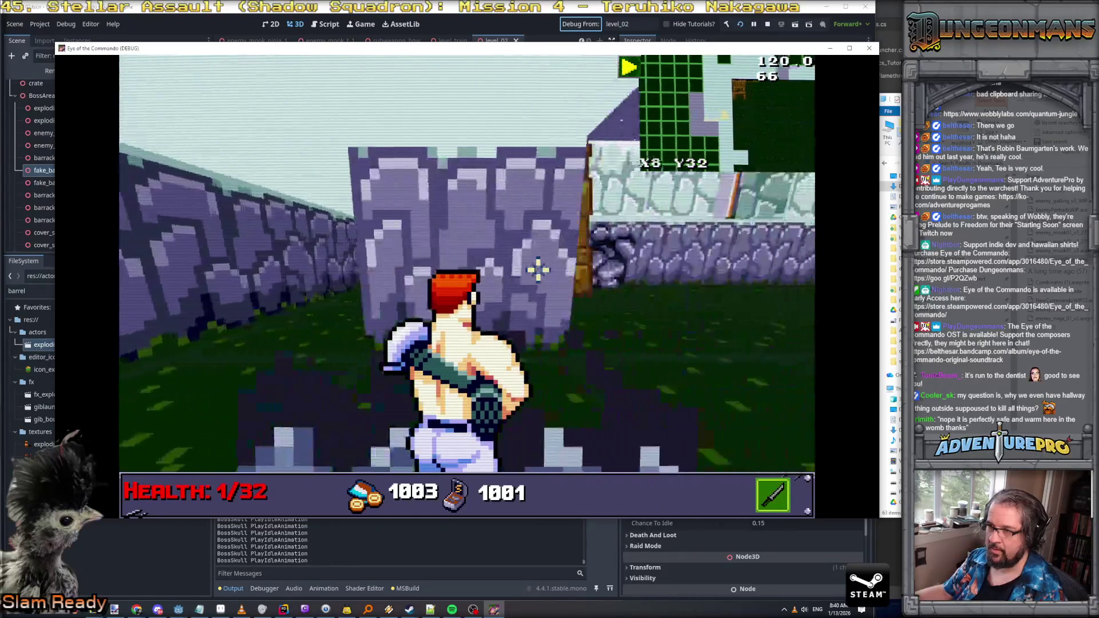
key(s)
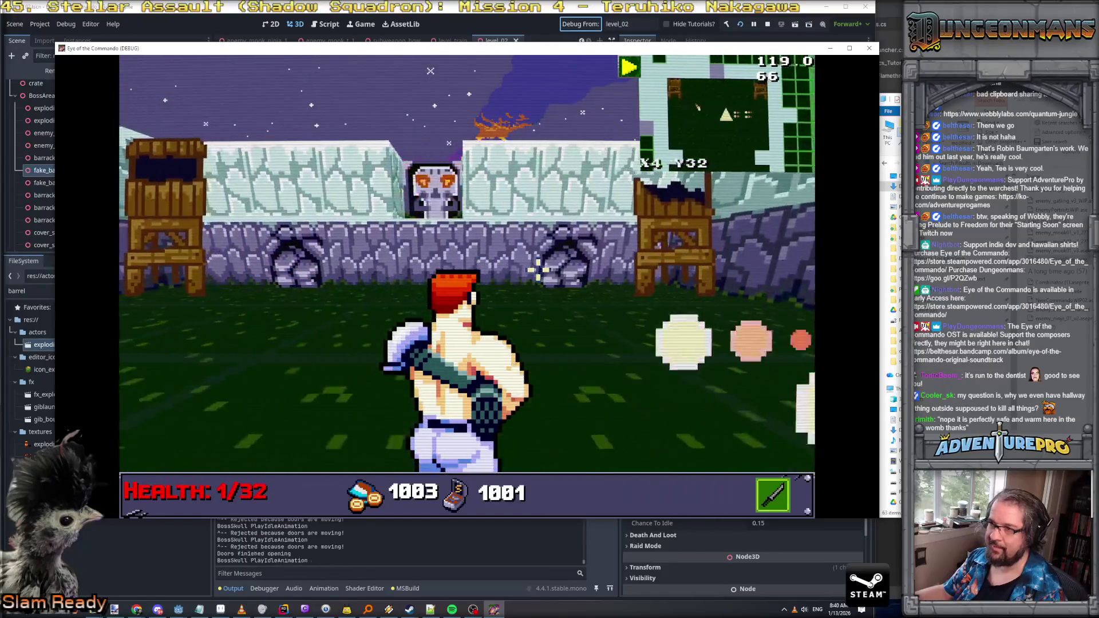
key(s)
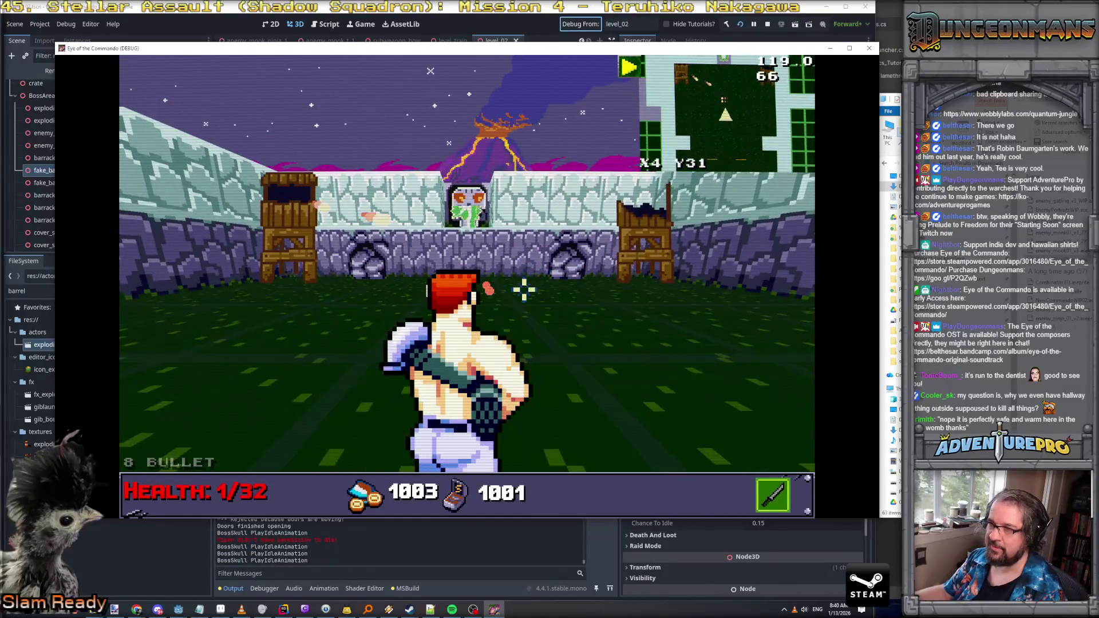
click(767, 25)
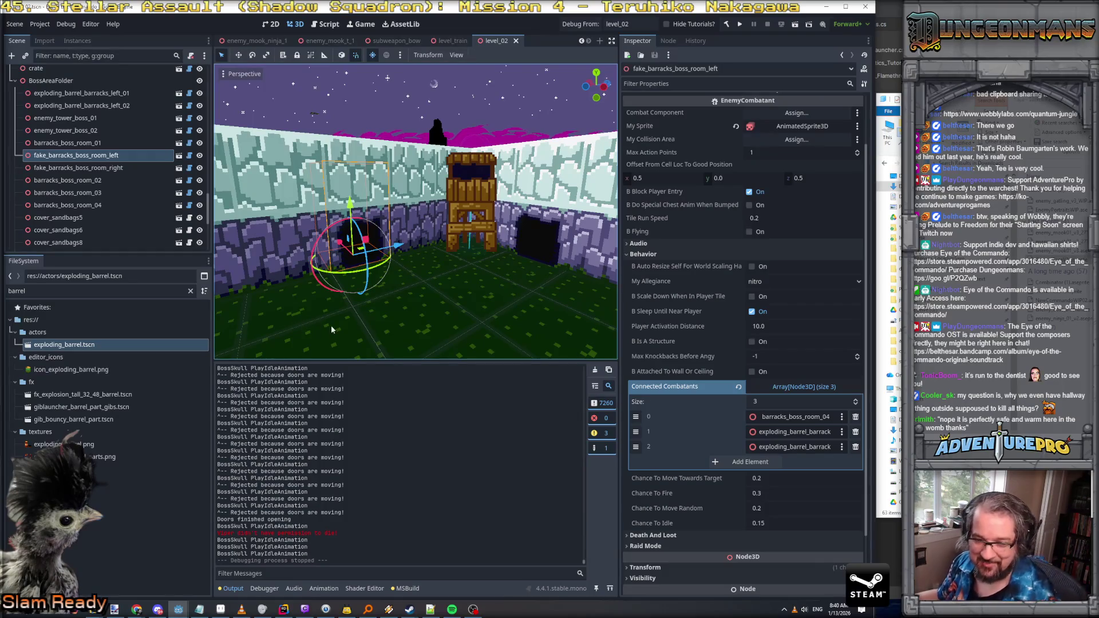
Step: Select exploding_barrel_barracks_left_01 and _02 and move both to a new spot
key(w)
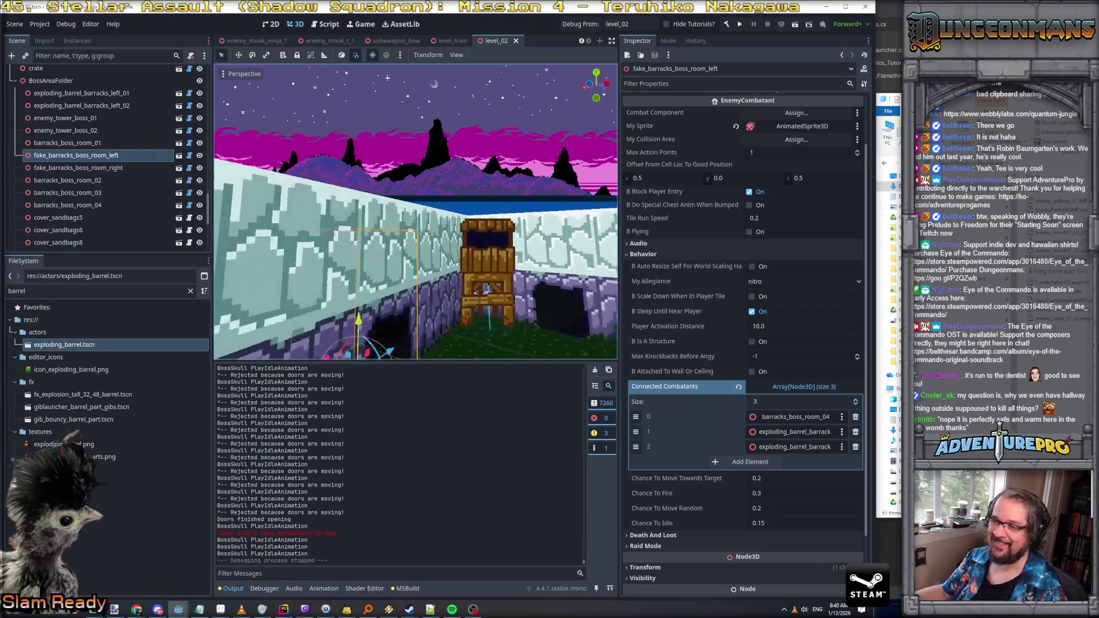
key(s)
click(330, 262)
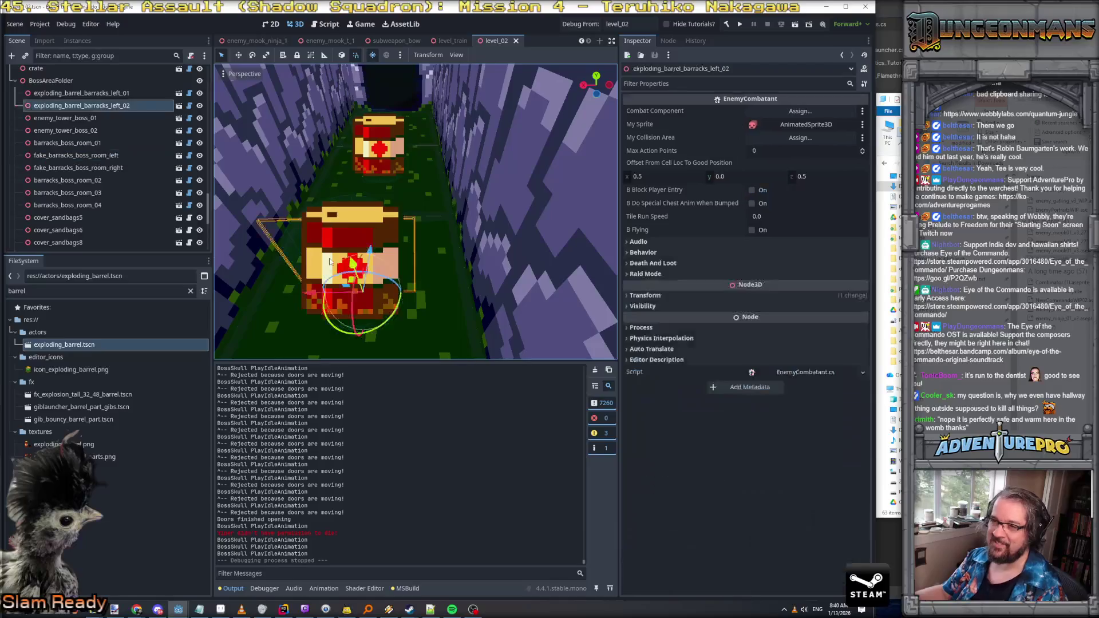
shift+click(380, 152)
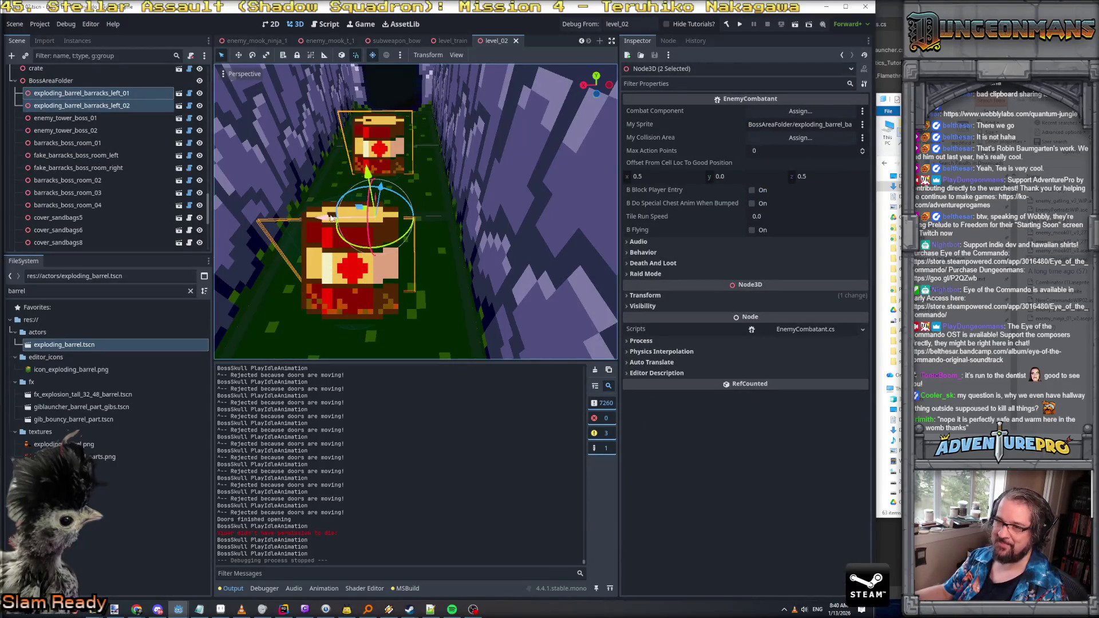
click(326, 250)
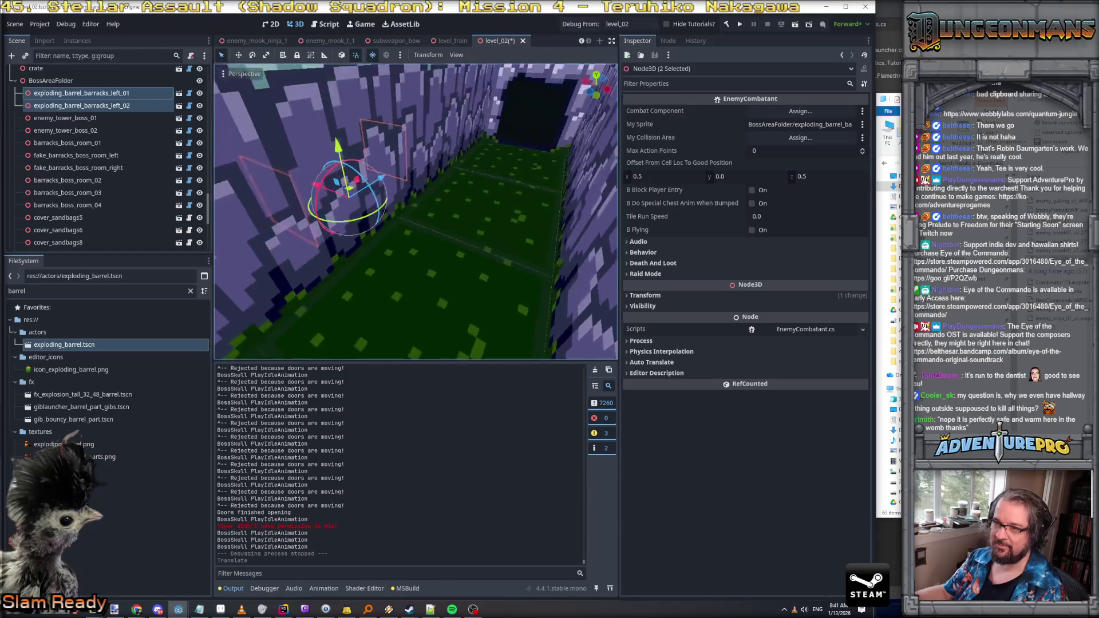
Step: Save the level_02 scene and start a new test run
key(s)
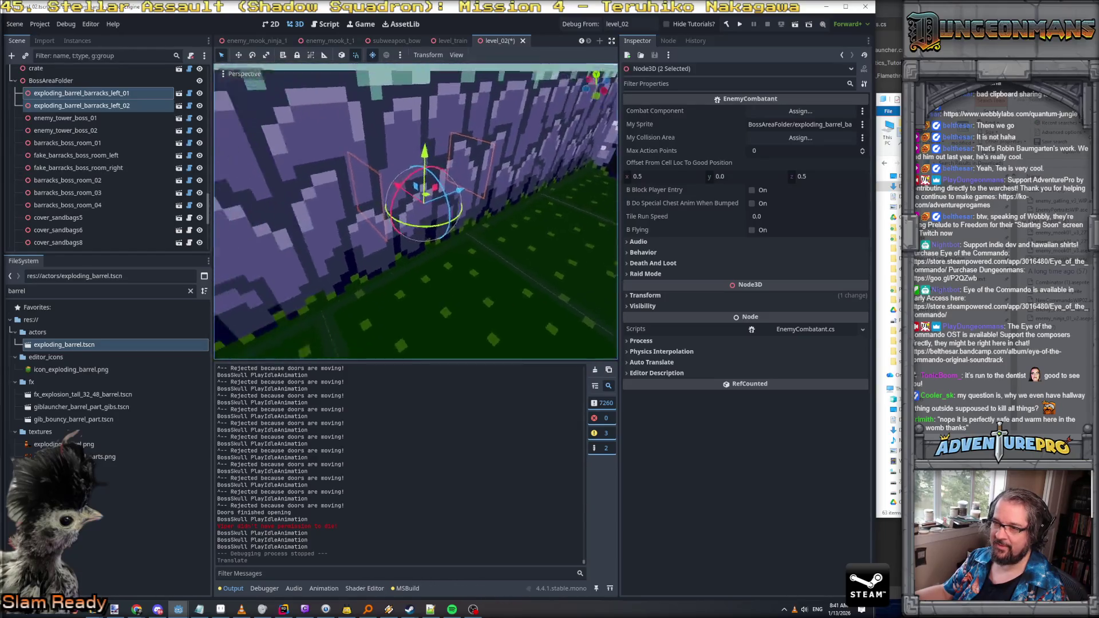
key(s)
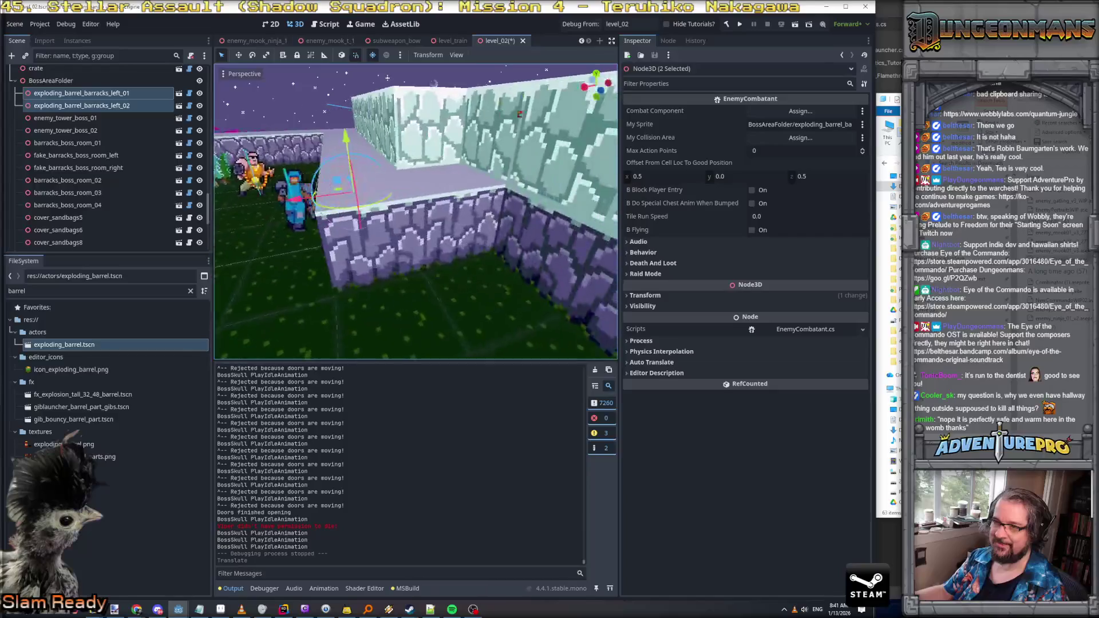
key(ctrl+s)
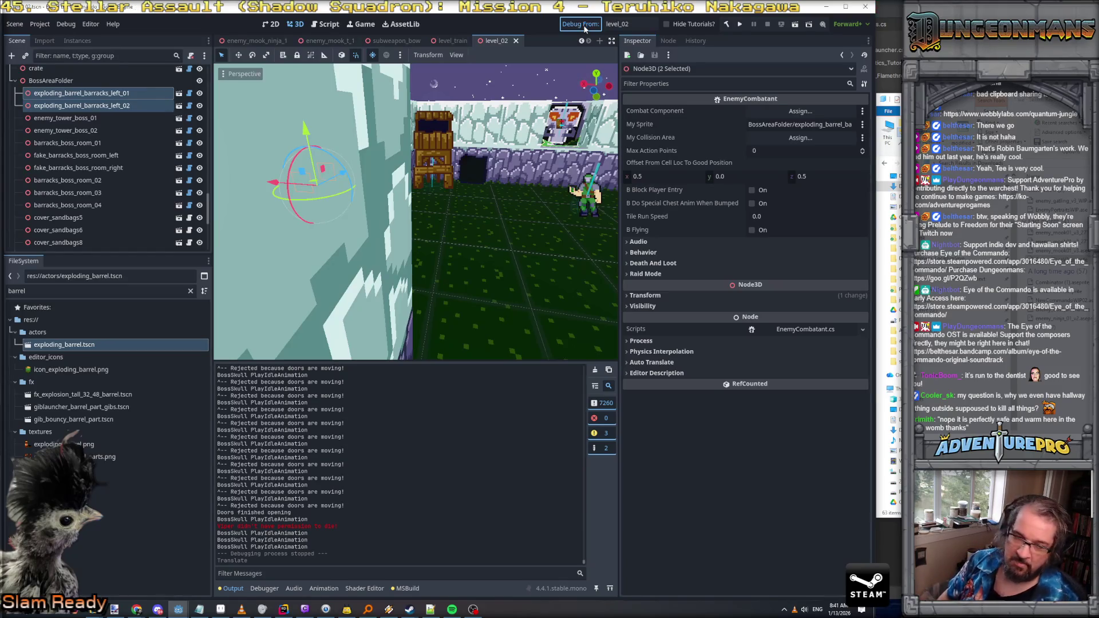
key(ctrl+s)
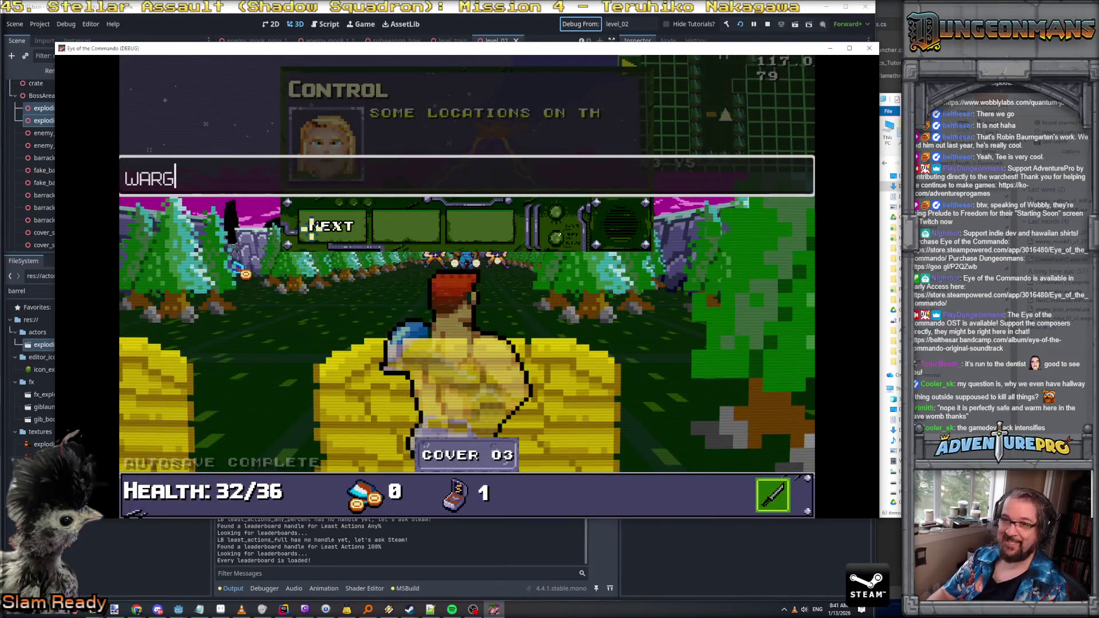
Step: Enable the WARGOD cheat, clear the first enemies, and teleport to the level 2 boss gates
text(WARGOD)
key(Return)
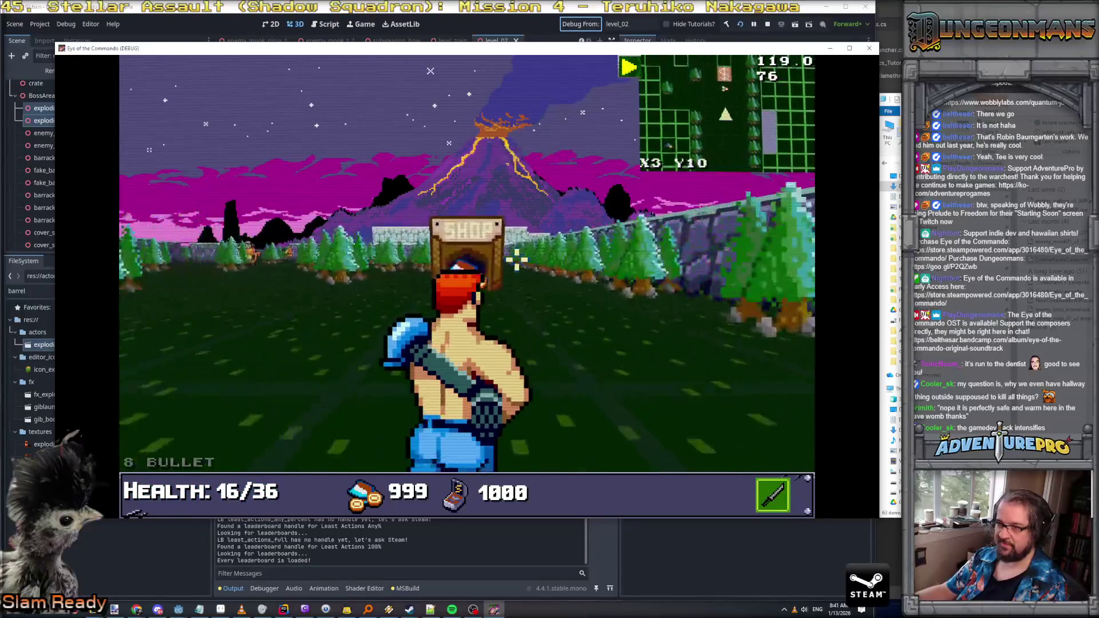
click(325, 228)
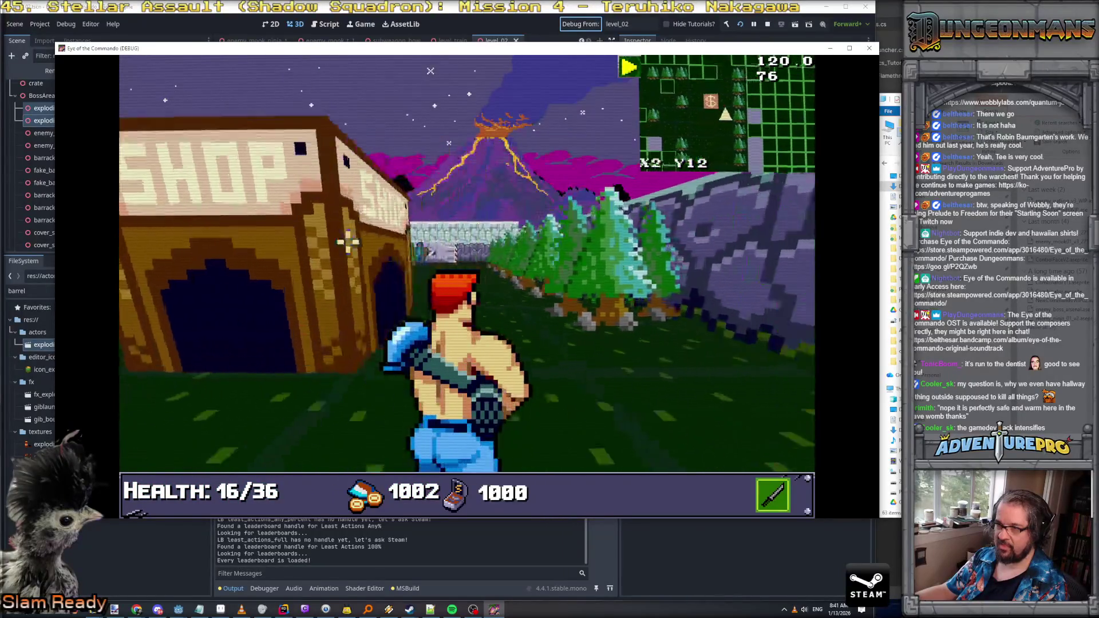
click(410, 254)
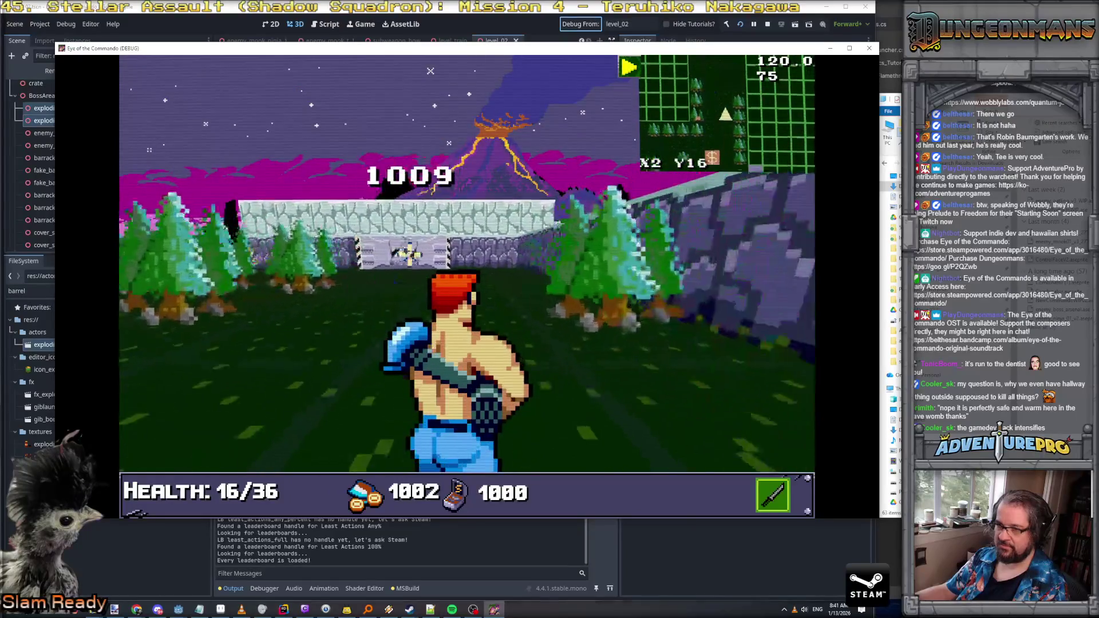
click(183, 257)
click(338, 226)
click(341, 228)
key(grave)
text(L2BOSSGATES)
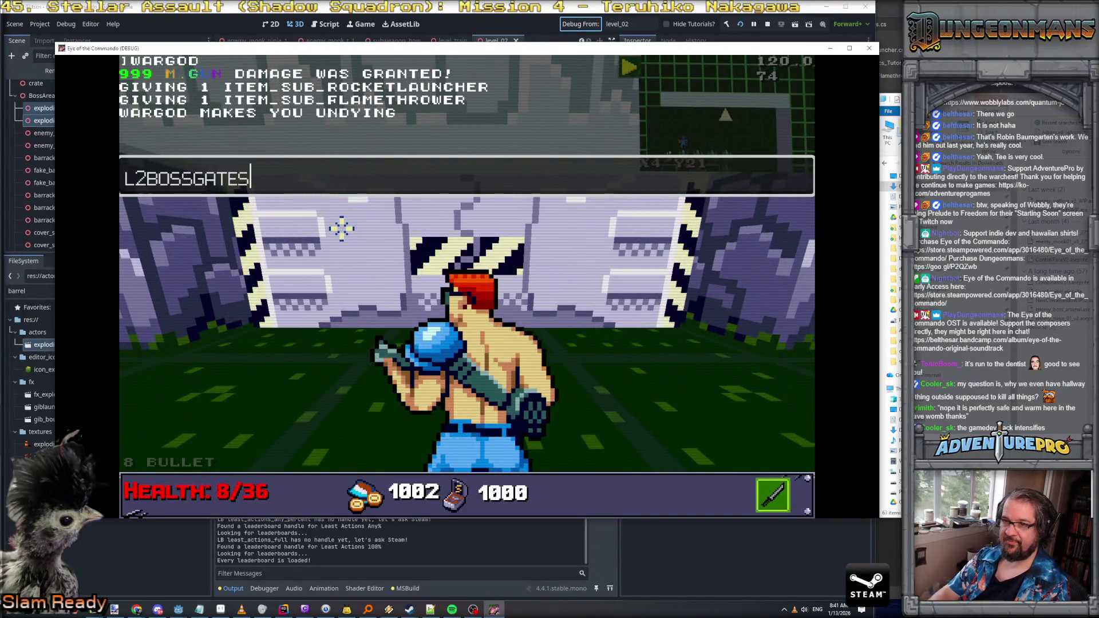
key(Return)
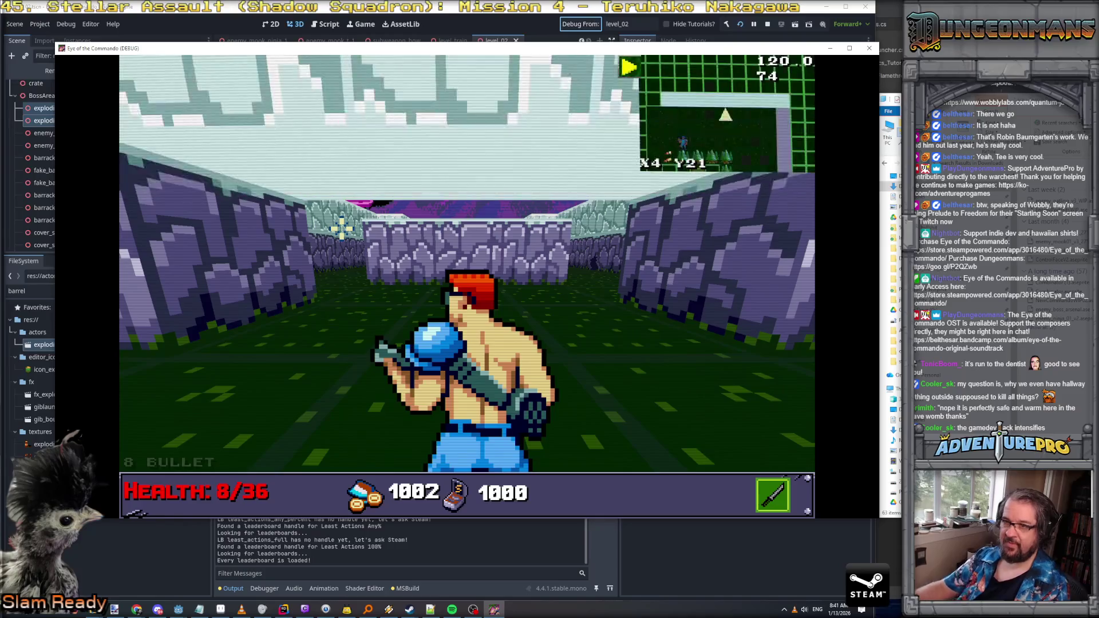
Step: Push down the corridor between sandbag and crate cover, shooting the soldiers on both sides
key(w)
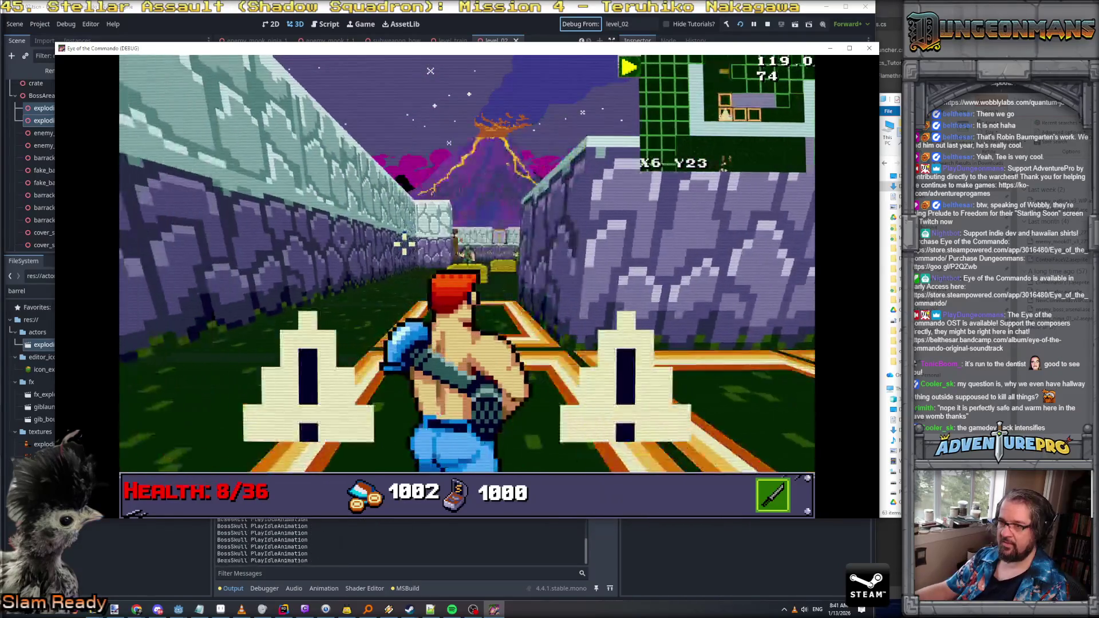
click(458, 252)
key(a)
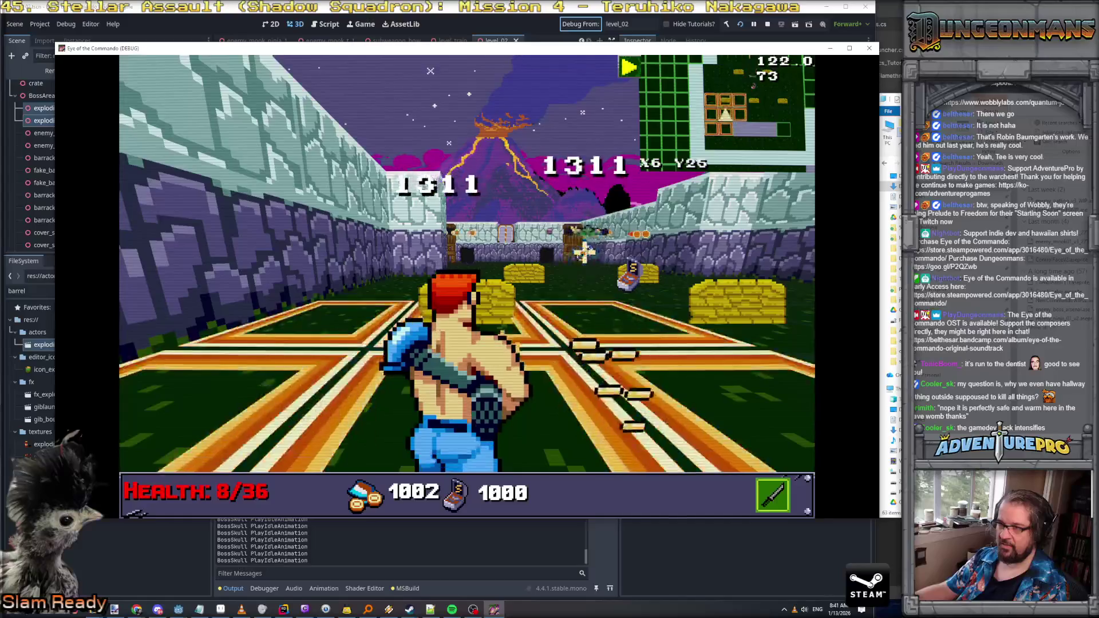
key(w)
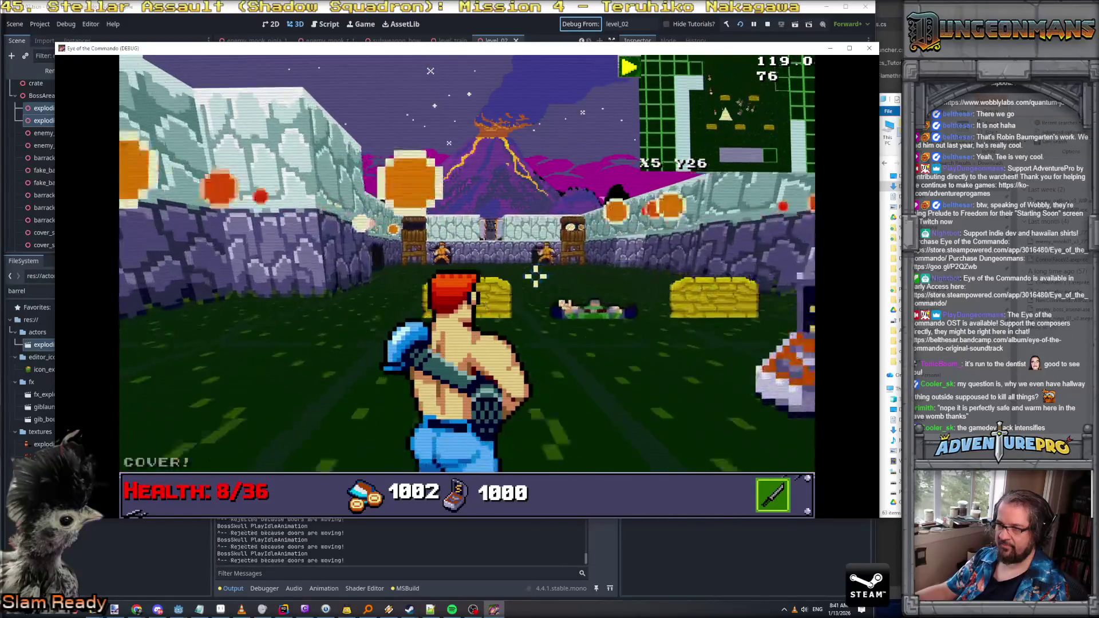
click(430, 266)
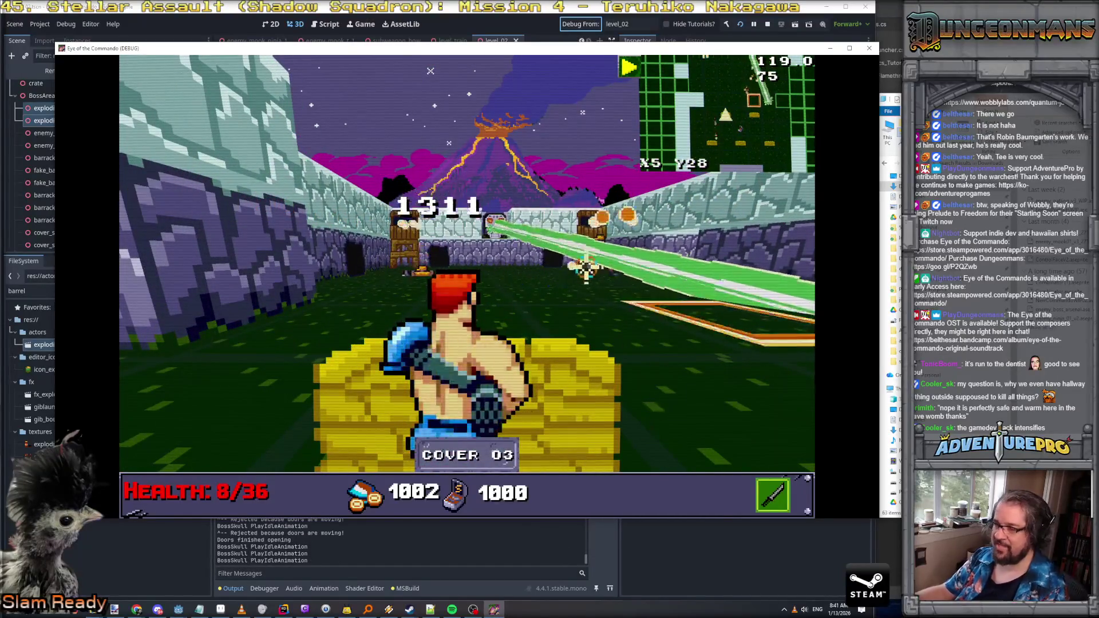
click(601, 260)
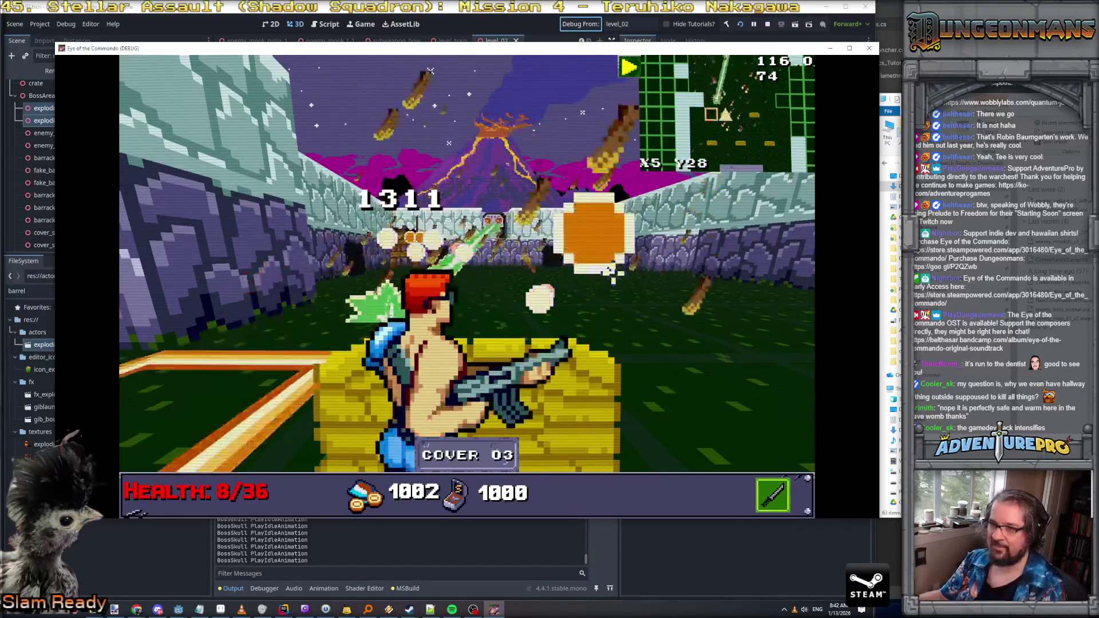
key(d)
key(a)
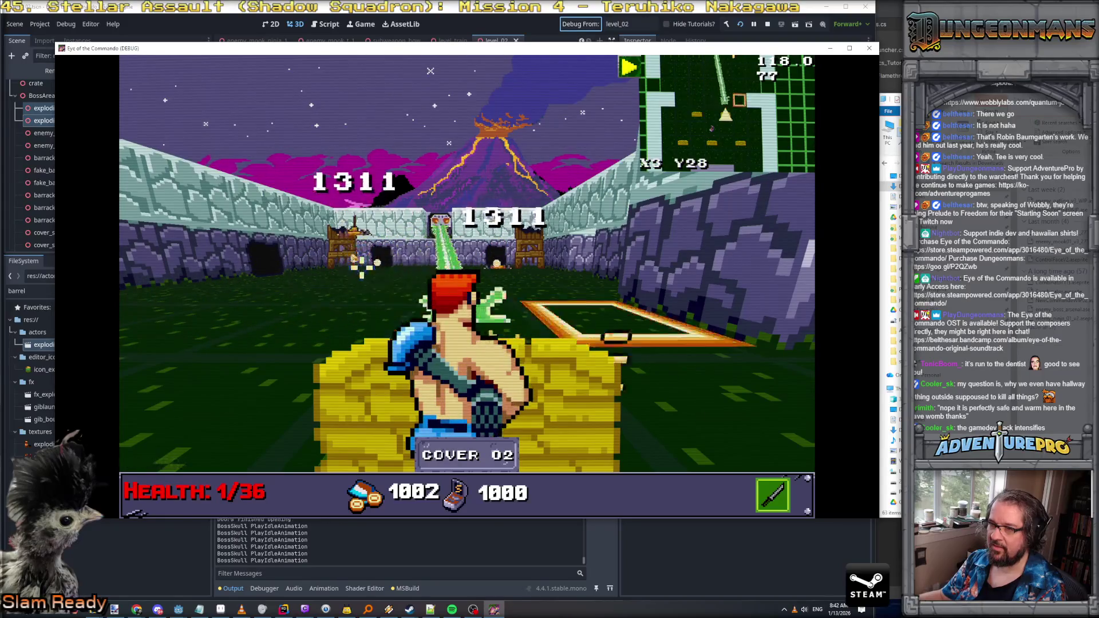
key(d)
key(a)
key(a)
key(d)
key(d)
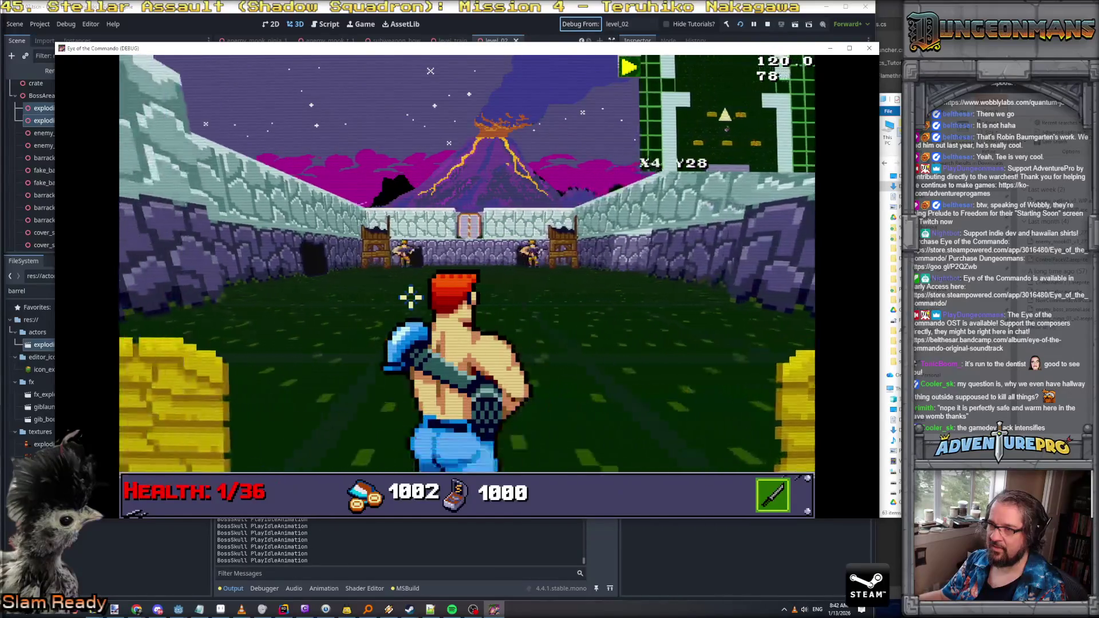
key(a)
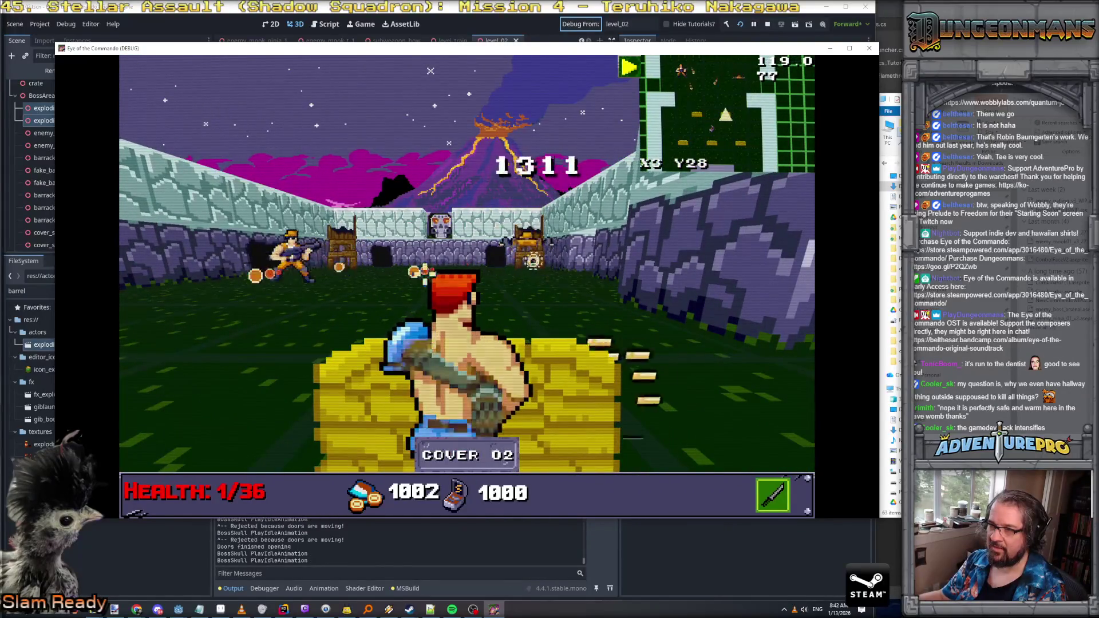
key(w)
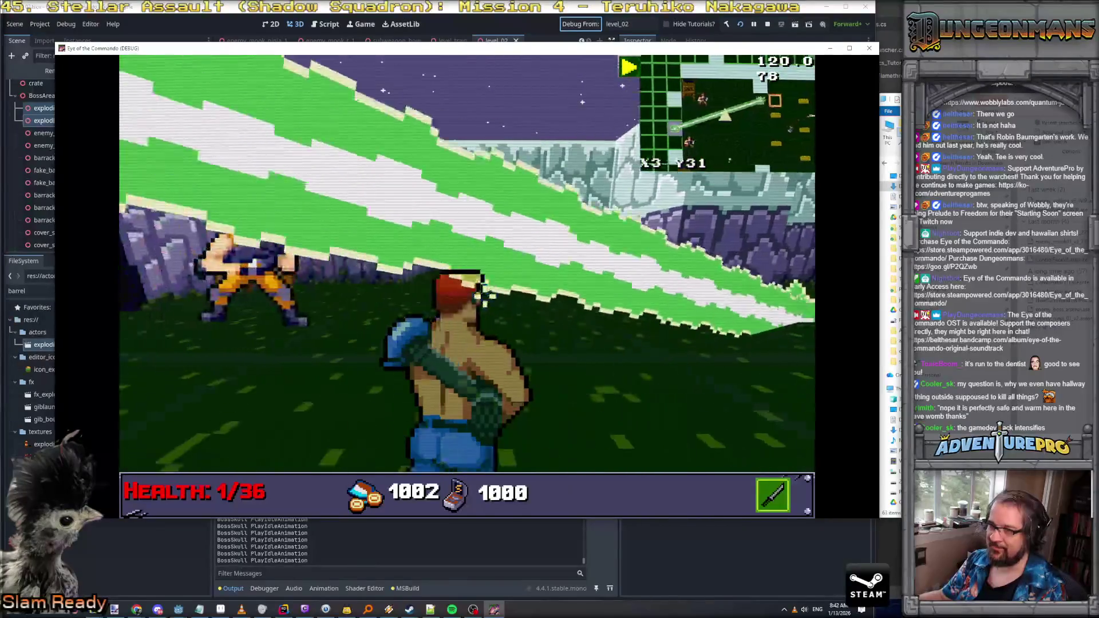
Step: Punch the charging enemy, grab the S ammo pickup, and advance past the hay-bale cover
click(335, 280)
key(s)
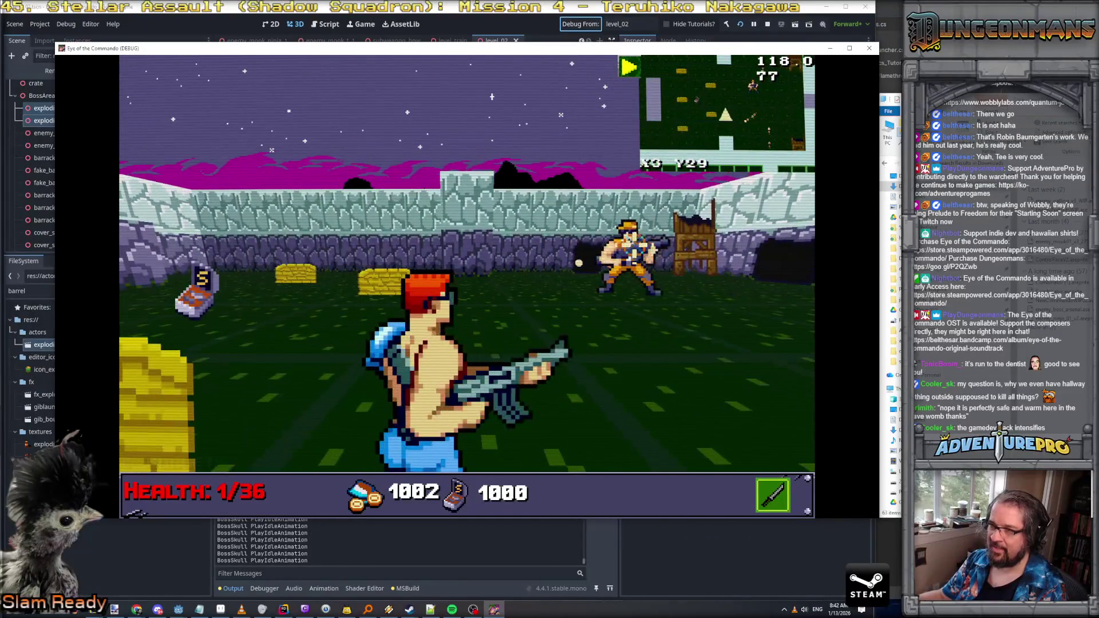
key(w)
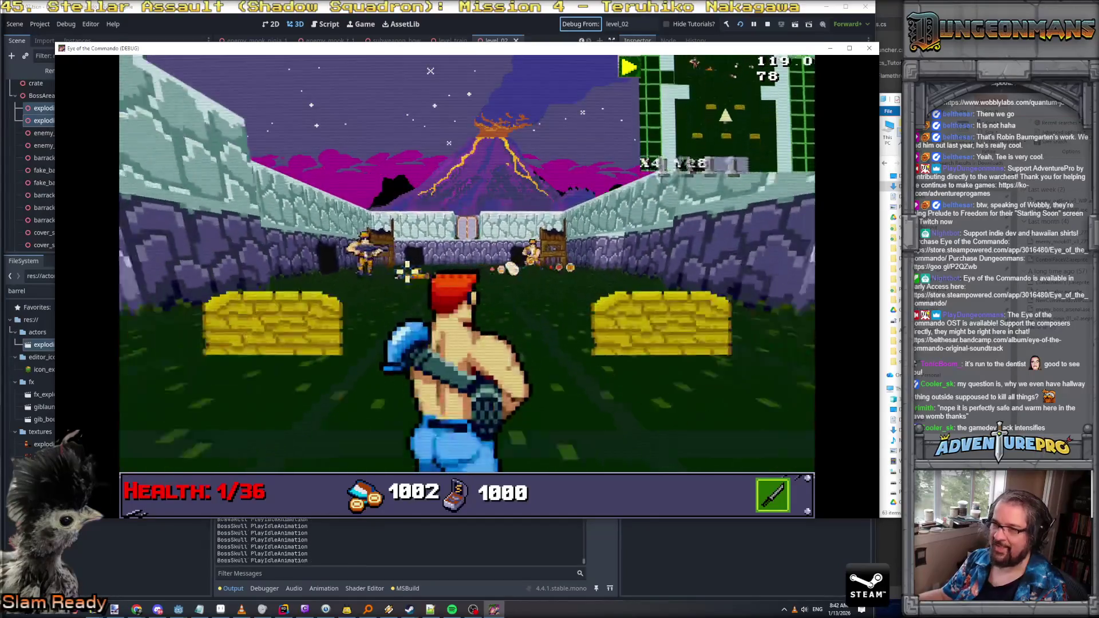
key(Return)
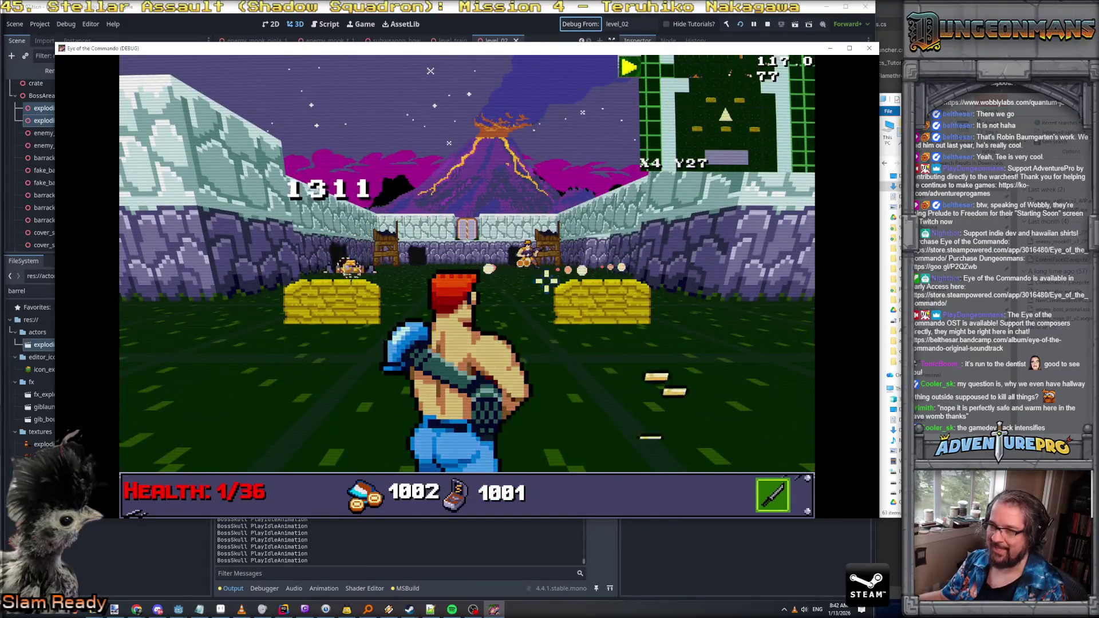
key(w)
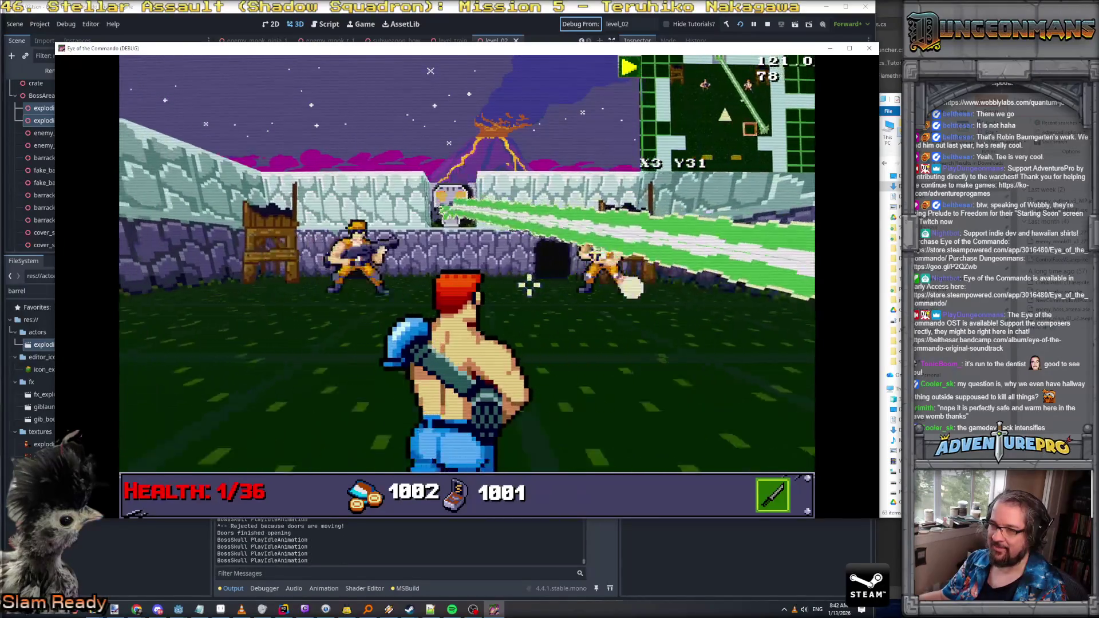
key(w)
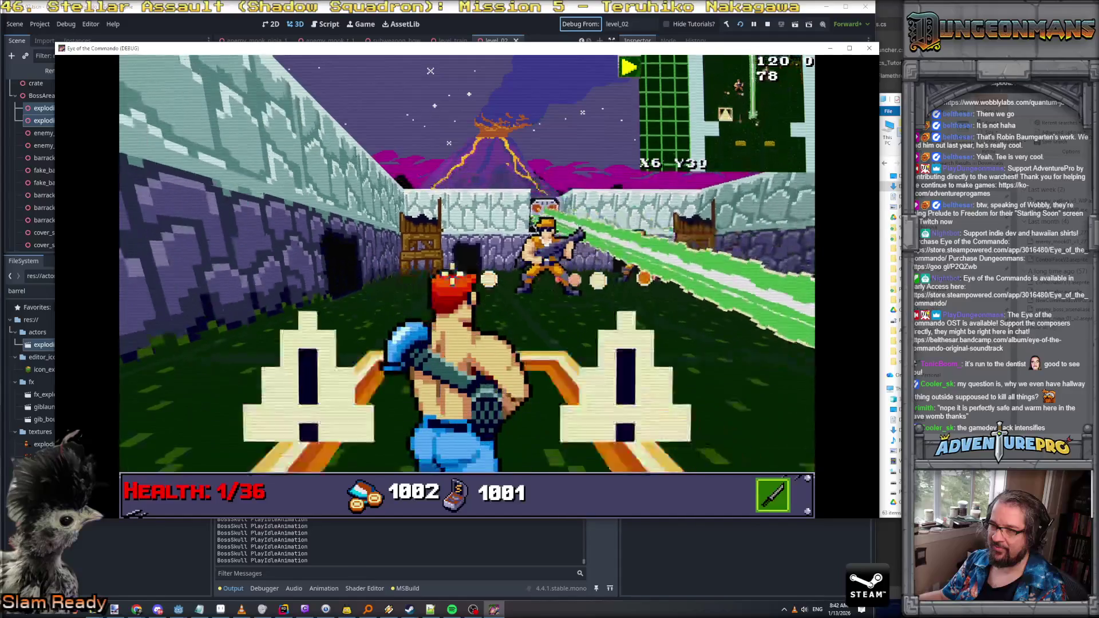
Step: Switch to the laser and fire at the courtyard enemies and the blue enemy near the boss
key(e)
click(430, 71)
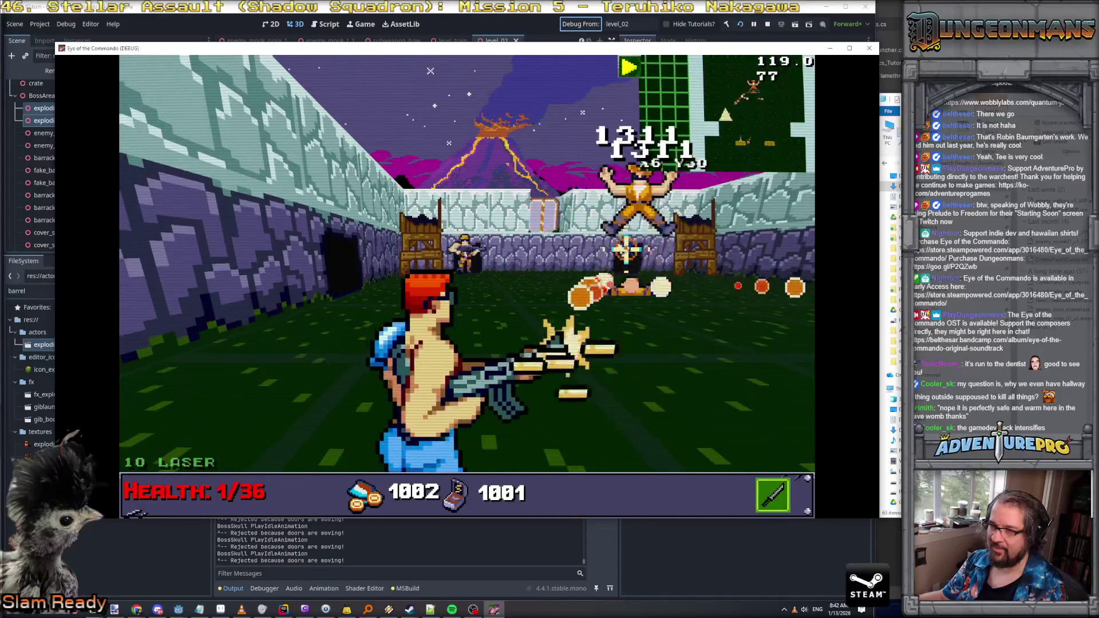
key(d)
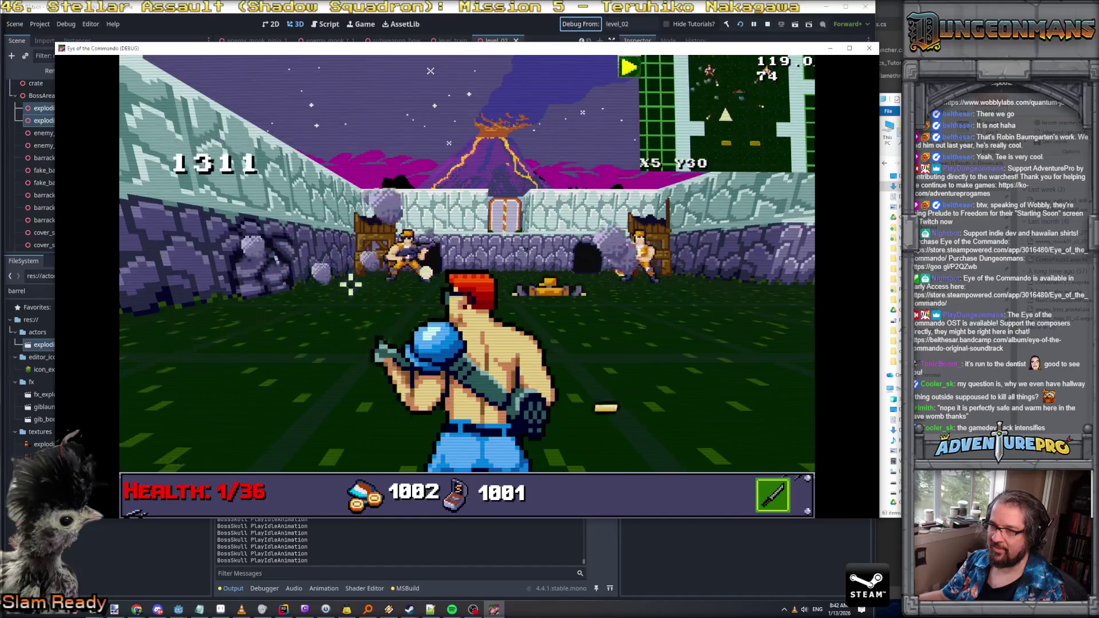
key(w)
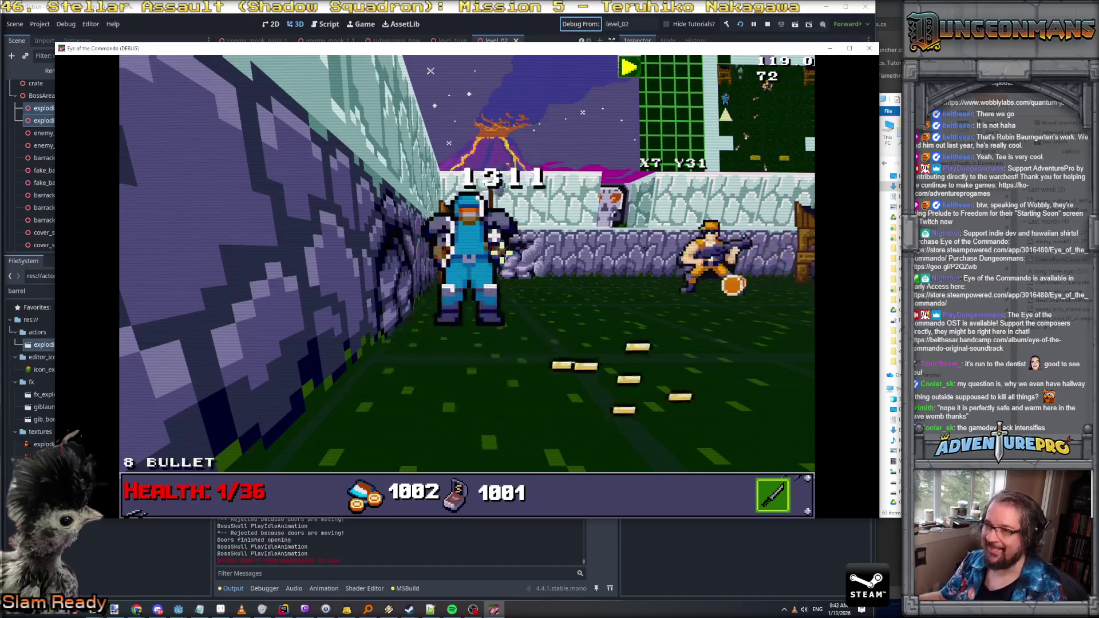
key(a)
click(430, 70)
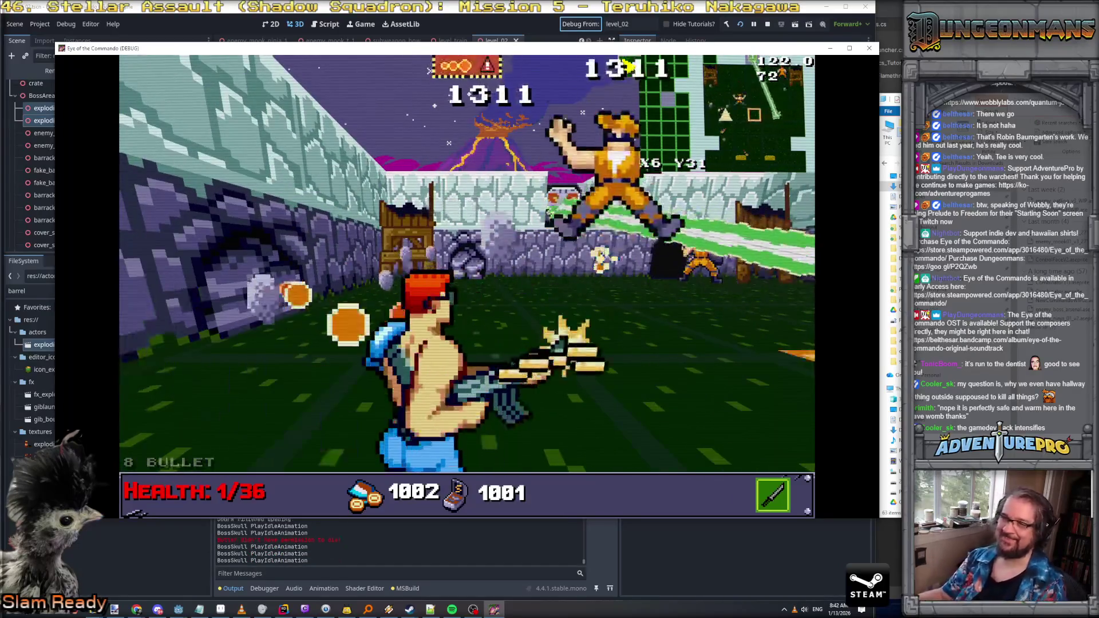
key(a)
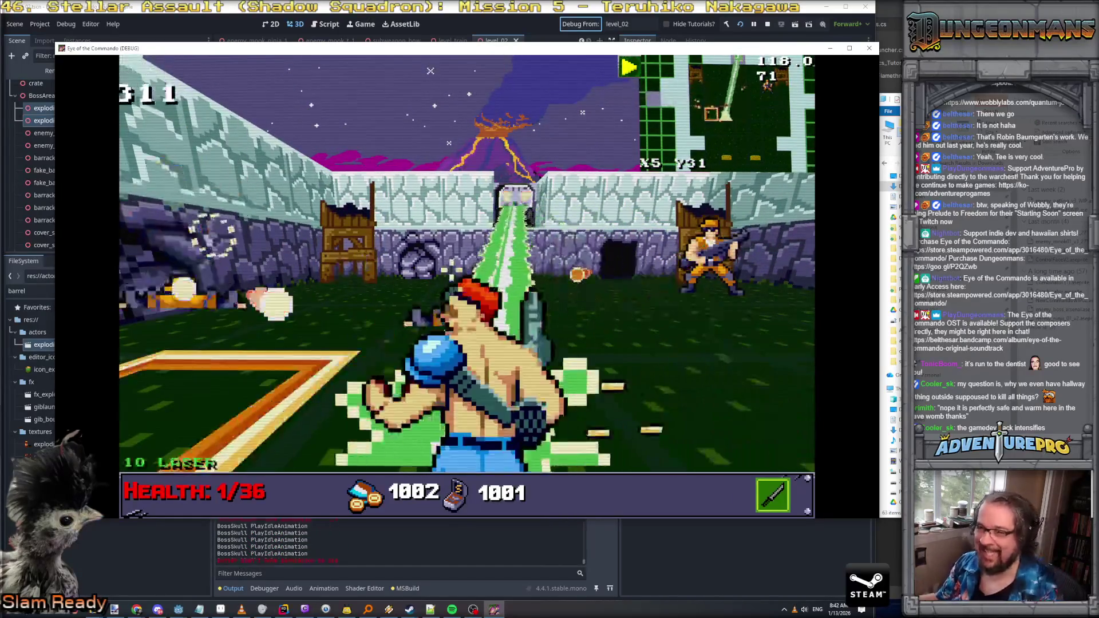
click(618, 265)
key(a)
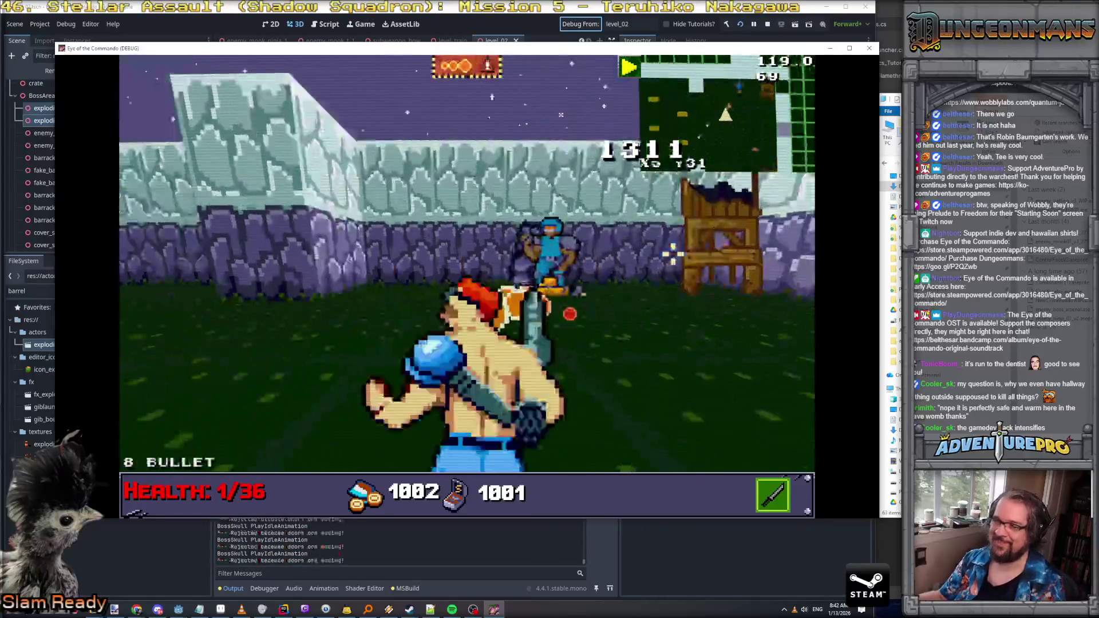
Step: Explore the side corridor, shoot the approaching enemy, return to the courtyard, and stop the run
key(w)
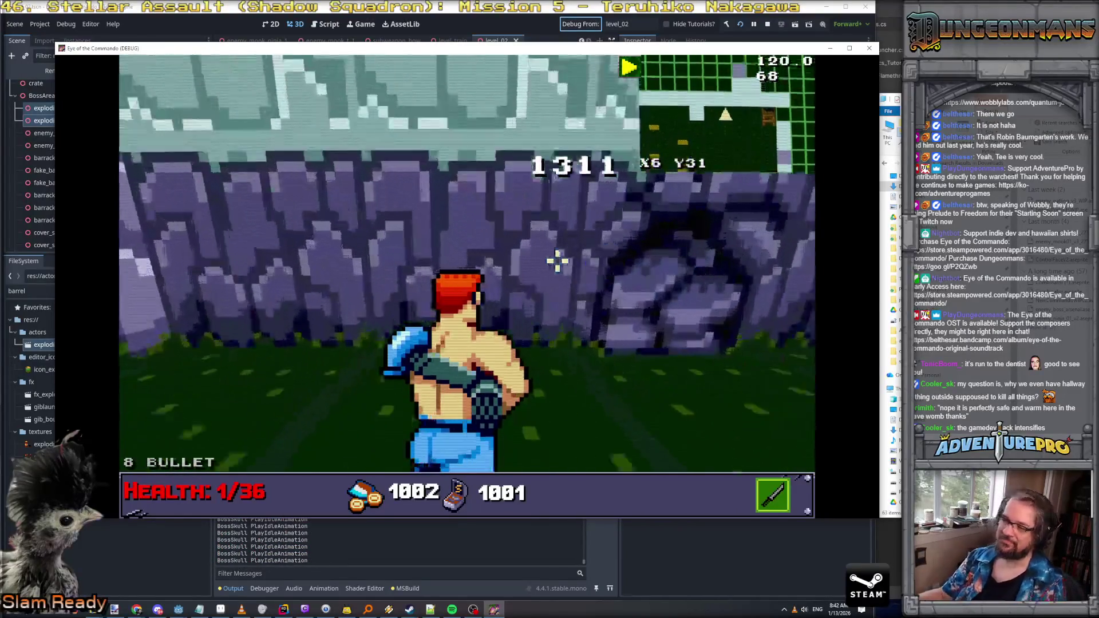
key(w)
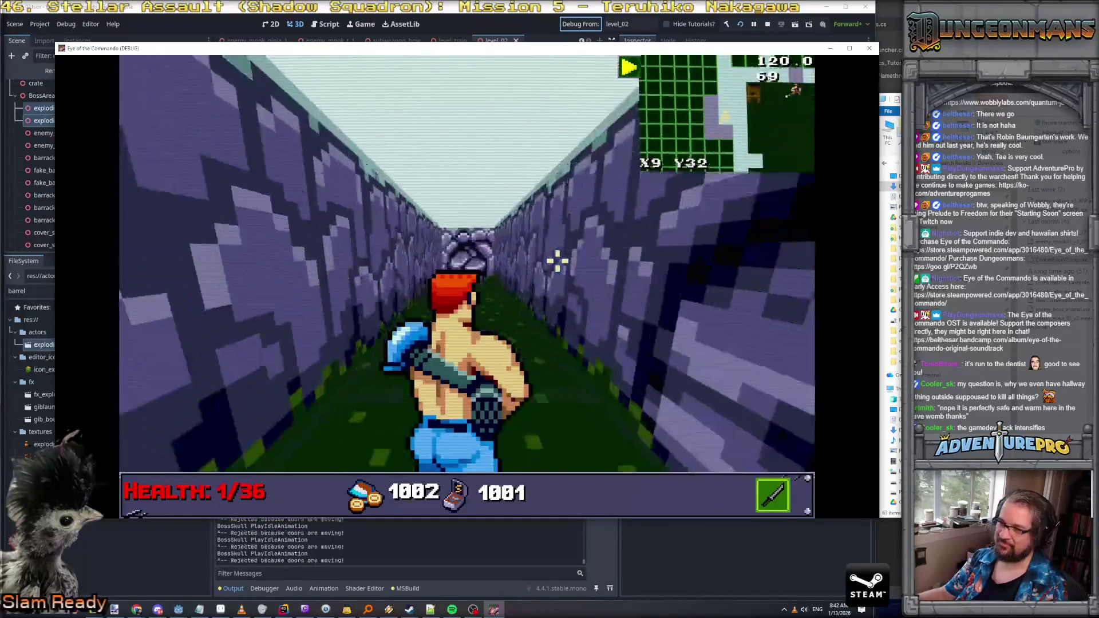
key(w)
key(w)
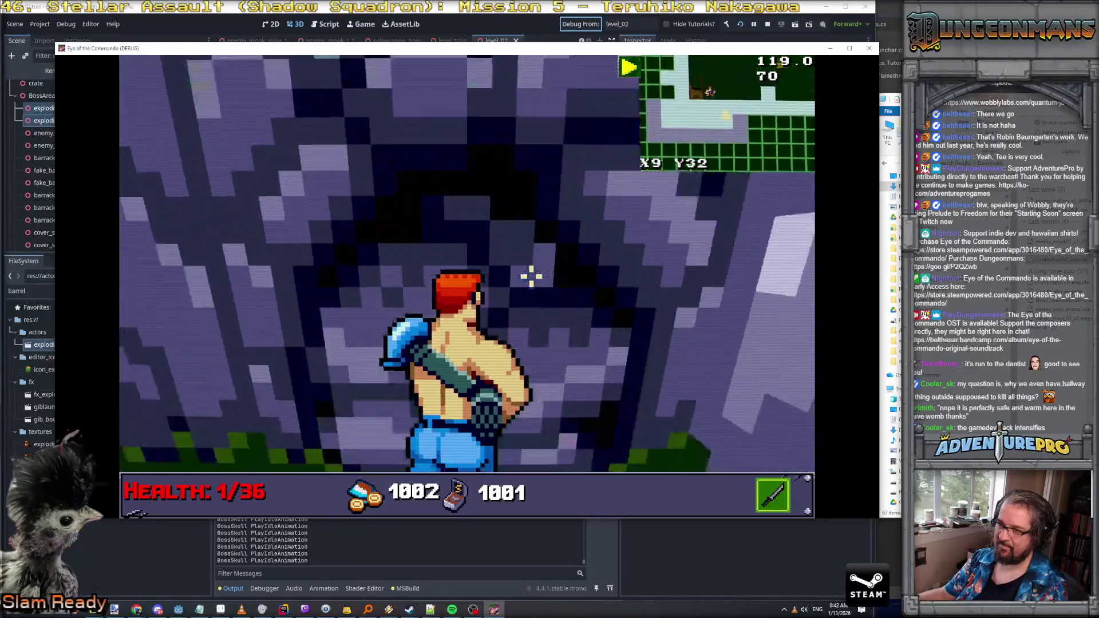
key(s)
click(531, 277)
key(a)
key(w)
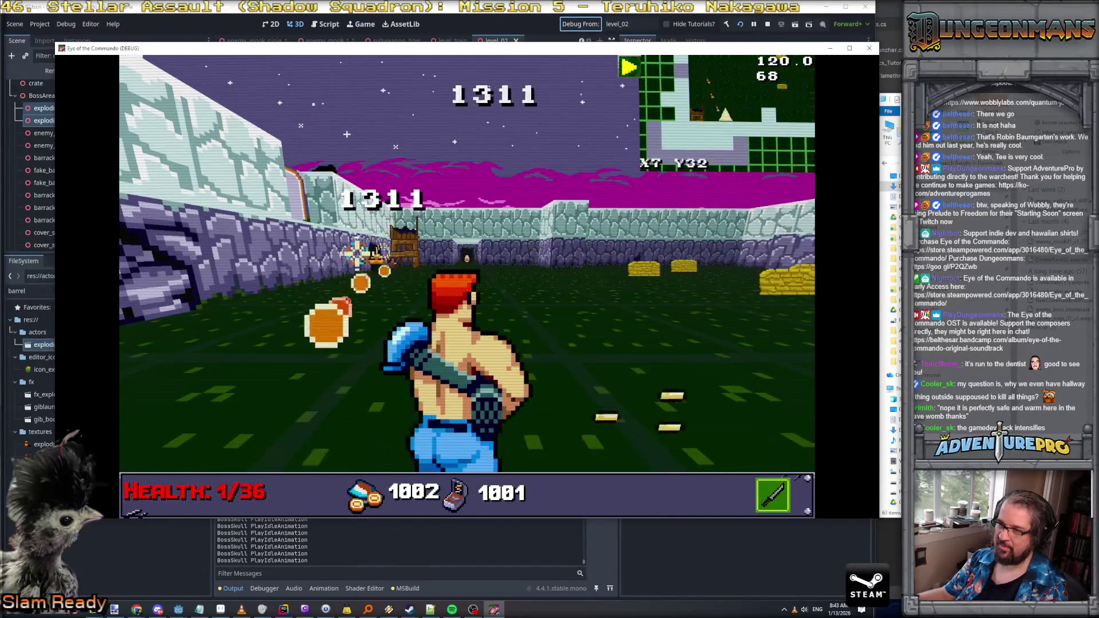
key(w)
key(w)
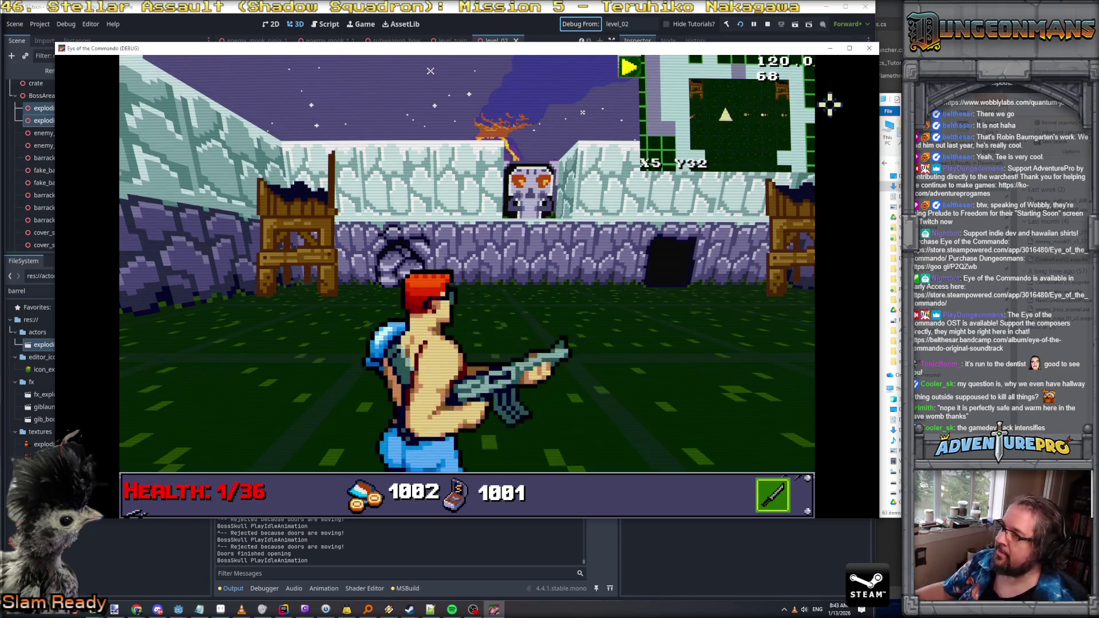
click(869, 48)
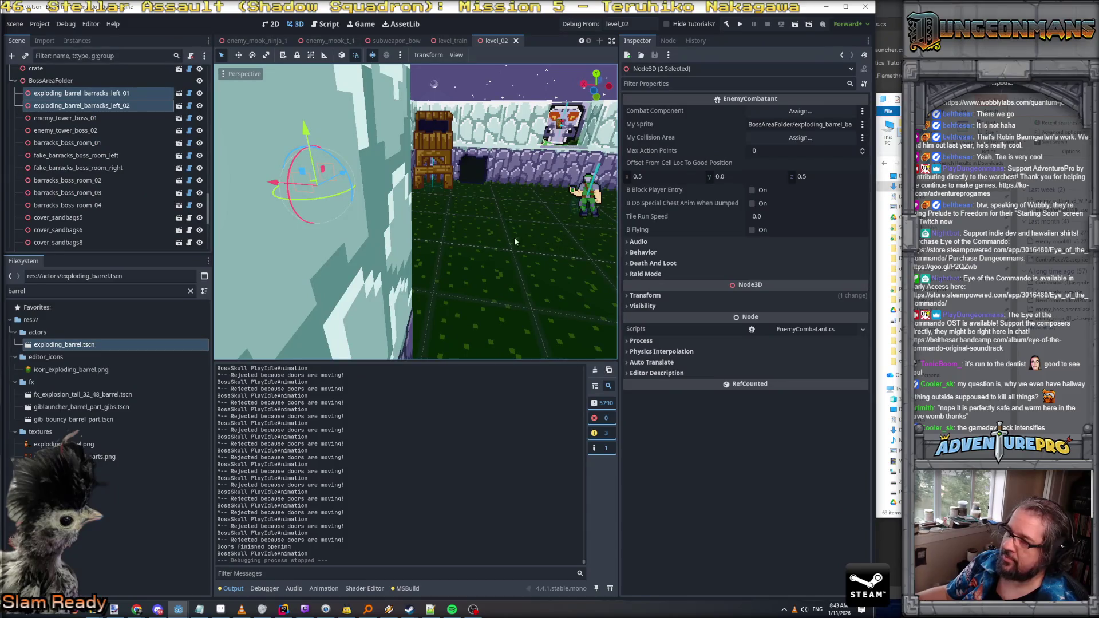
Step: Select fake_barracks_boss_room_left and review its spawn direction and connected combatants in the Inspector
click(103, 155)
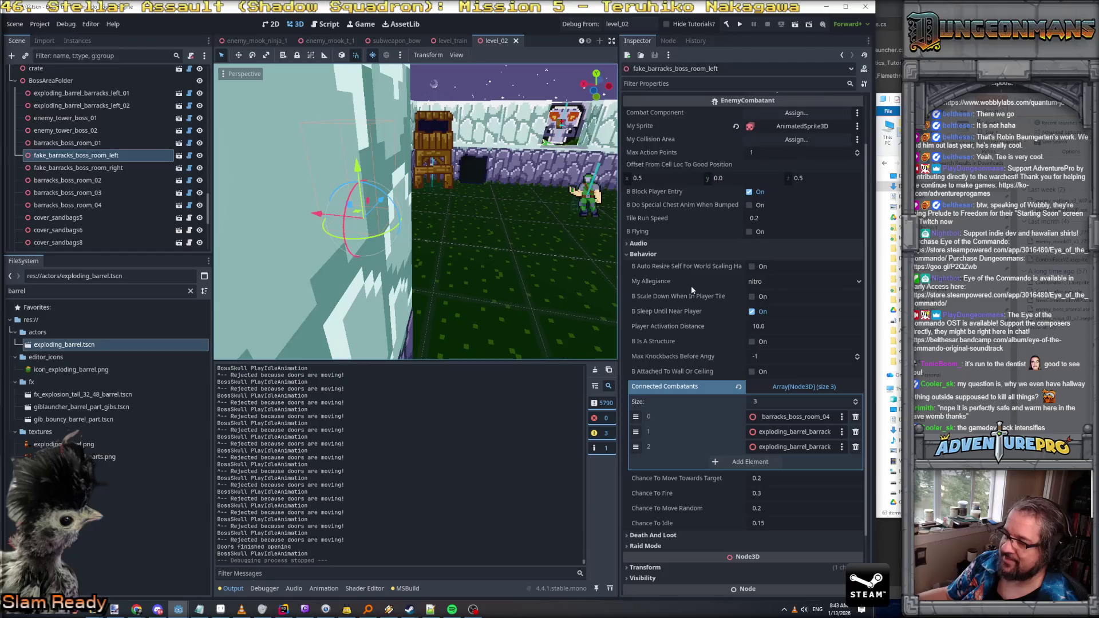
scroll(691, 287, up, 3)
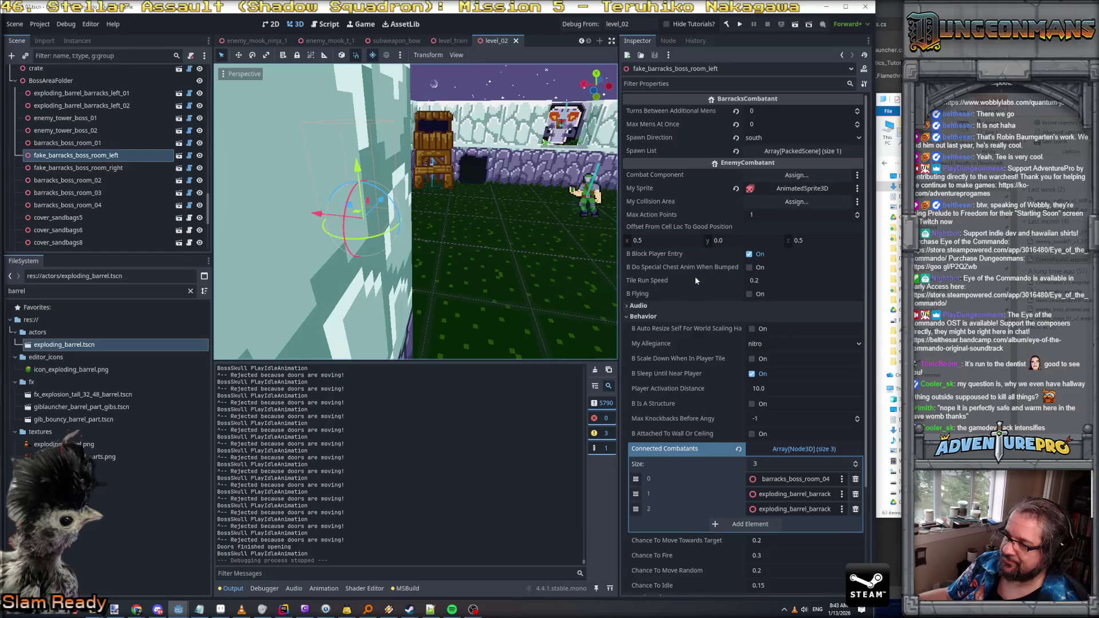
scroll(694, 275, down, 5)
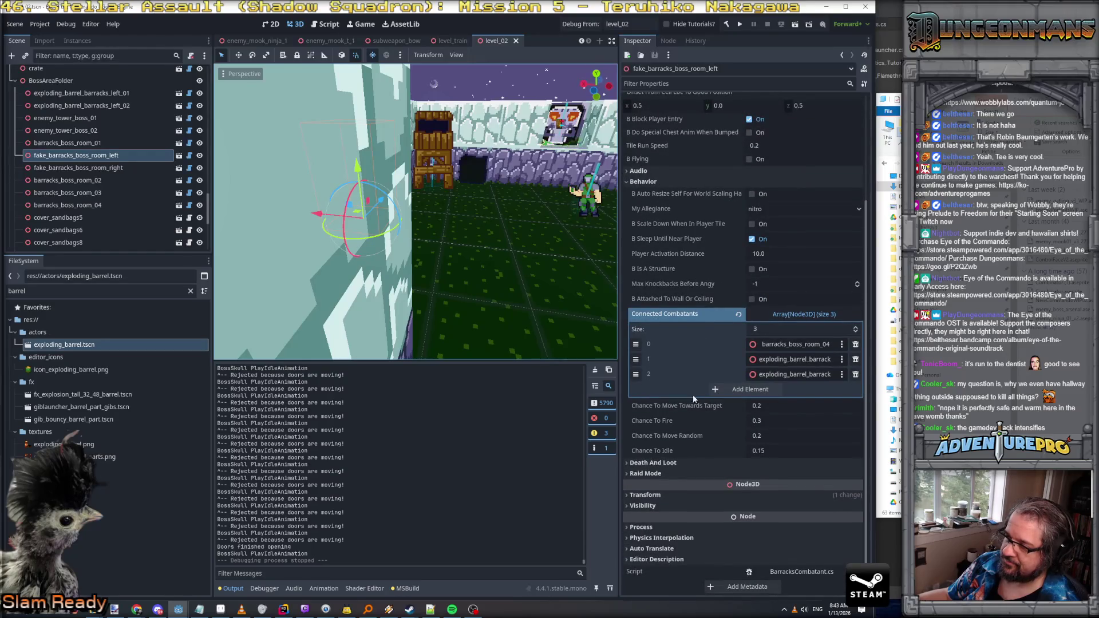
scroll(679, 424, up, 4)
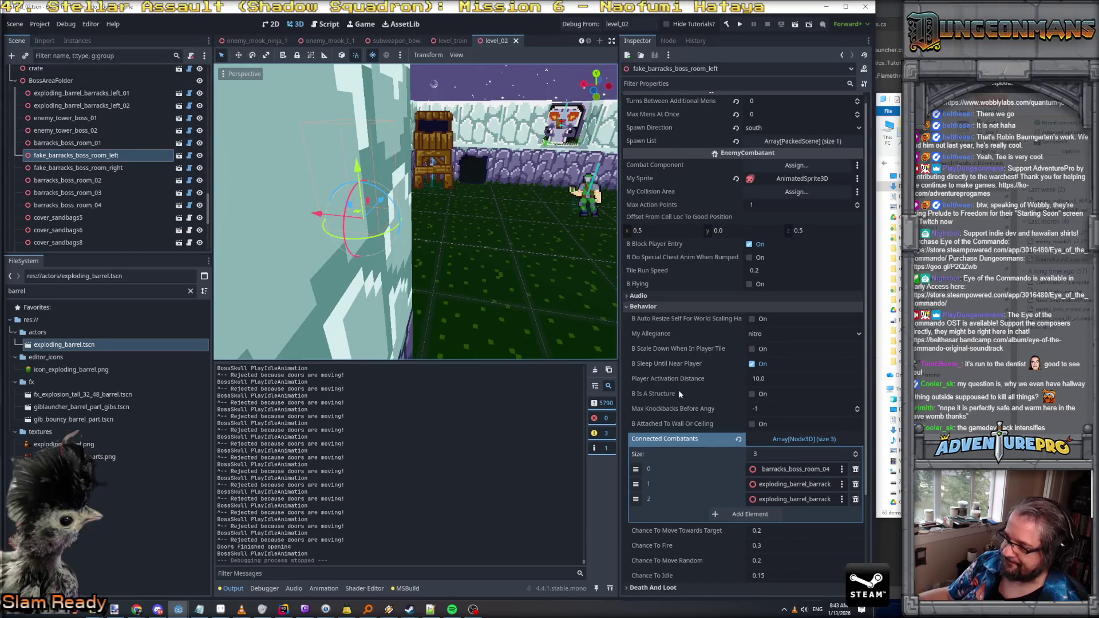
scroll(679, 390, down, 4)
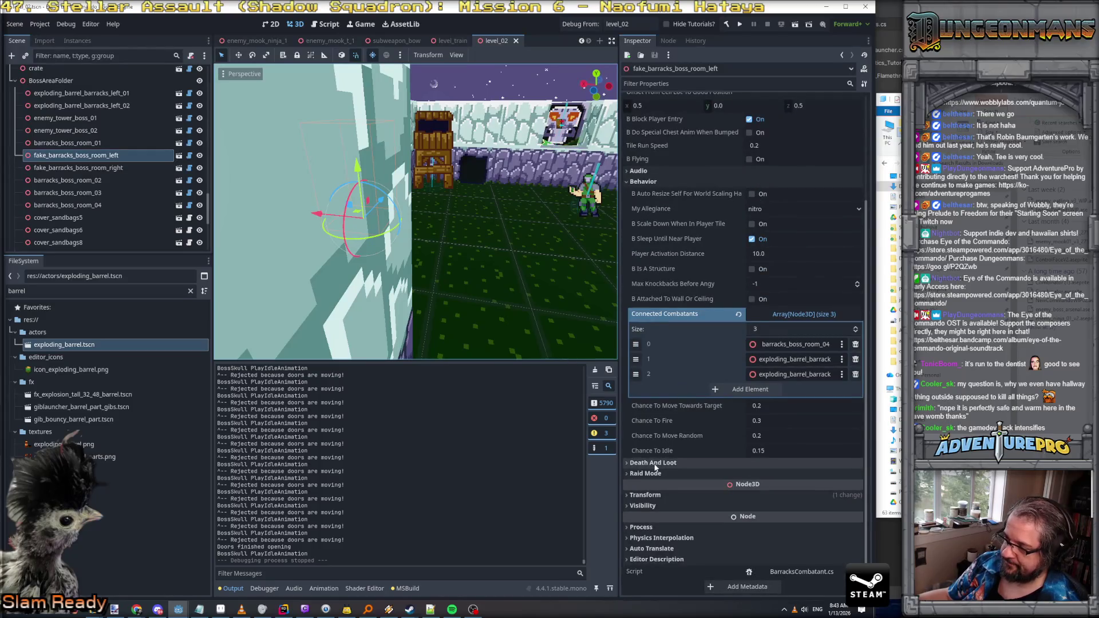
scroll(658, 423, up, 4)
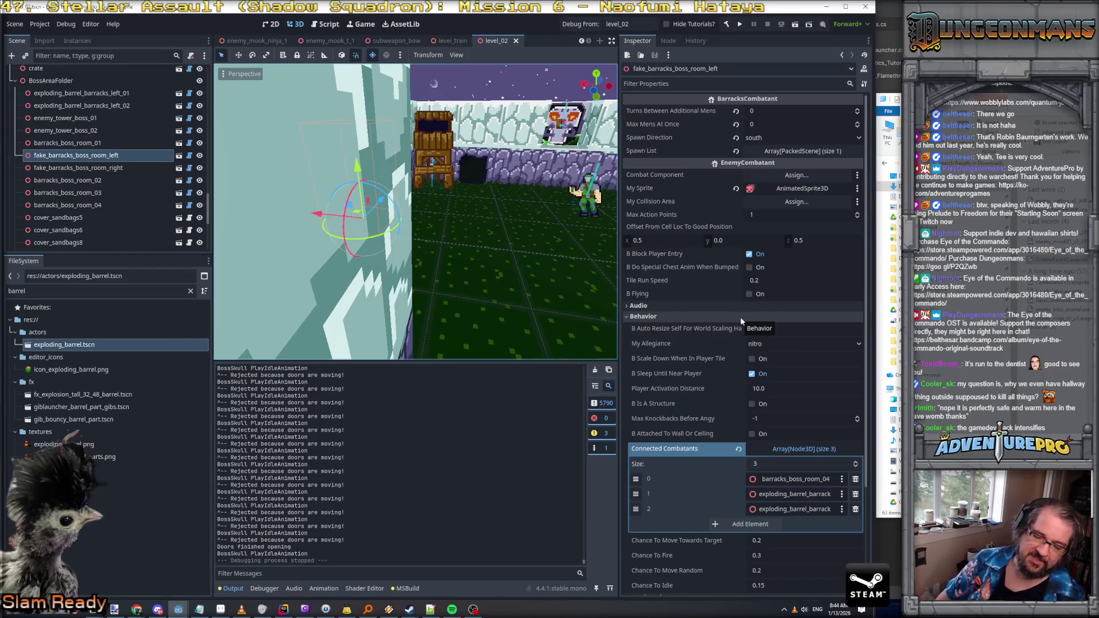
drag(367, 217, 394, 211)
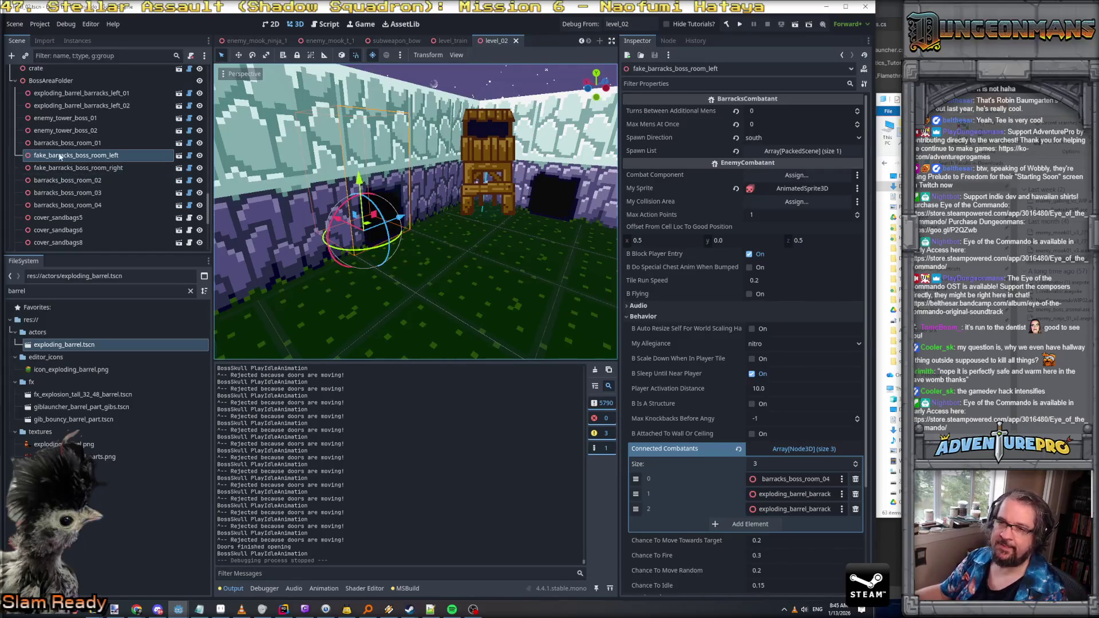
Step: Inspect barracks_boss_room_01's properties in the Inspector
click(80, 143)
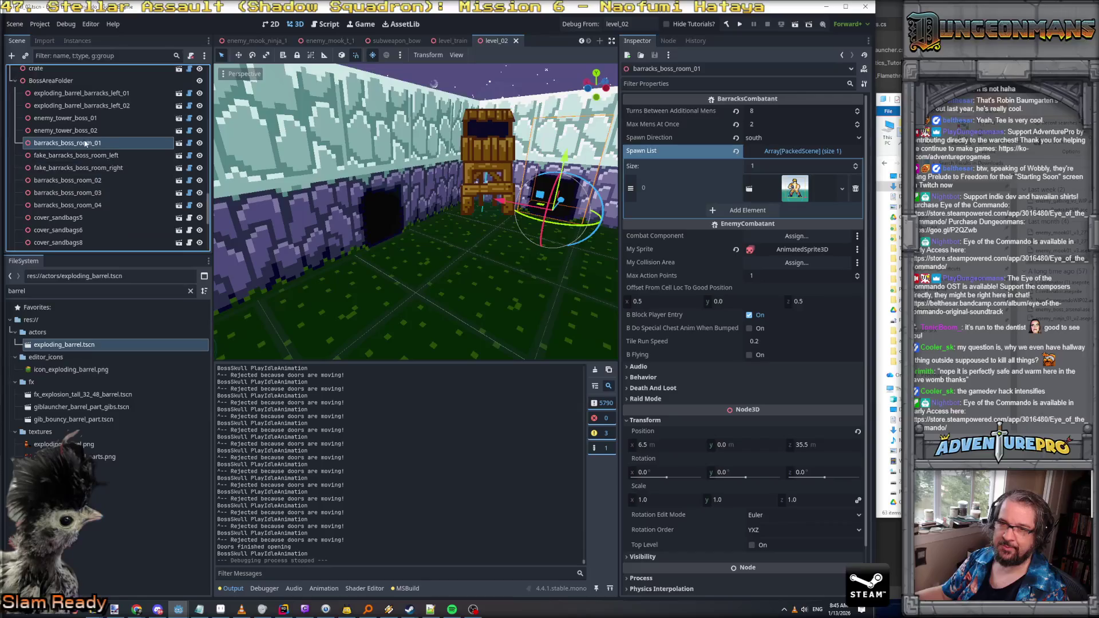
scroll(85, 149, down, 4)
scroll(84, 158, down, 4)
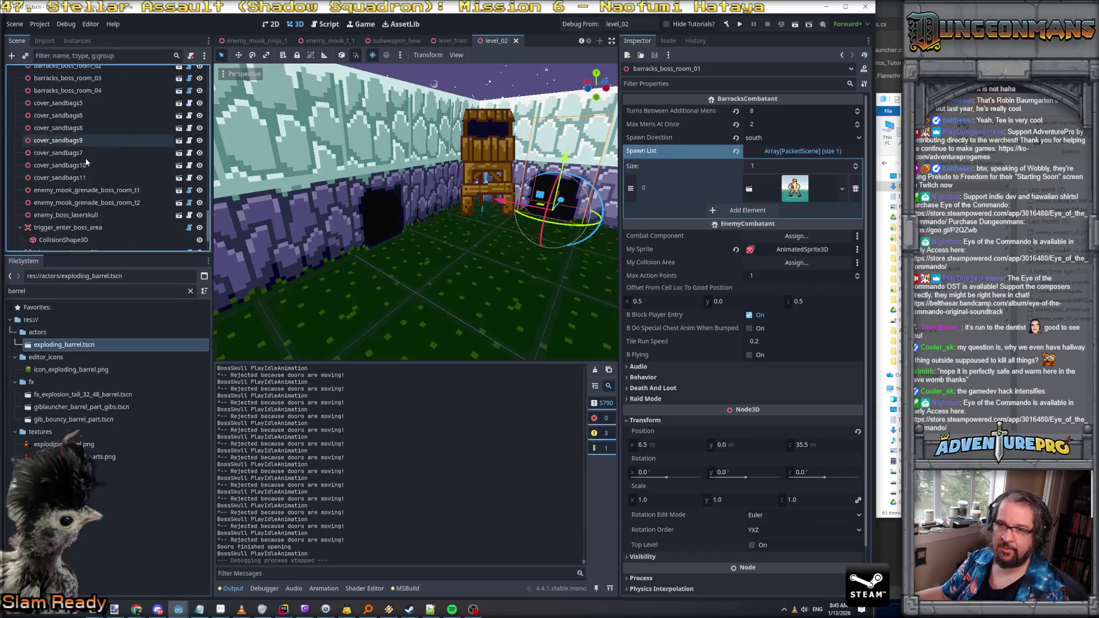
scroll(85, 158, up, 12)
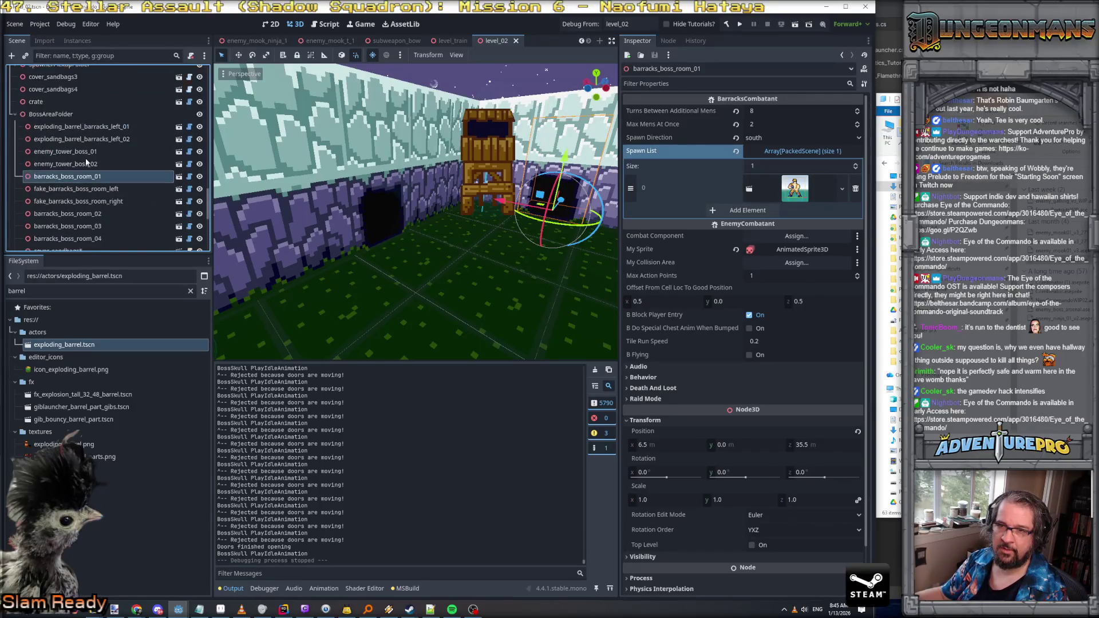
Step: Delete both exploding barrels beside the left barracks
click(92, 173)
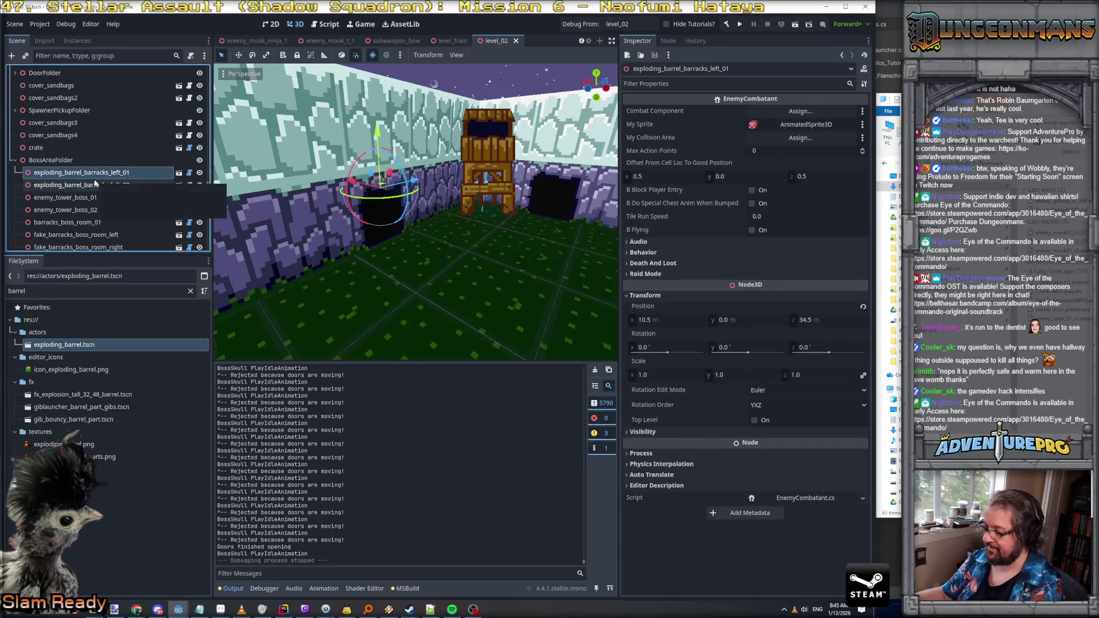
key(Delete)
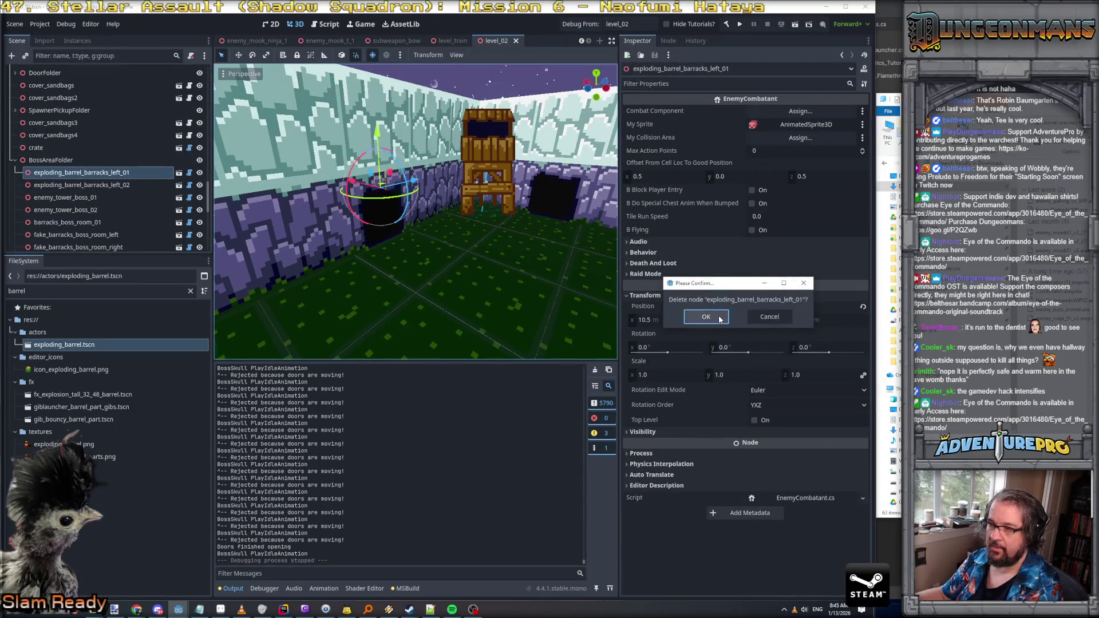
key(Return)
click(127, 173)
key(Delete)
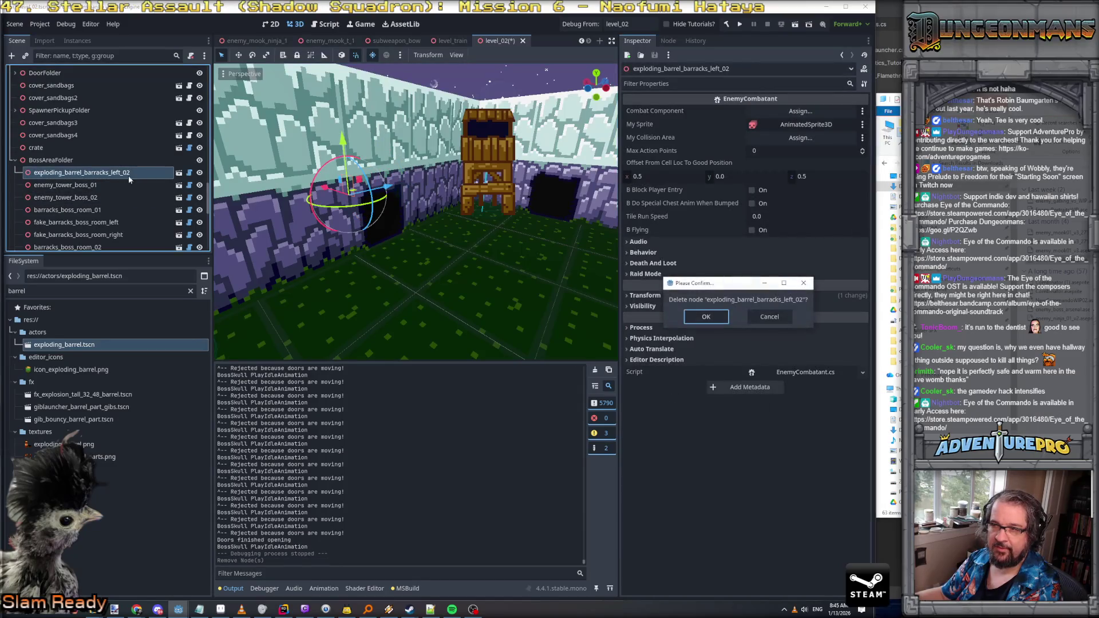
click(692, 316)
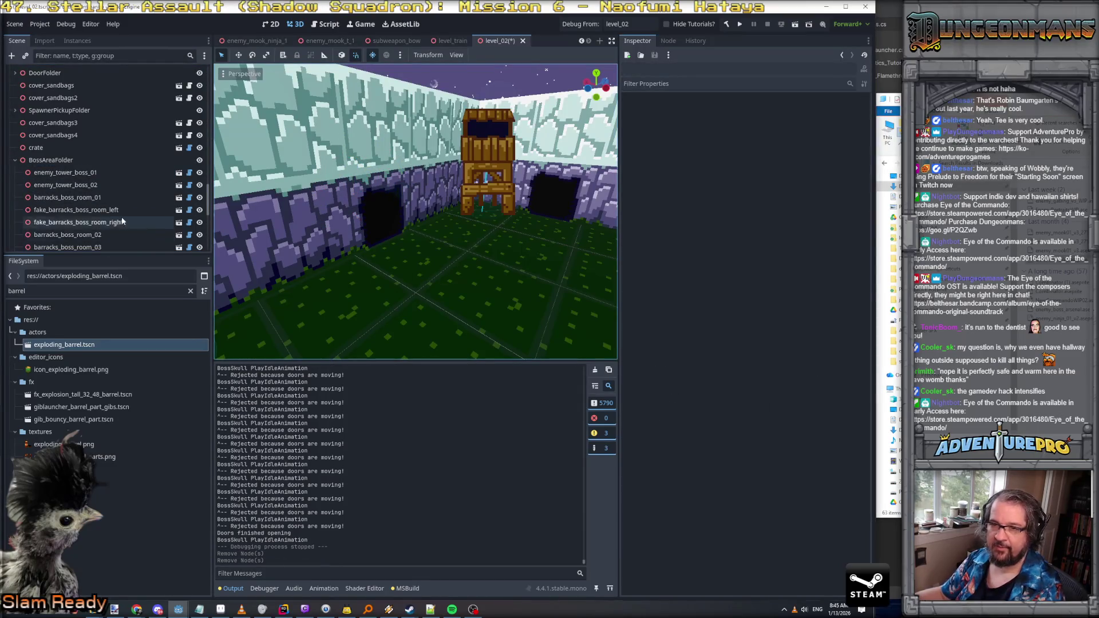
Step: Delete the fake_barracks_boss_room_left node
click(110, 218)
key(Delete)
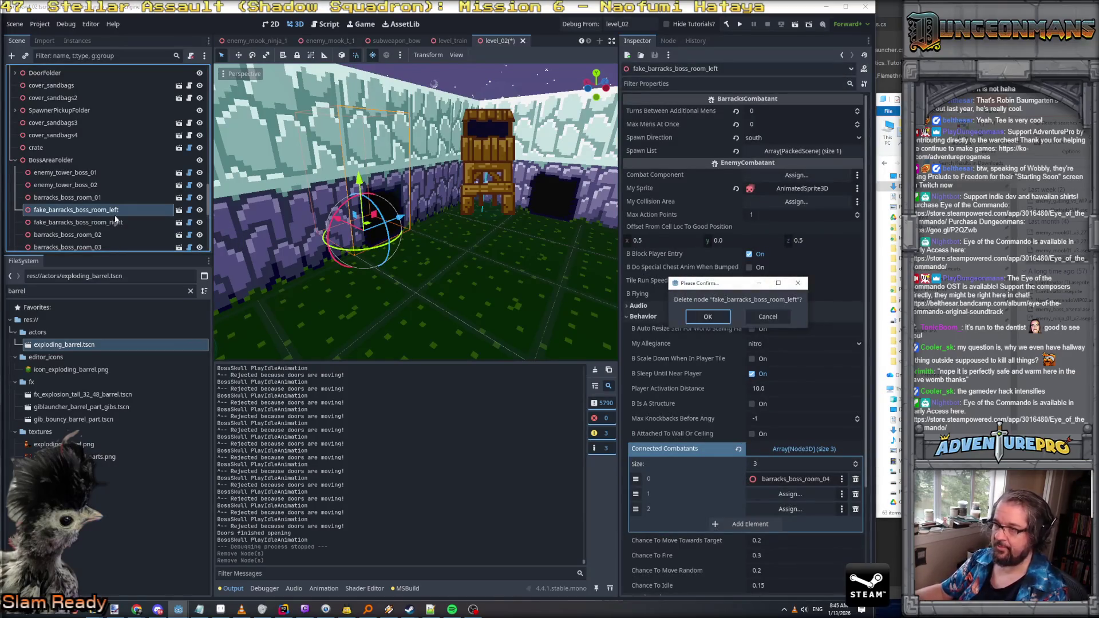
click(718, 317)
drag(451, 276, 452, 276)
Step: Move barracks_boss_room_04 along the corridor into the boss-room wall gap
click(420, 223)
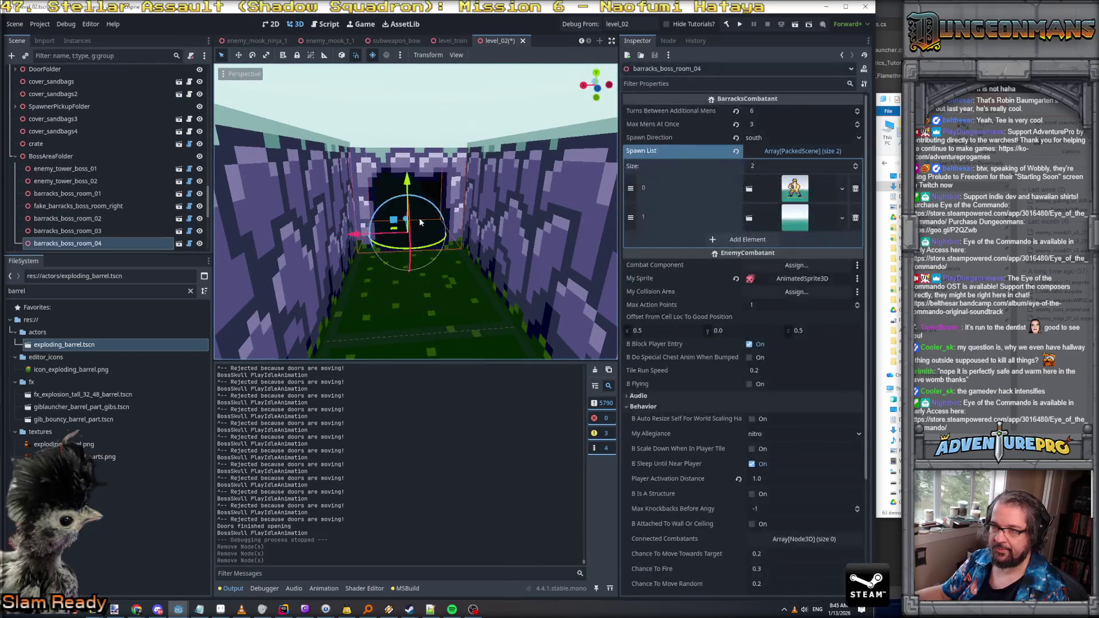
drag(392, 286, 450, 286)
scroll(450, 286, down, 5)
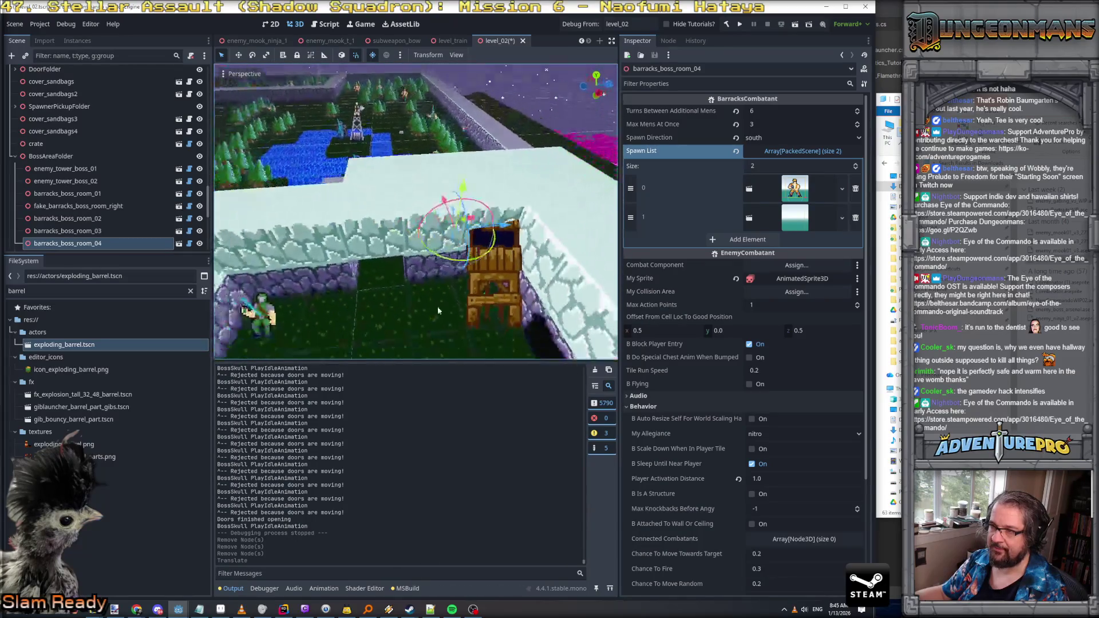
drag(506, 225, 464, 232)
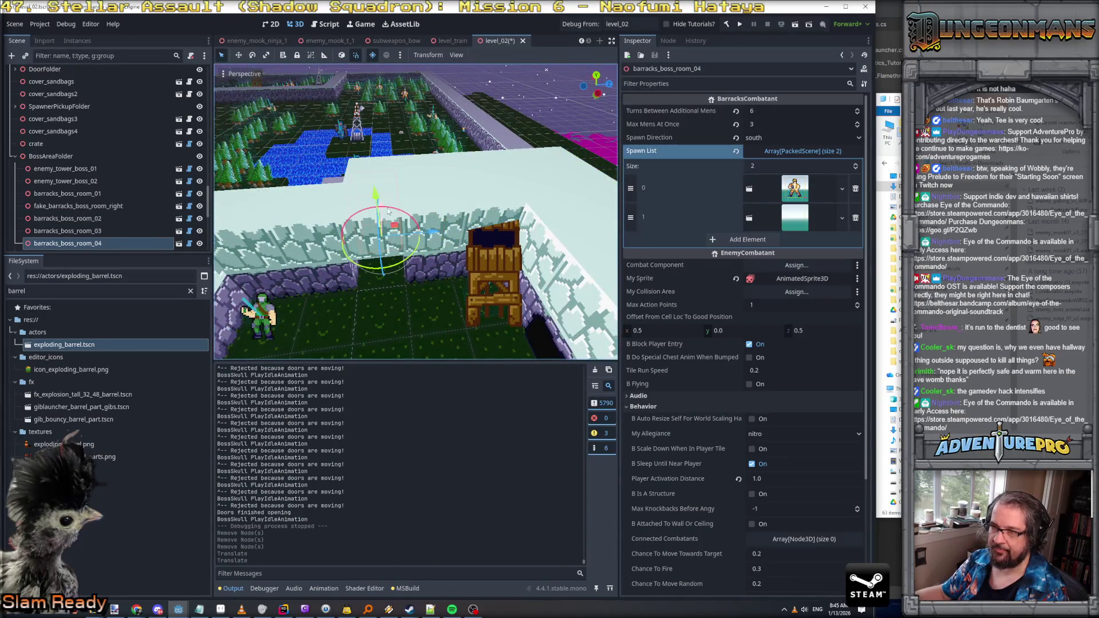
scroll(417, 178, up, 2)
drag(416, 178, 310, 275)
scroll(394, 197, up, 2)
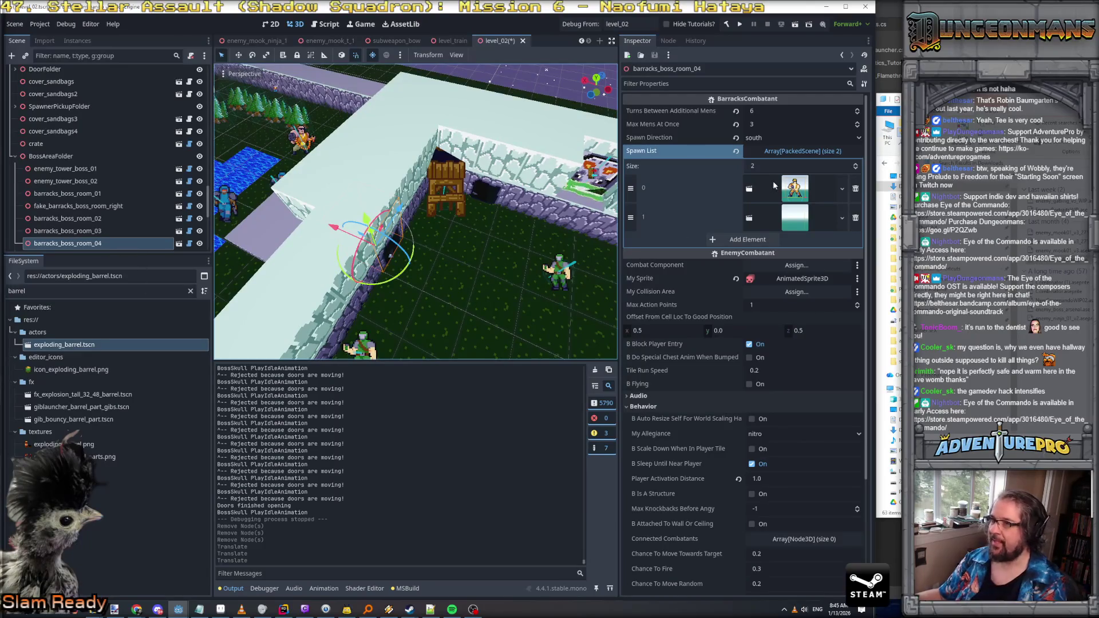
drag(401, 218, 349, 261)
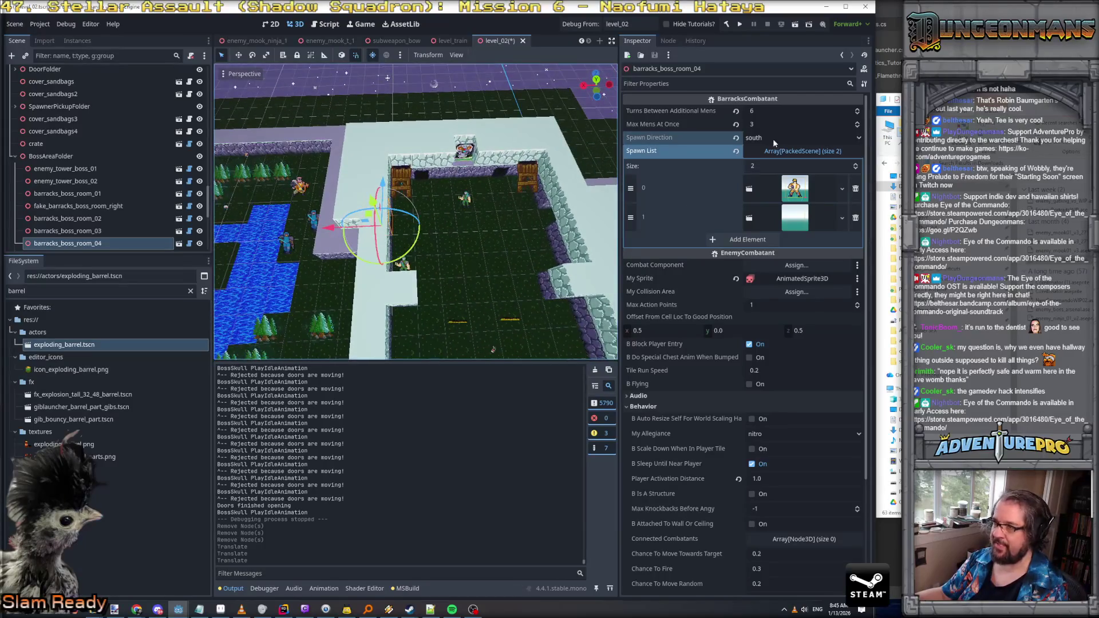
Step: Set barracks_boss_room_04's spawn direction to east and turns between additional men to 8
click(780, 138)
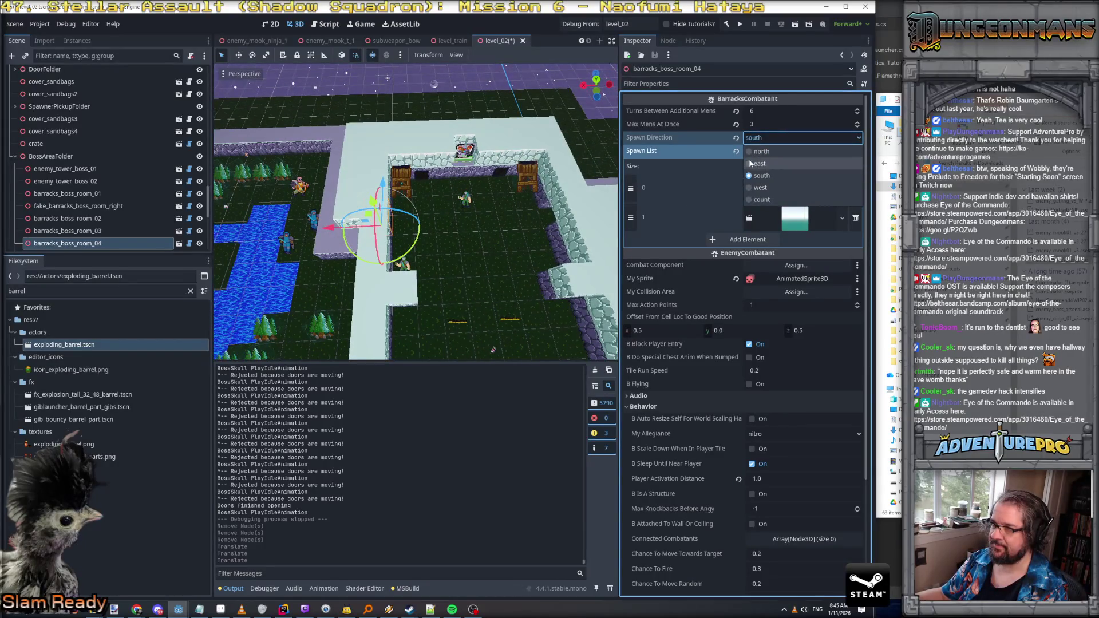
click(751, 164)
click(751, 139)
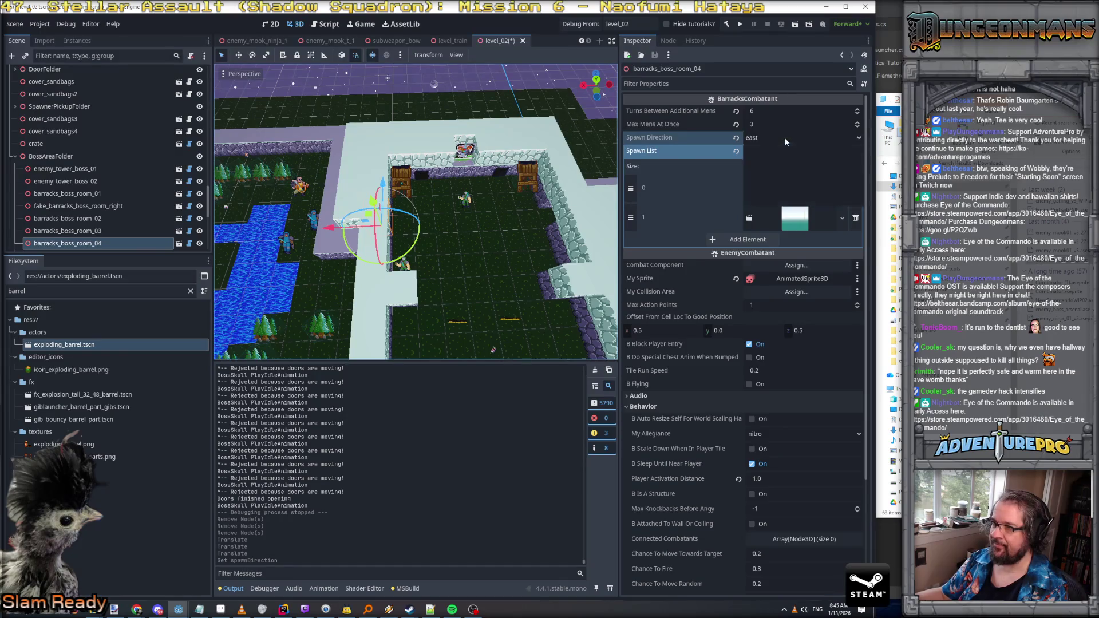
click(784, 152)
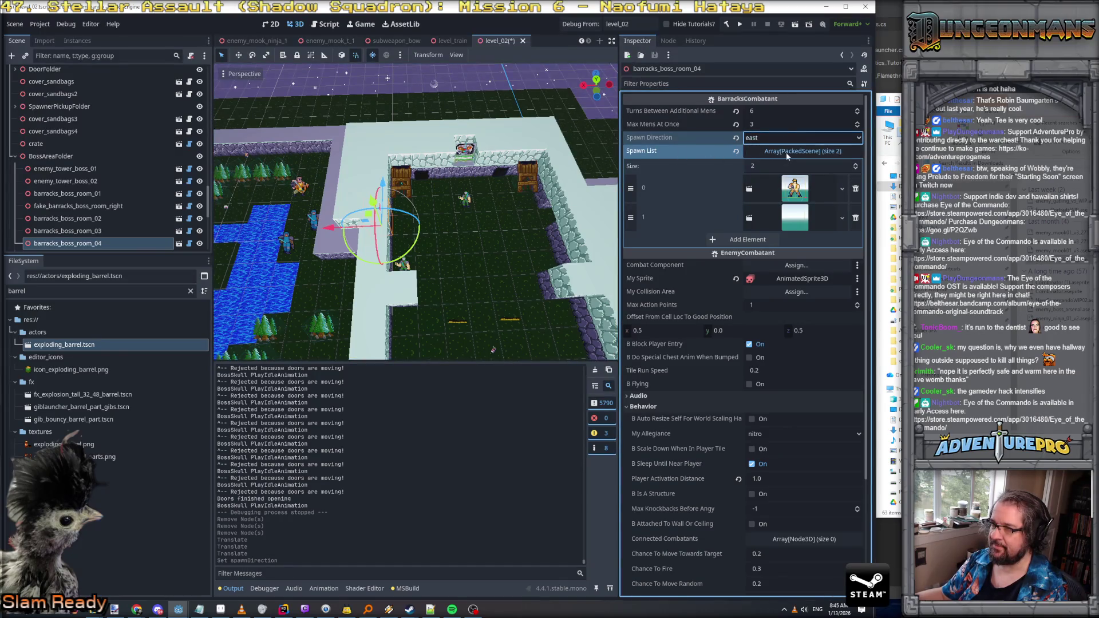
click(786, 153)
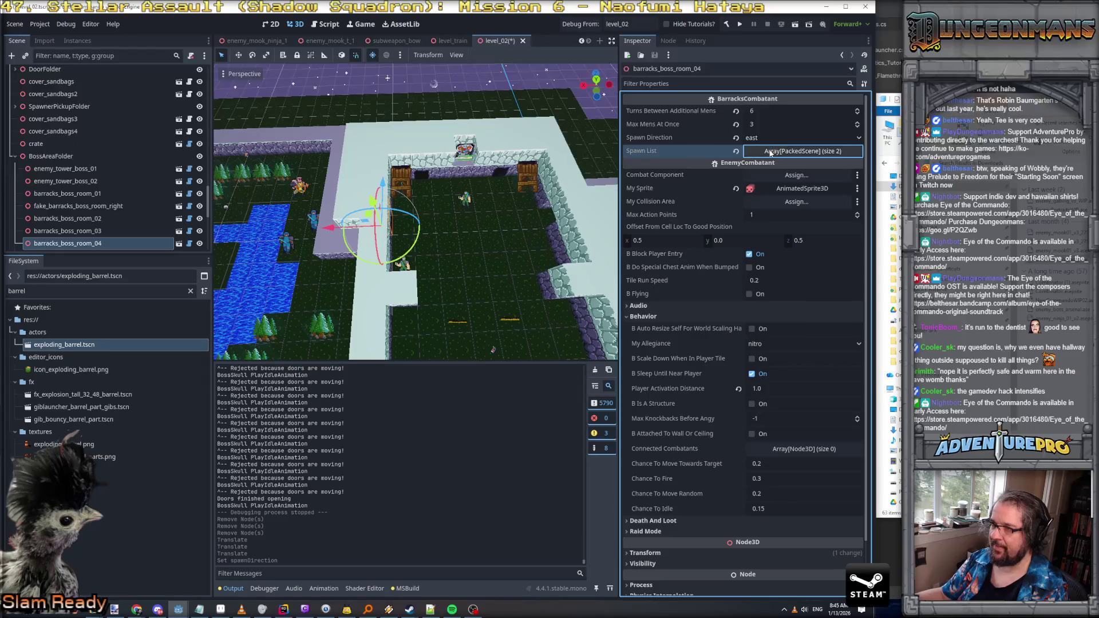
click(772, 113)
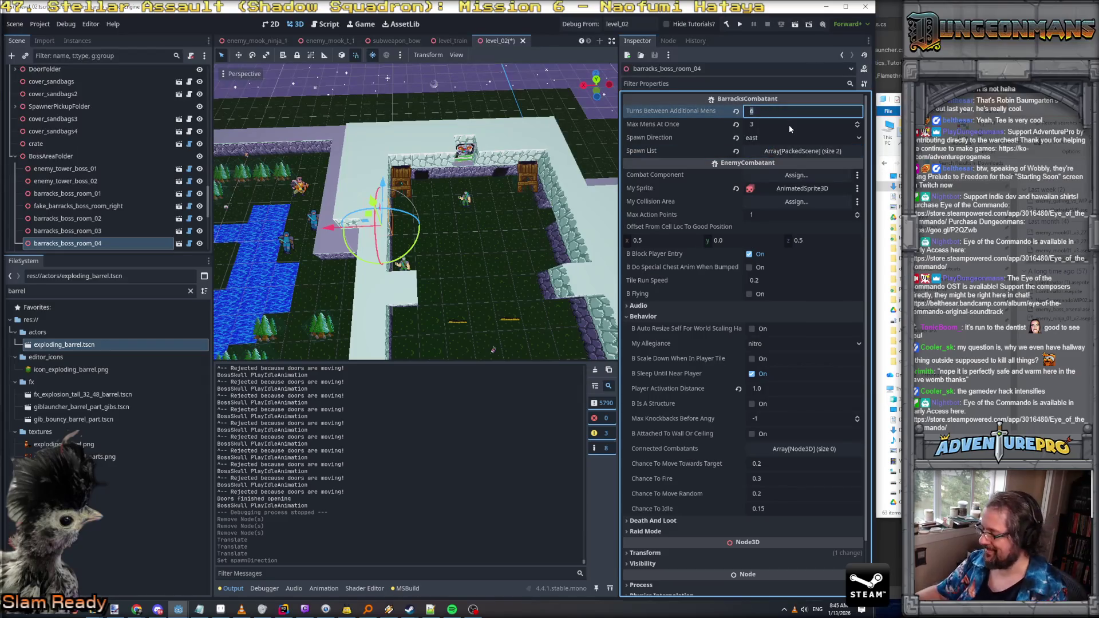
text(8)
key(Return)
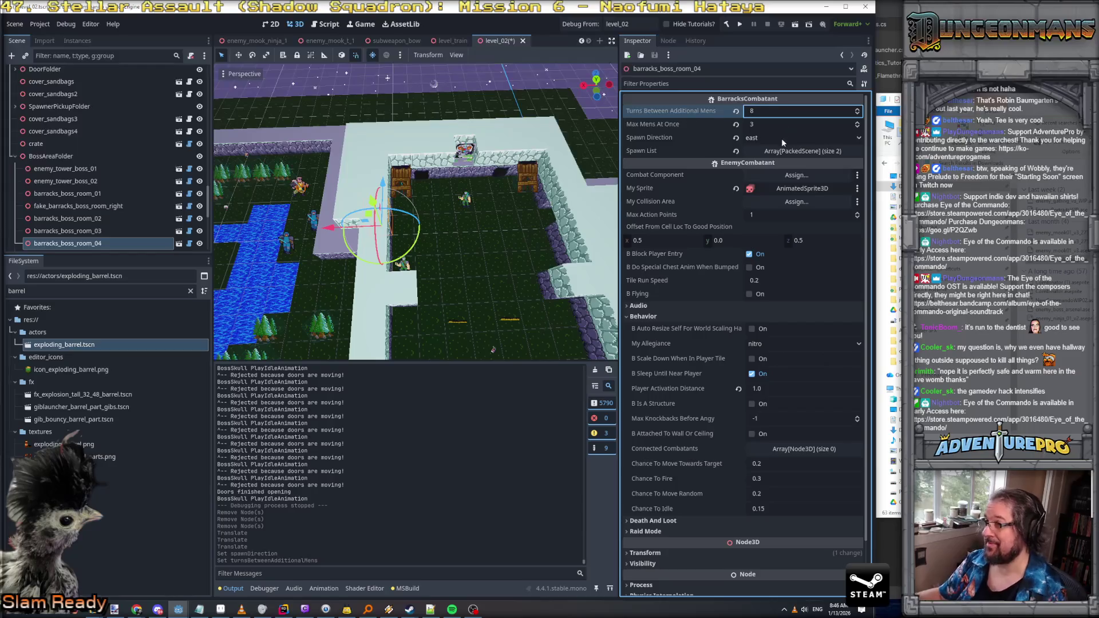
click(796, 152)
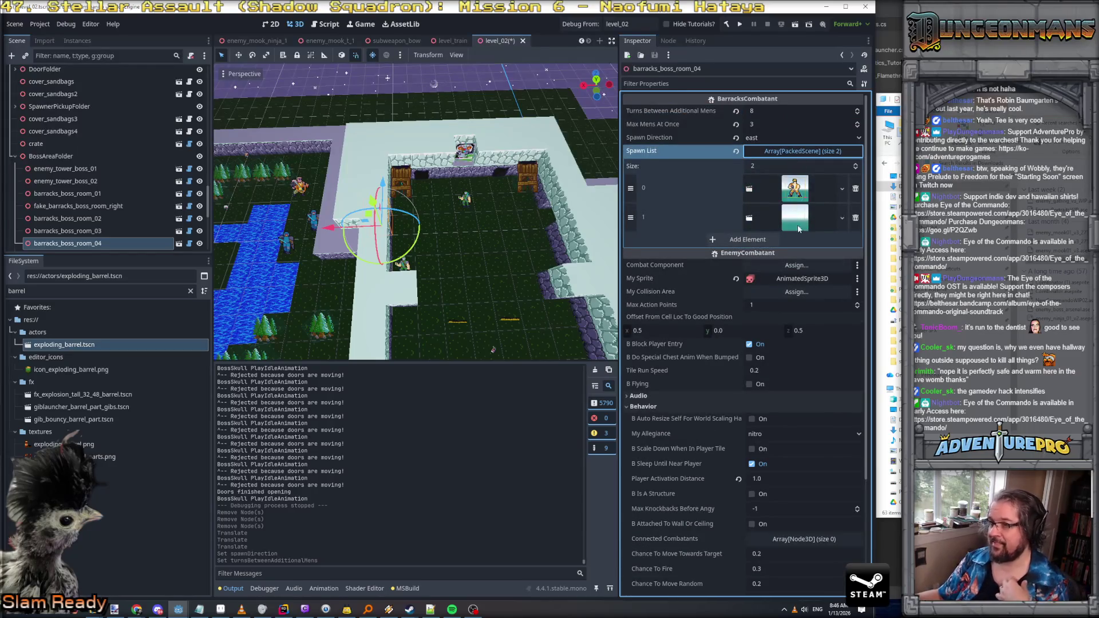
click(796, 151)
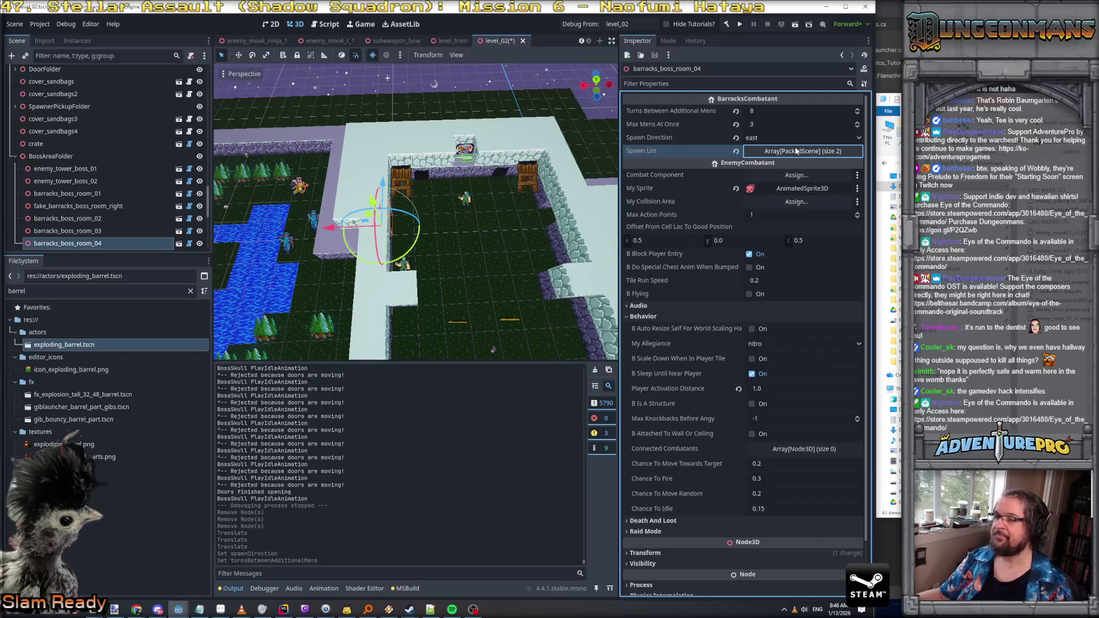
click(426, 181)
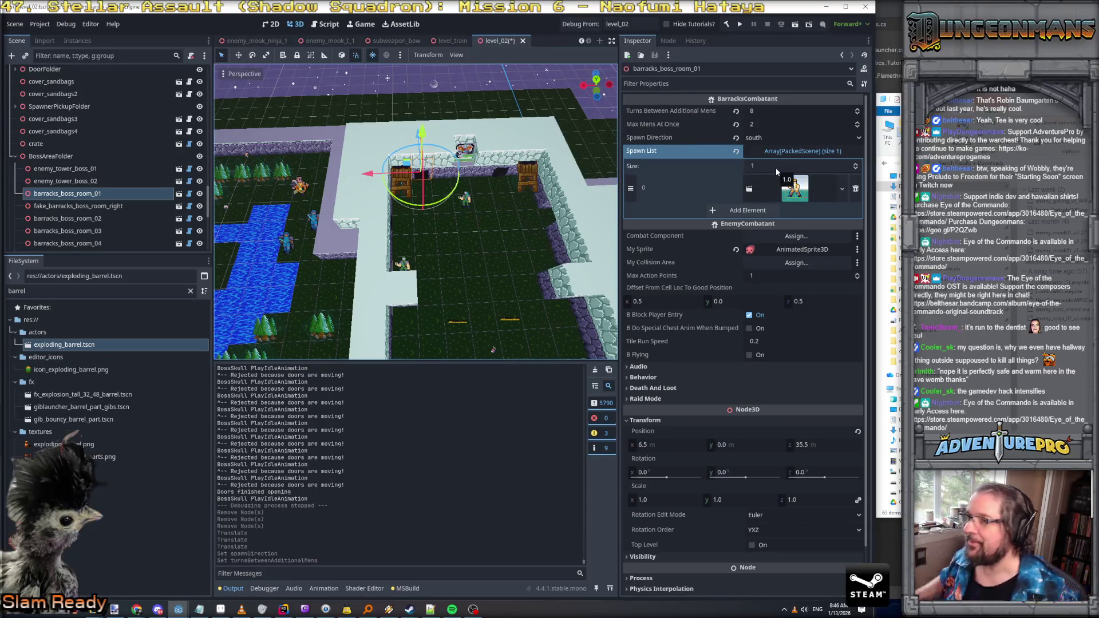
key(alt+Tab)
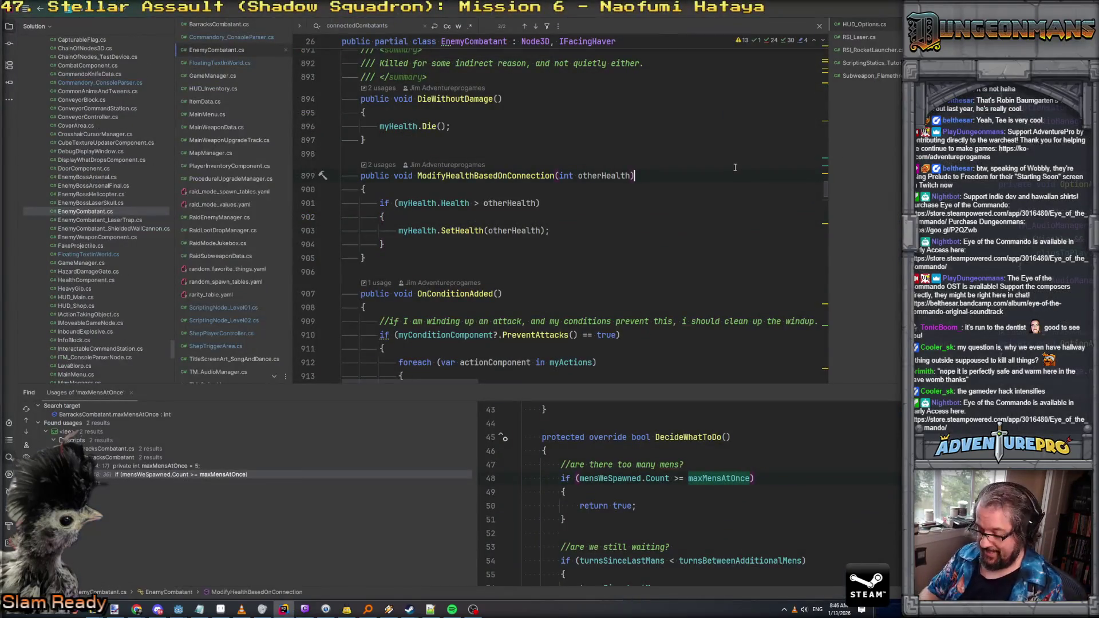
Step: Find where spawnDirection is used in BarracksCombatant.cs
key(ctrl+shift+f)
key(BackSpace)
text(spawndirect)
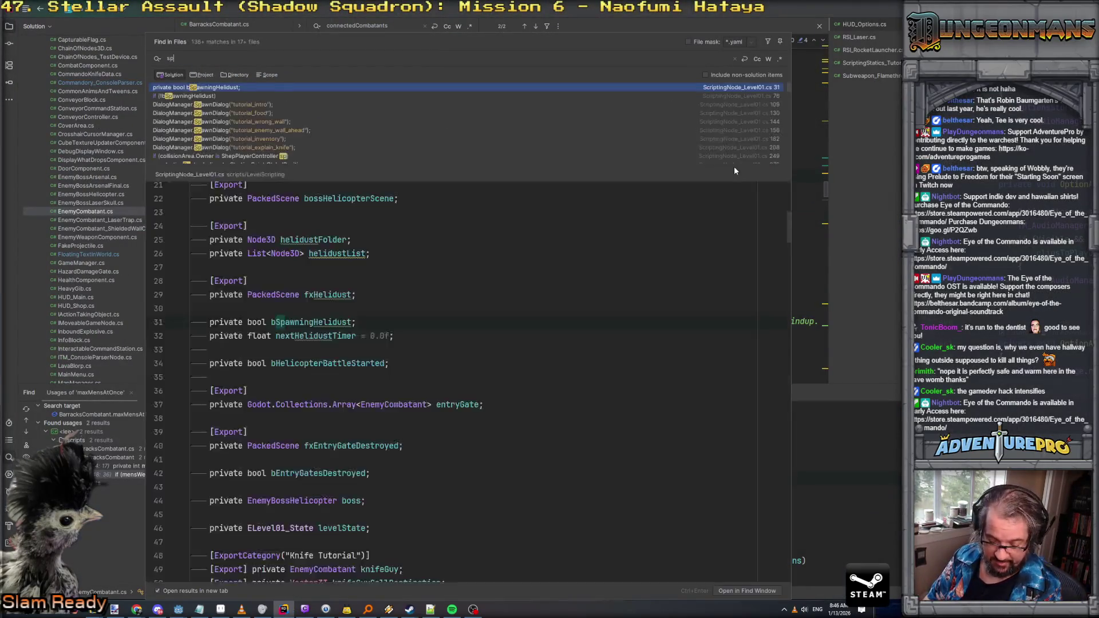
key(Return)
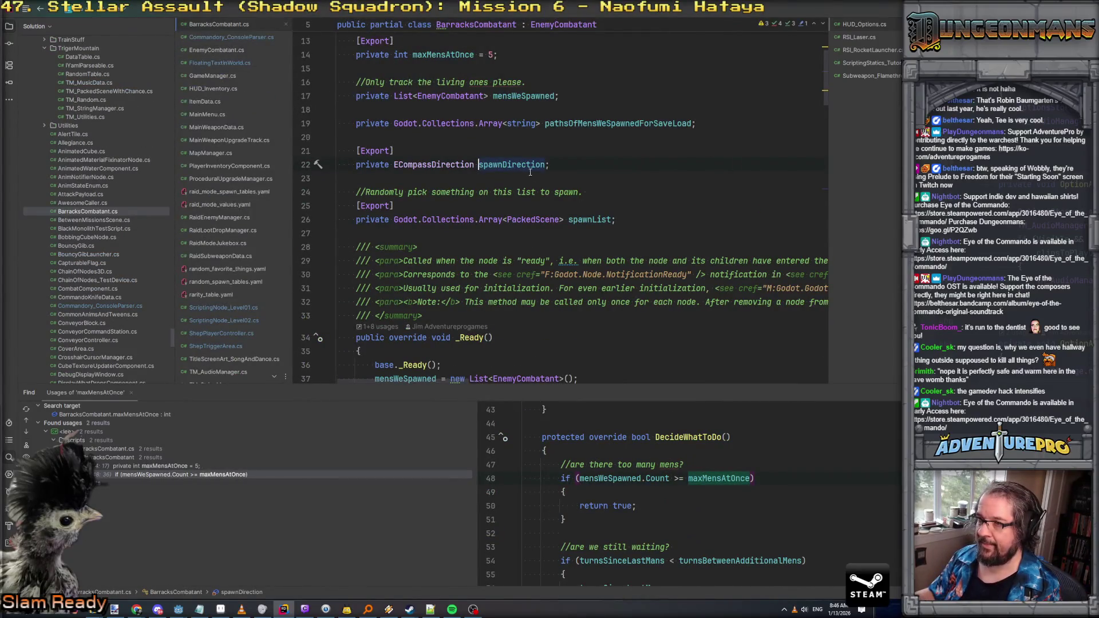
key(ctrl+f)
key(Return)
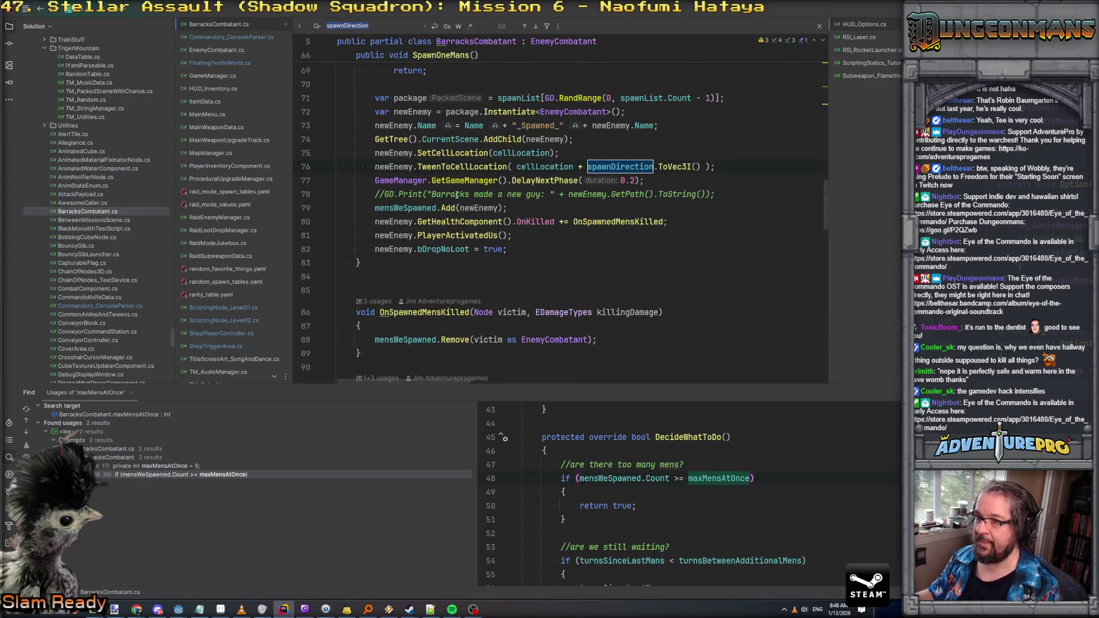
Step: Add newEnemy.SetFacing(spawnDirection) after the SetCellLocation line
click(582, 242)
click(468, 162)
click(708, 157)
key(Return)
text(new)
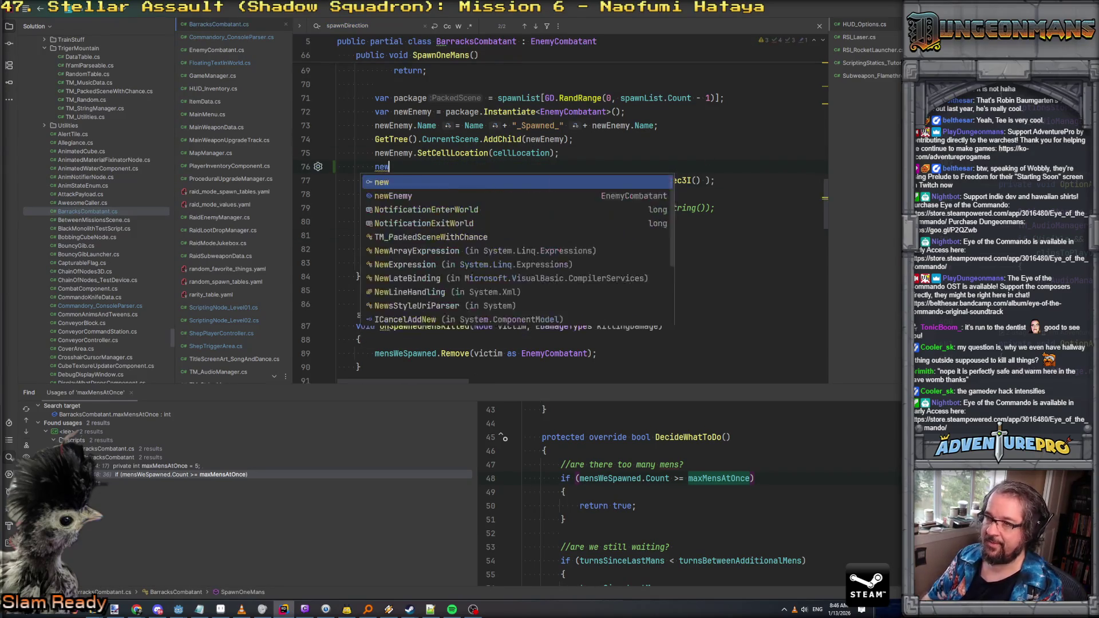
text(Enemy.SetF)
key(Return)
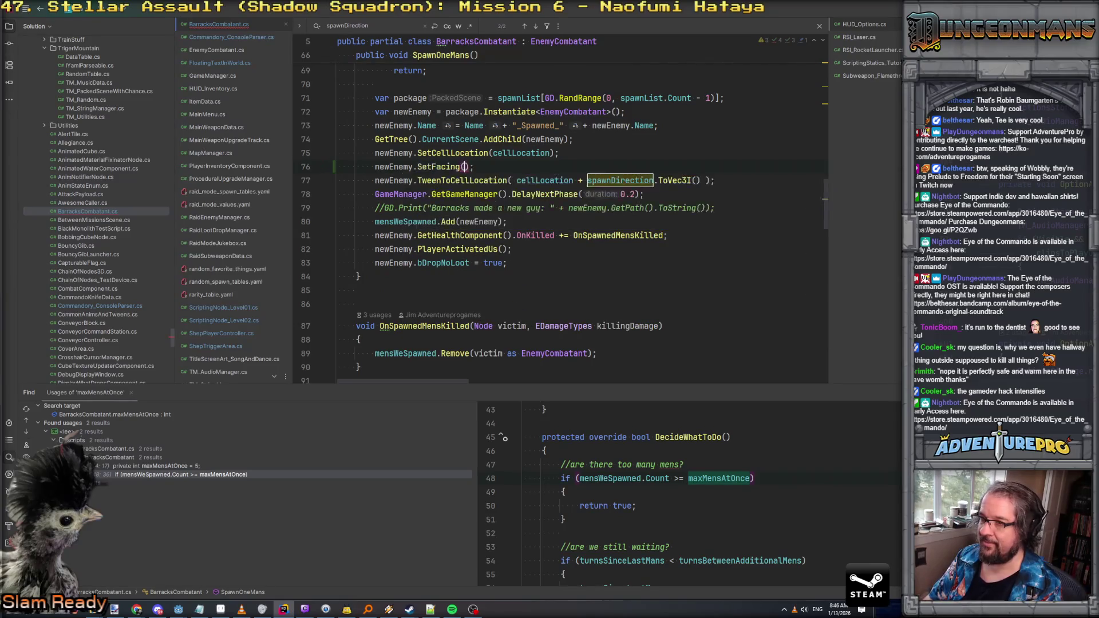
text(spaw)
key(Return)
key(End)
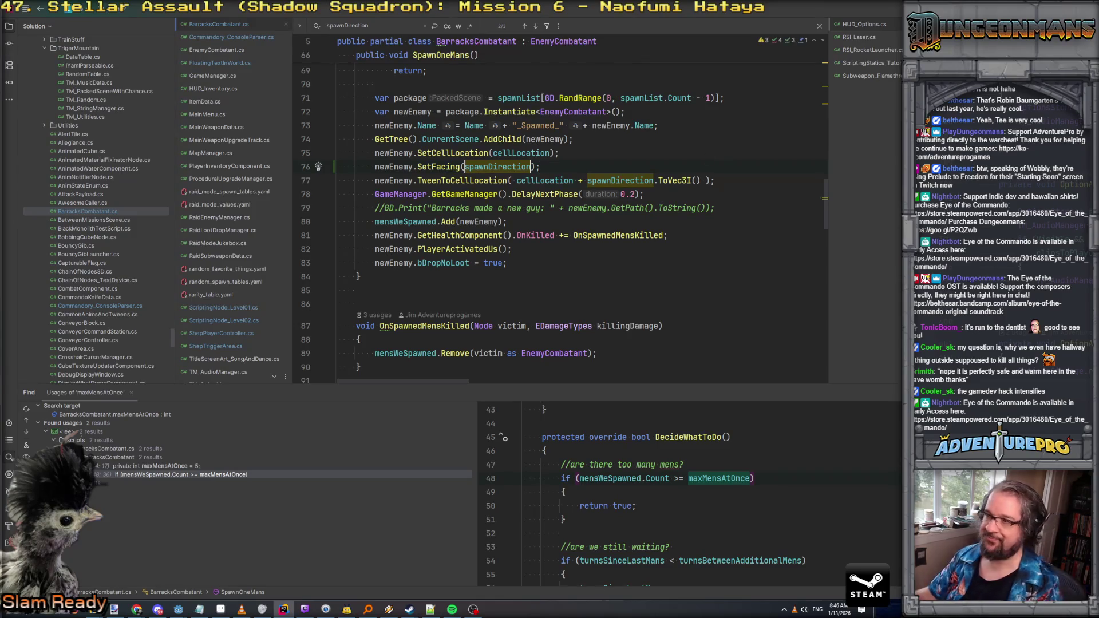
mouse_move(388, 609)
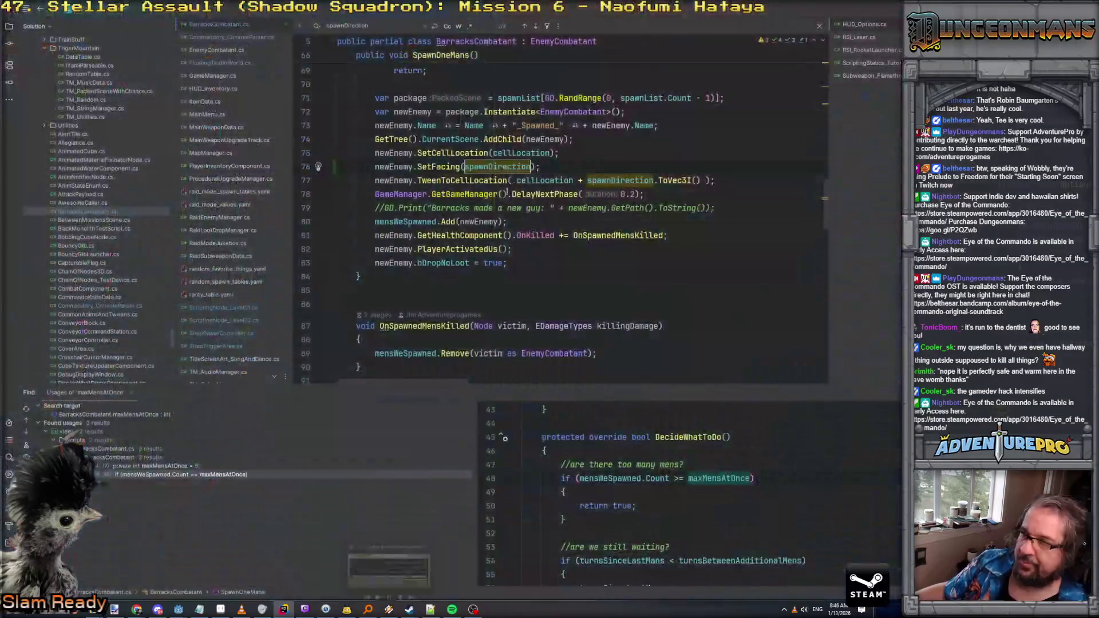
Step: Move the SetFacing call to just after the PlayerActivatedUs line
key(Home)
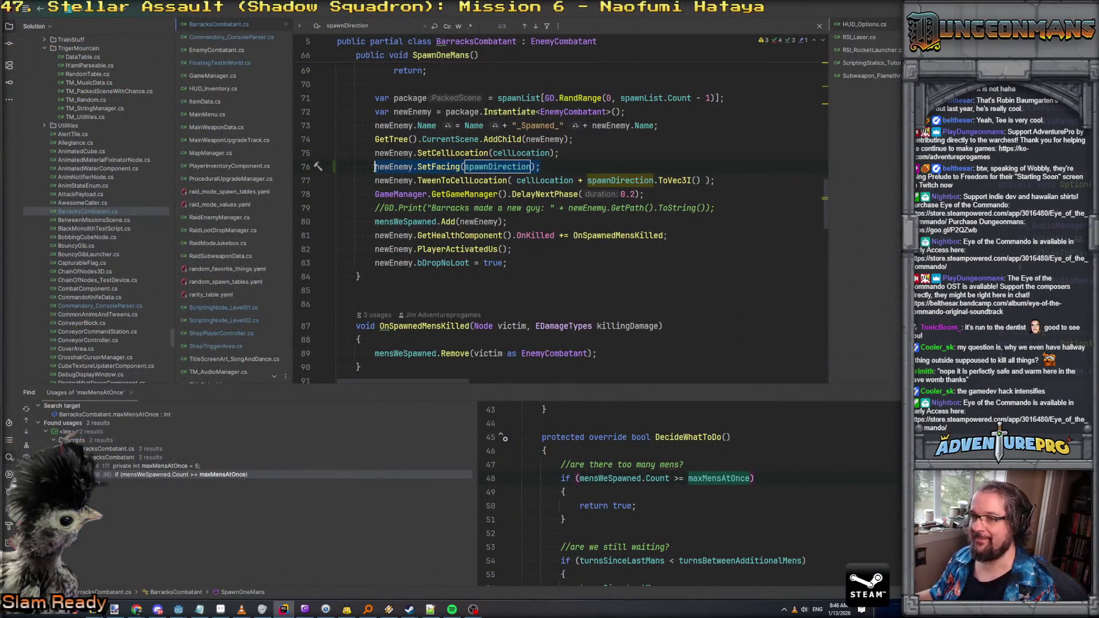
key(shift+End)
key(Delete)
click(563, 256)
key(Return)
text(newEnemy.SetFacing(spawnDirection);)
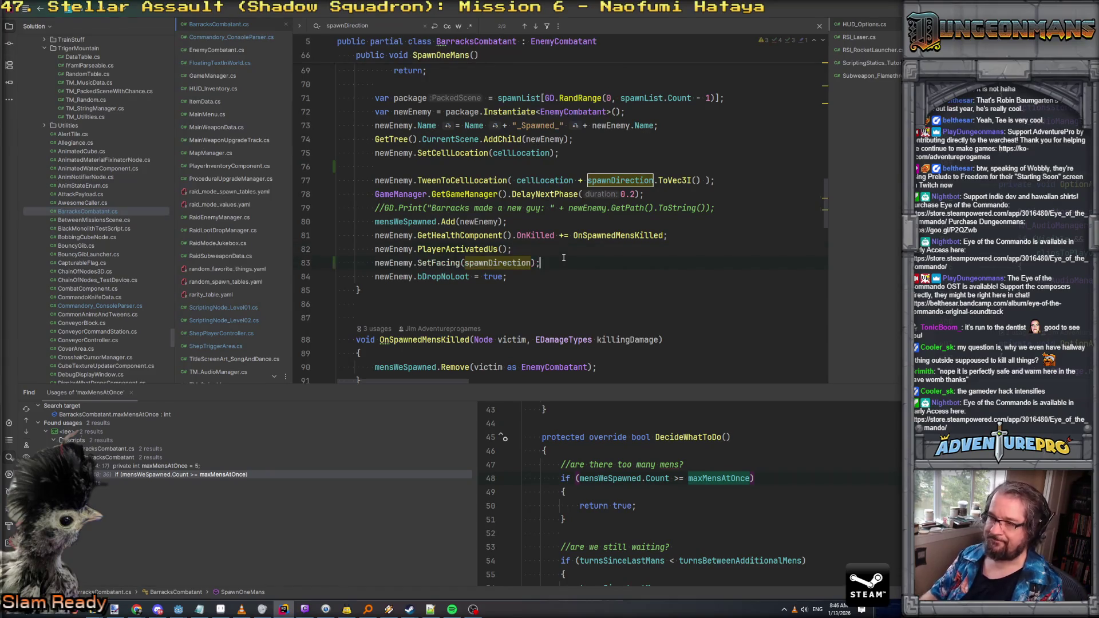
Step: Delete the blank line above the tween call in SpawnOneMans and return to Godot
click(591, 163)
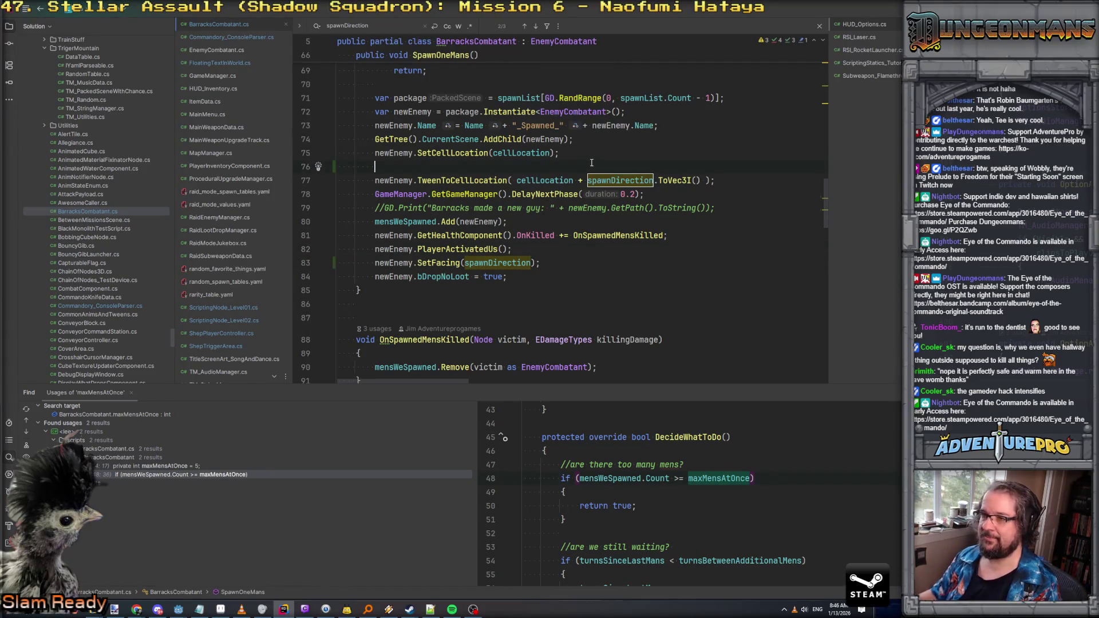
key(BackSpace)
key(BackSpace)
key(Delete)
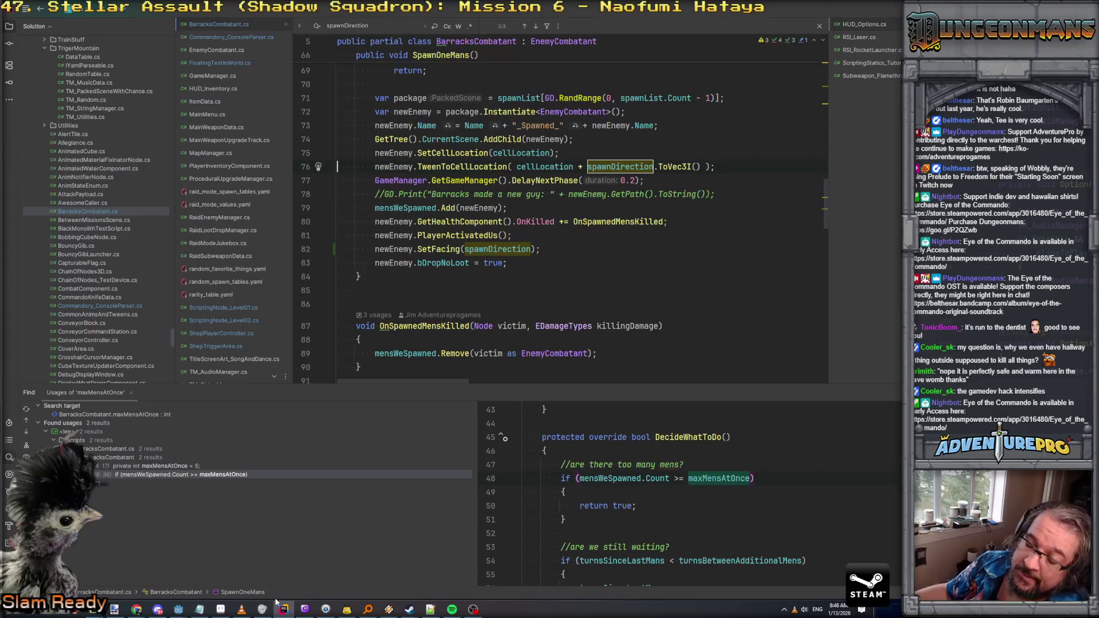
mouse_move(178, 608)
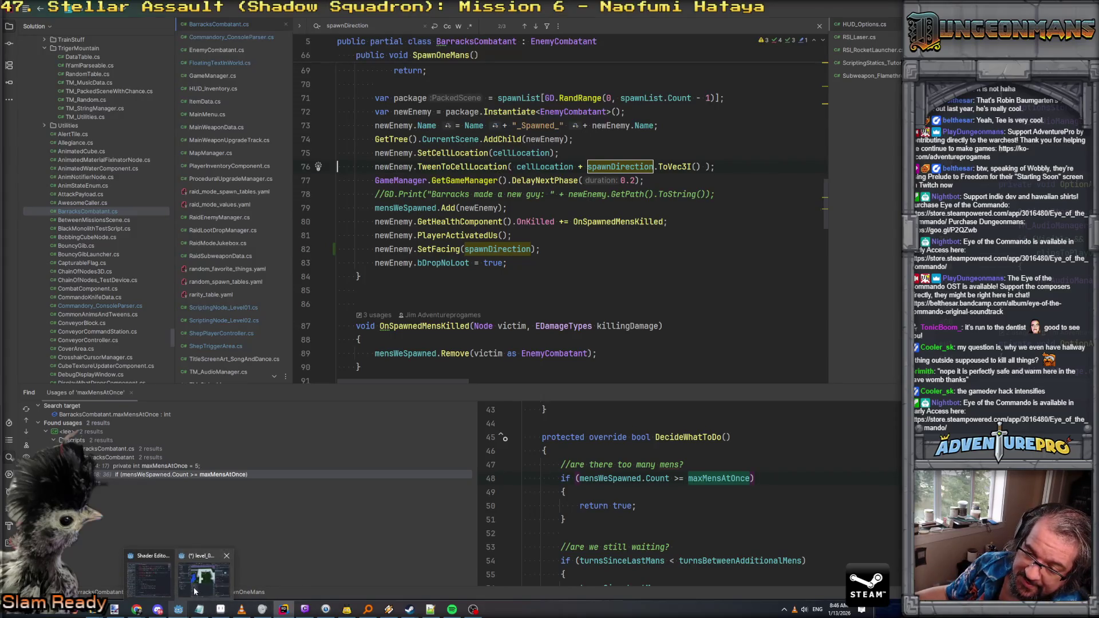
click(195, 591)
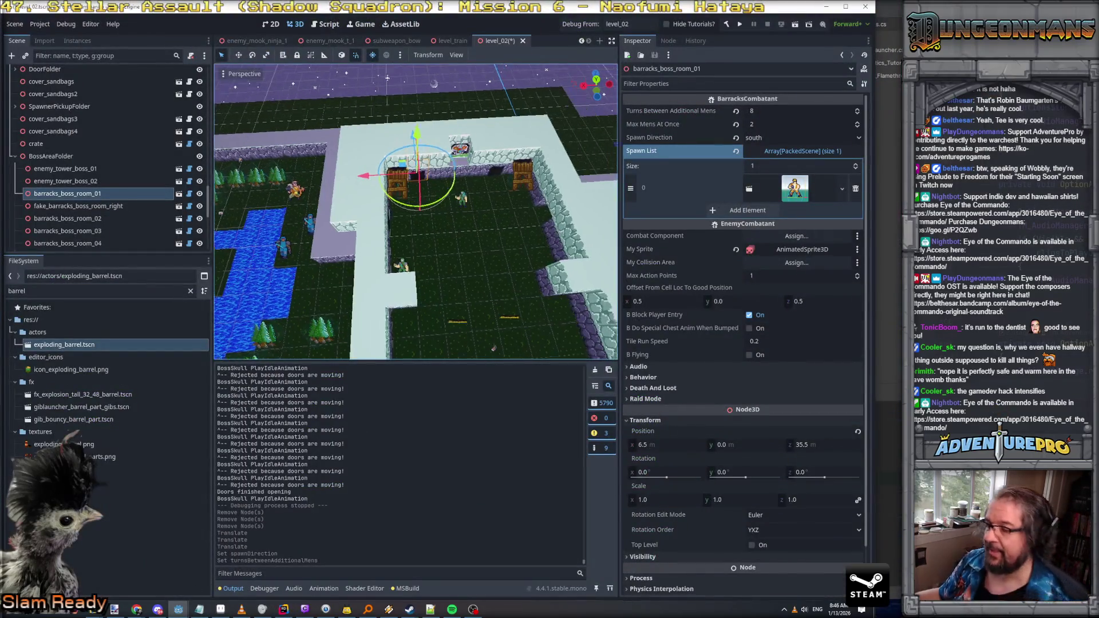
Step: Fly into the walled corridor and delete fake_barracks_boss_room_right, confirming with OK
key(w)
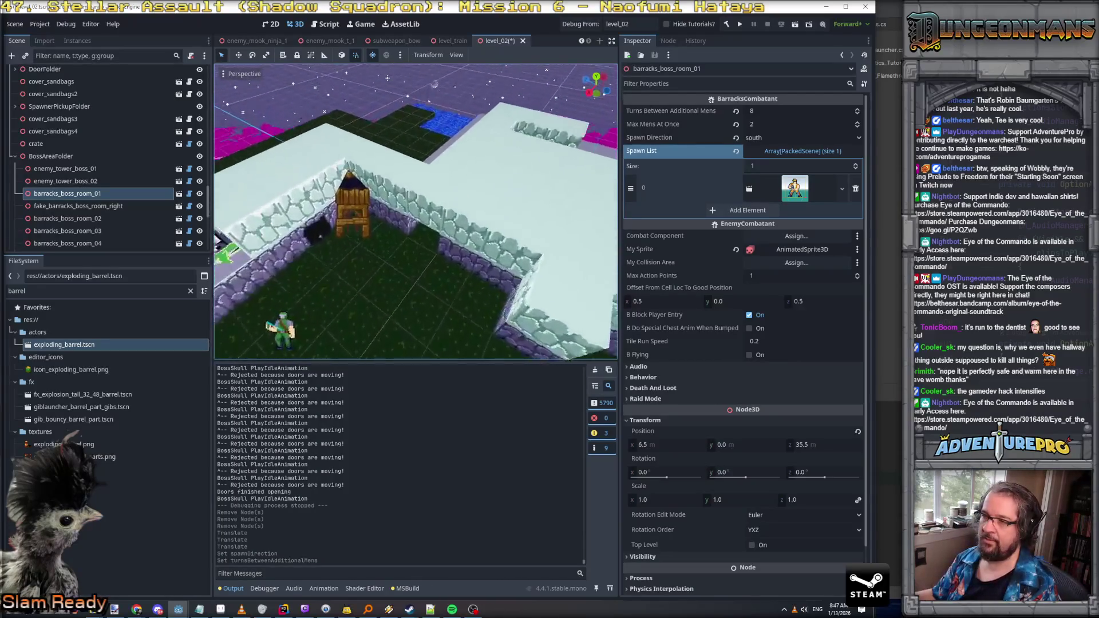
key(w)
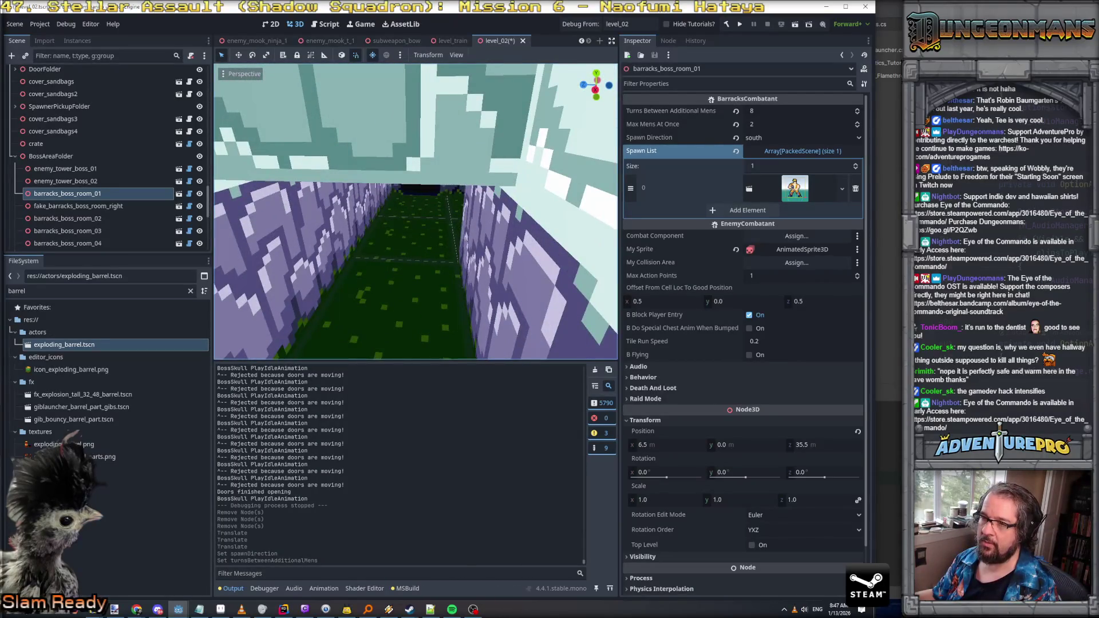
key(w)
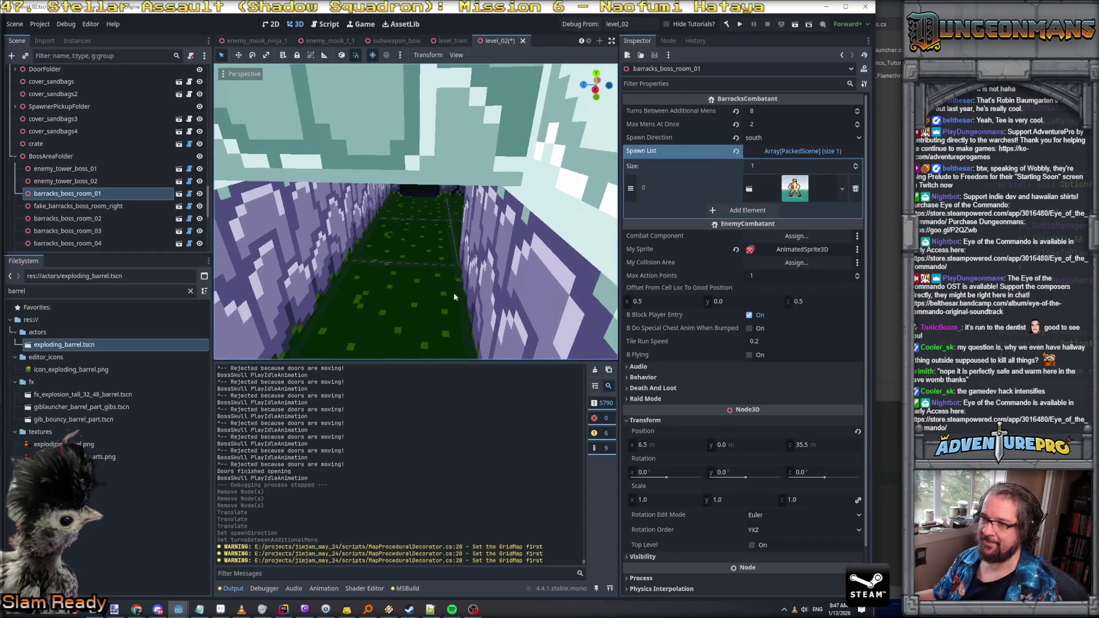
key(w)
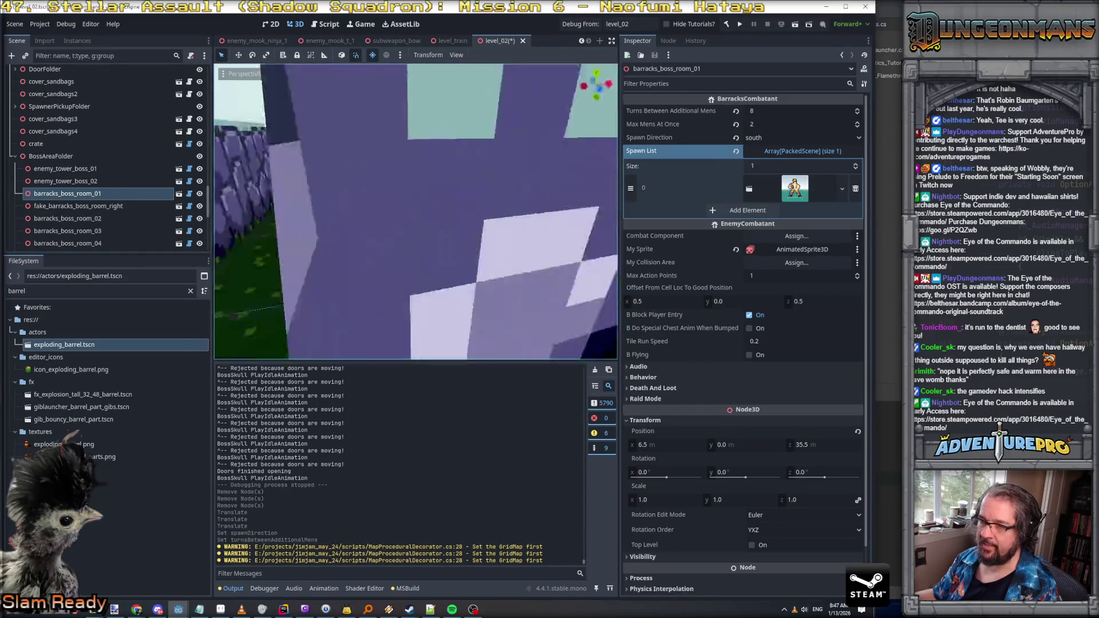
click(475, 214)
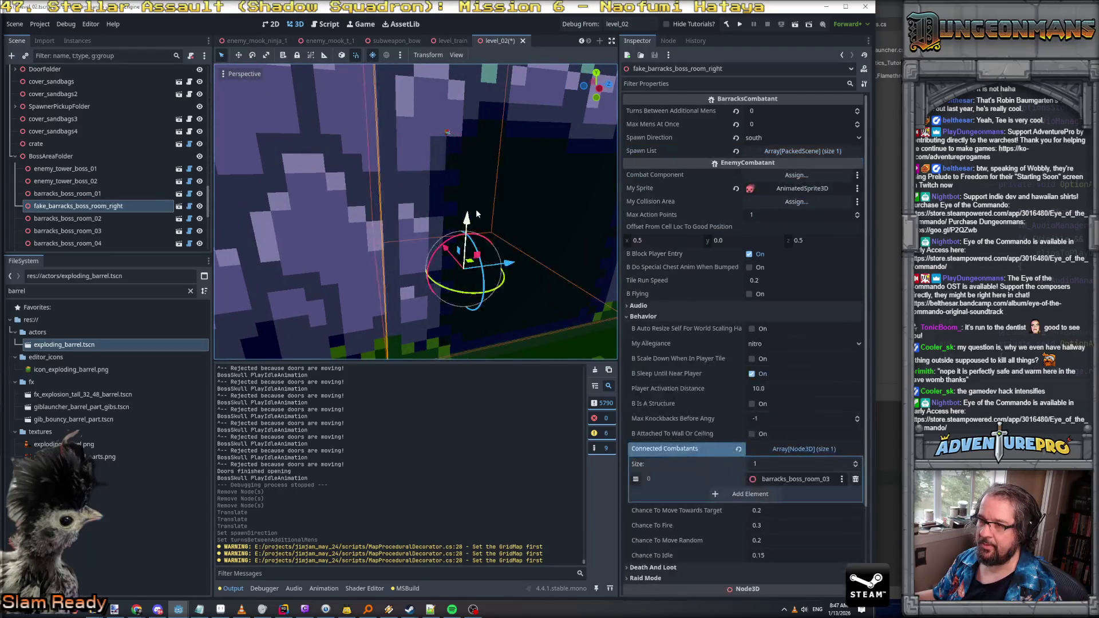
key(Delete)
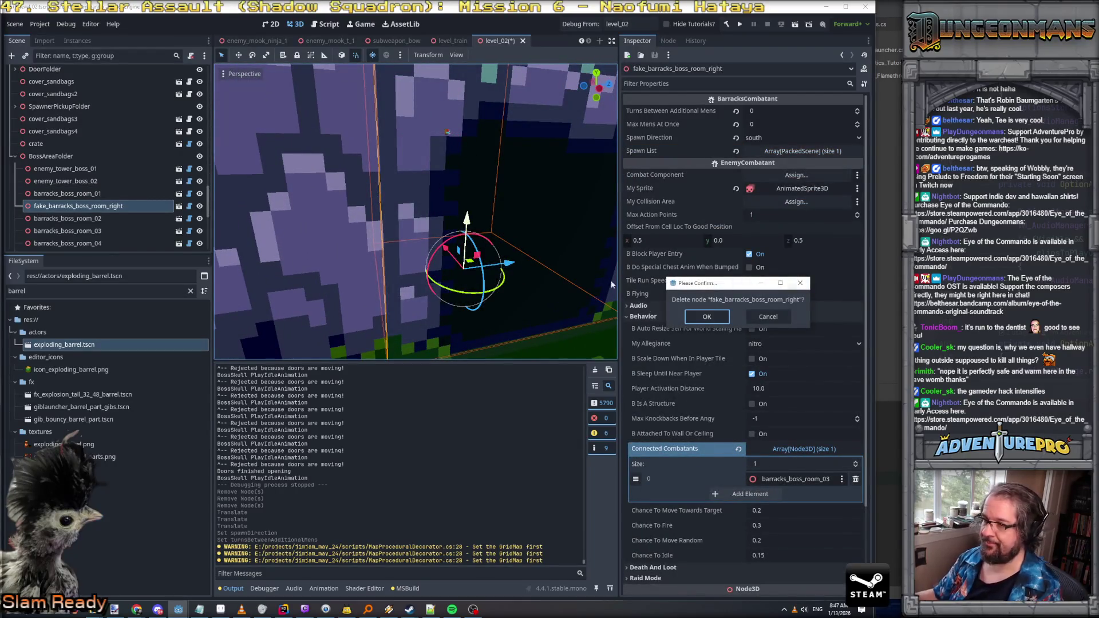
click(701, 317)
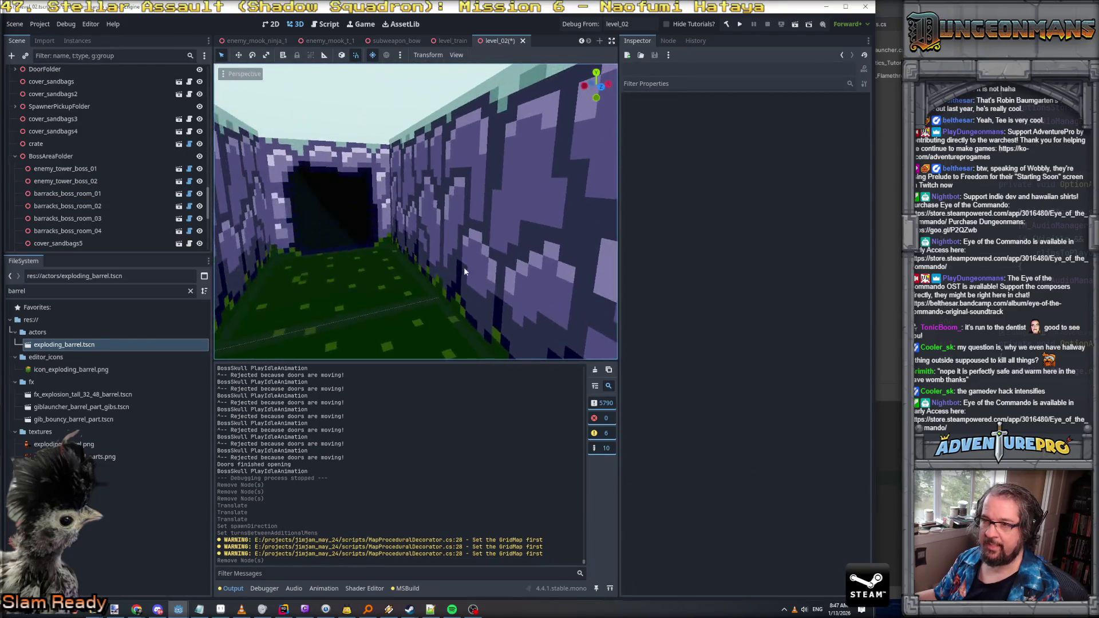
click(308, 216)
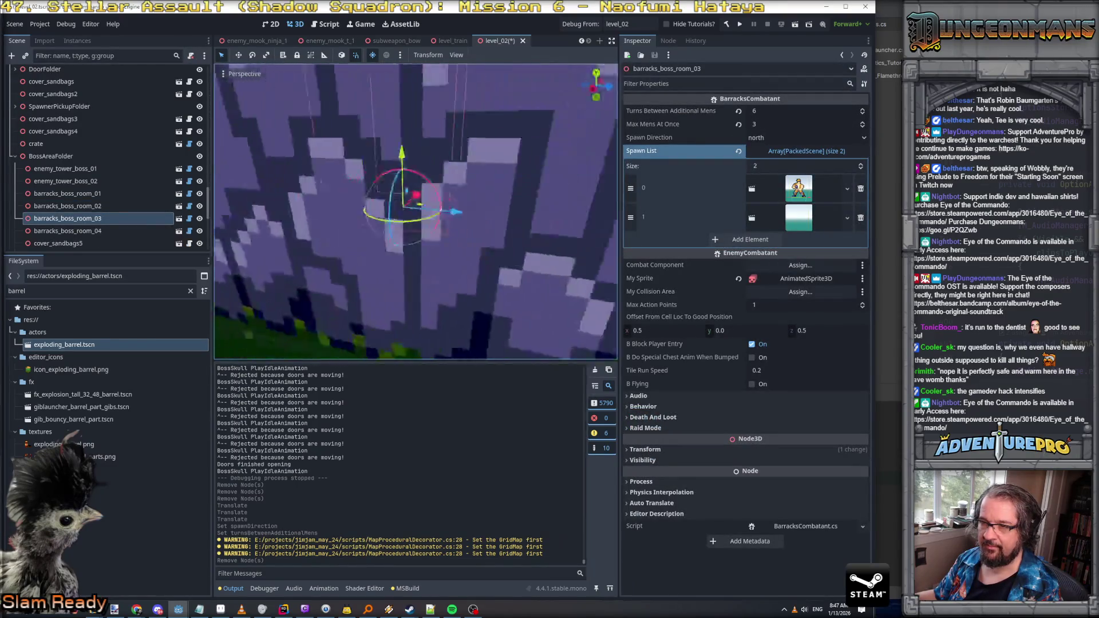
Step: Reposition barracks_boss_room_03 along the corridor wall
drag(417, 206, 511, 206)
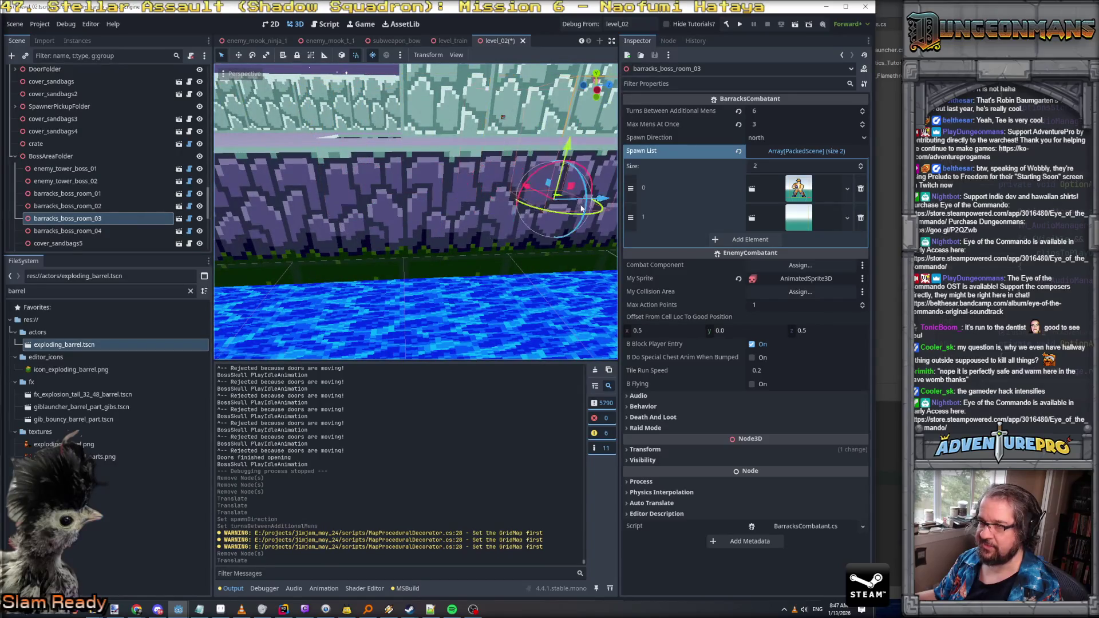
key(w)
key(s)
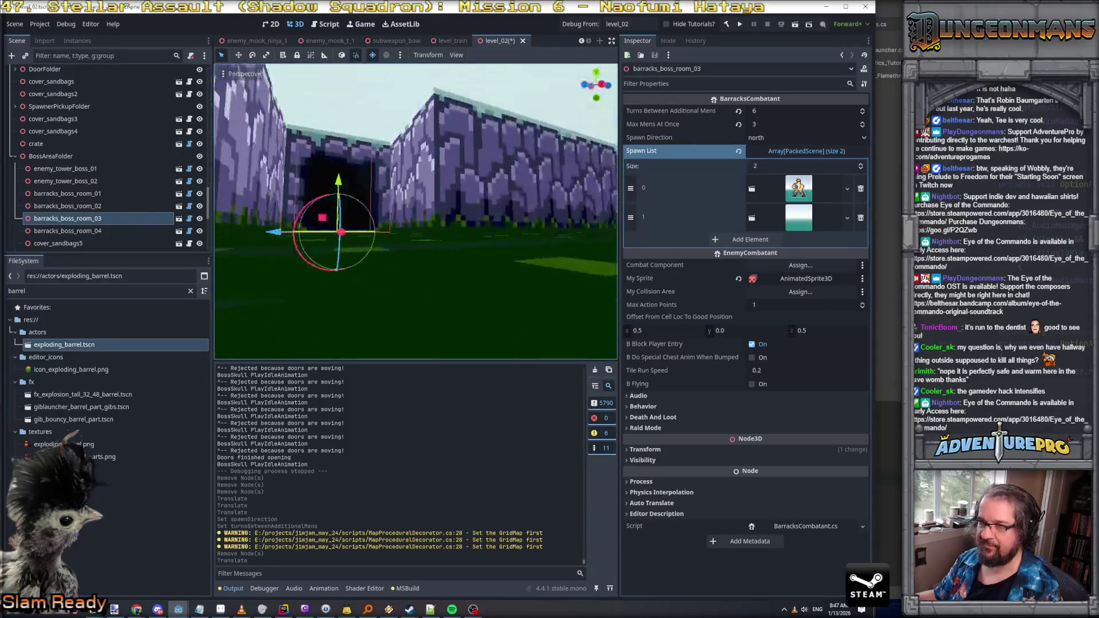
key(a)
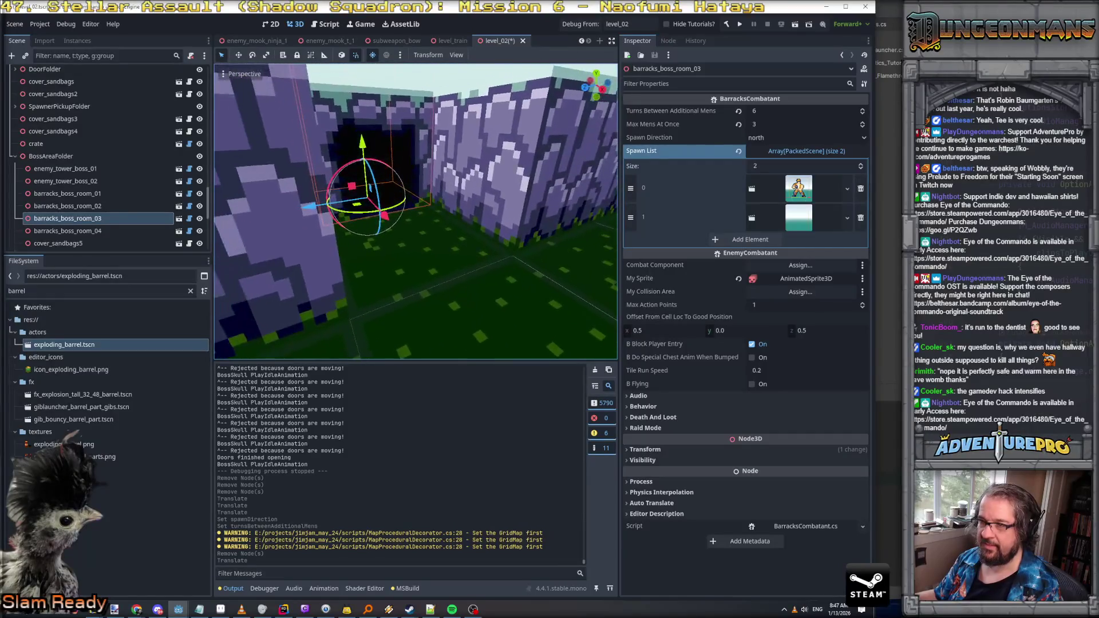
key(w)
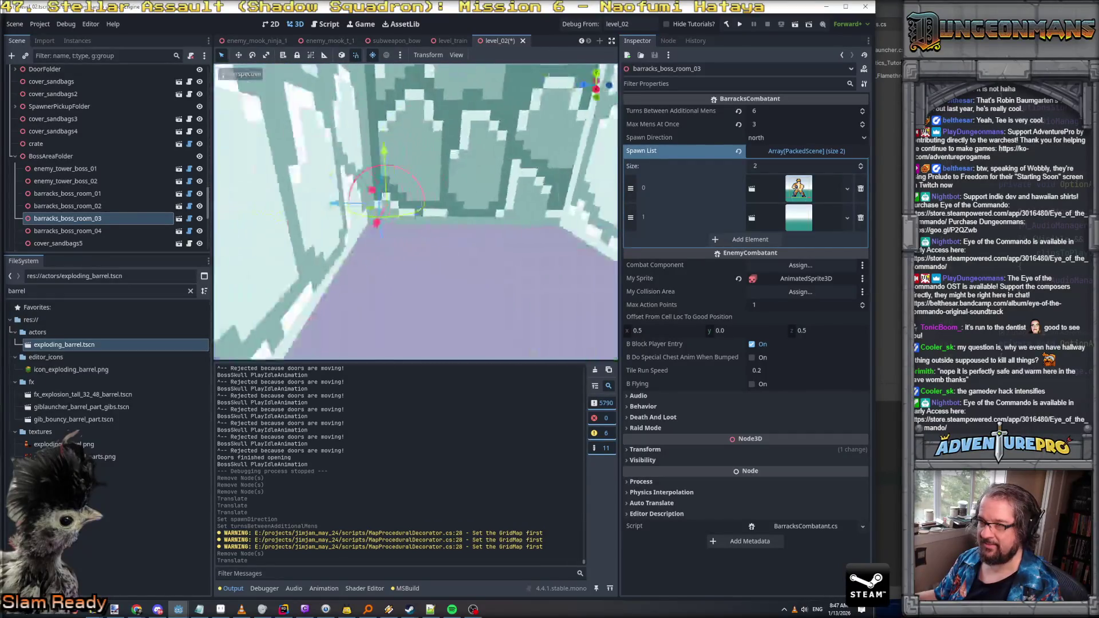
key(s)
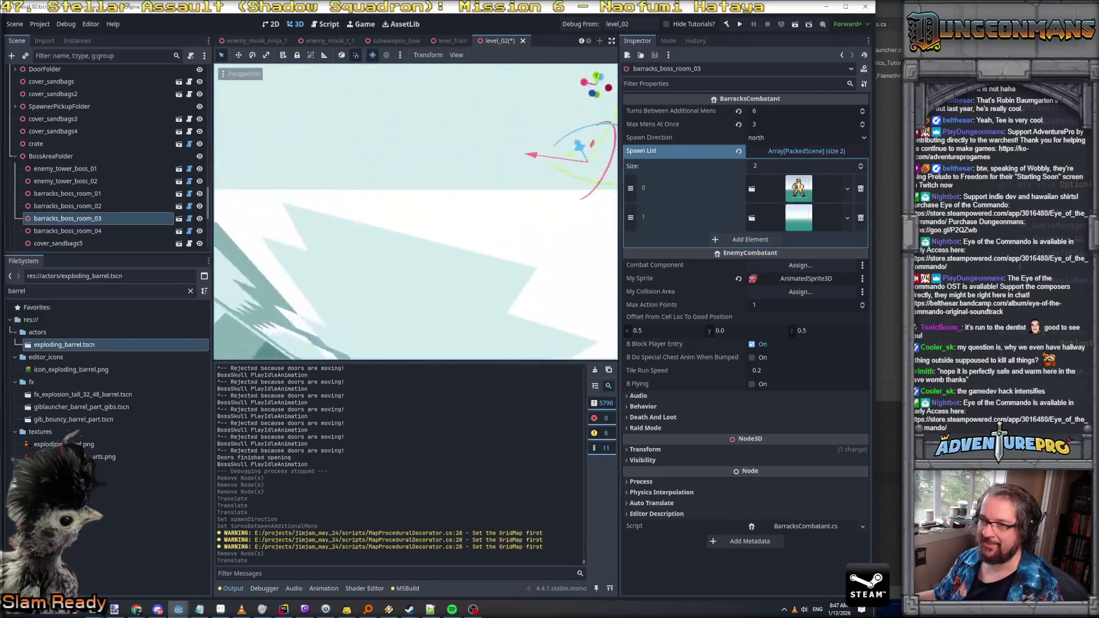
key(d)
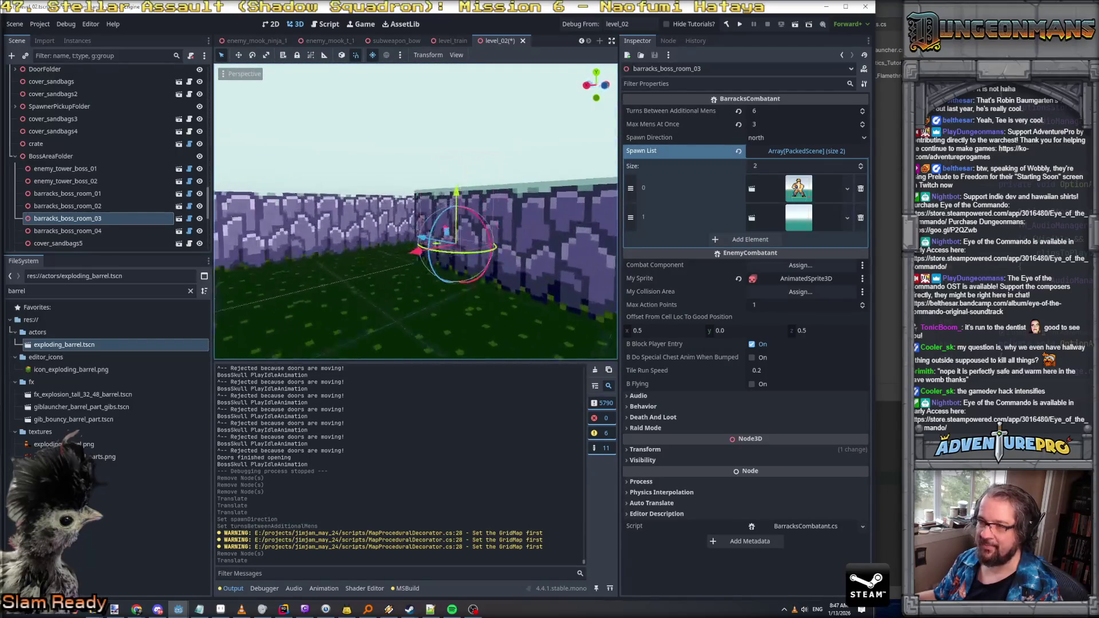
drag(434, 260, 346, 298)
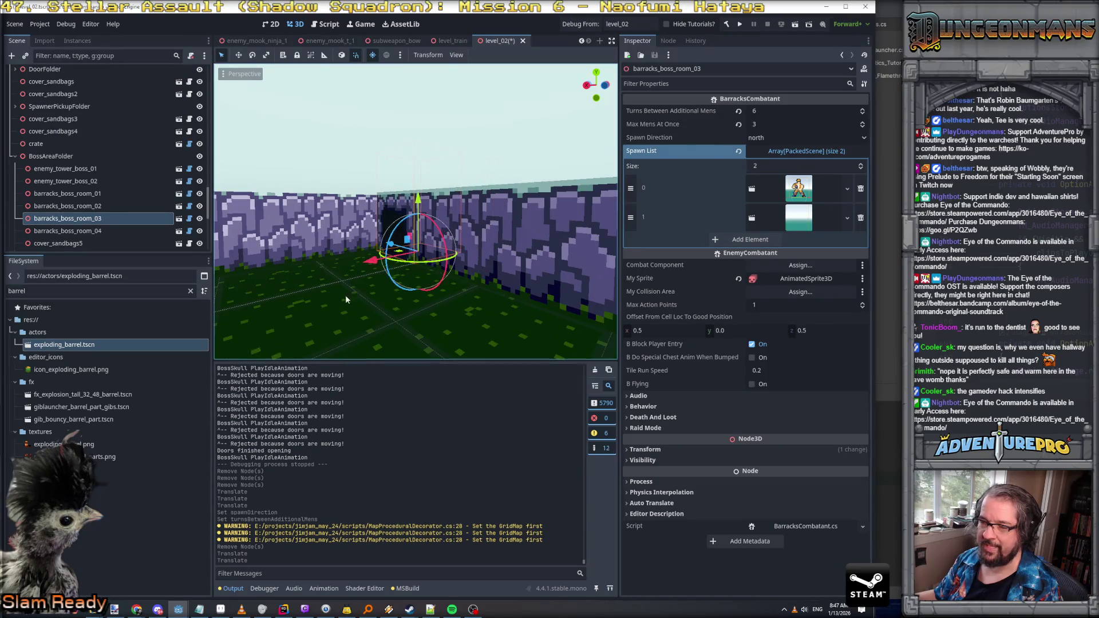
Step: Set barracks_boss_room_03 to spawn west with 8 turns between additional men, then save level_02
click(782, 139)
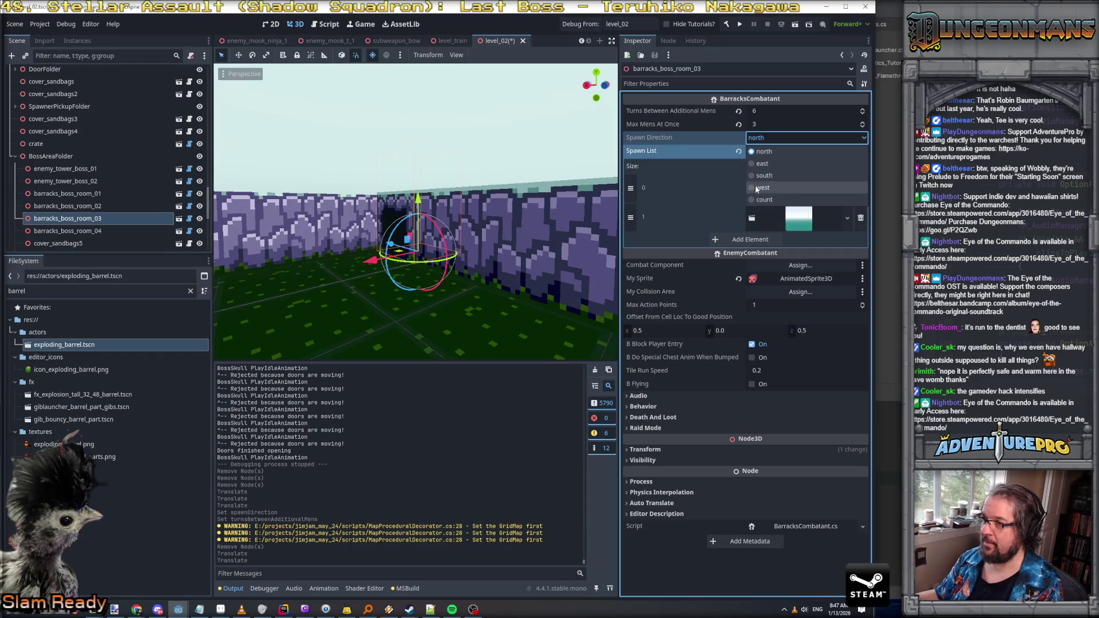
click(763, 188)
click(775, 113)
text(8)
key(Return)
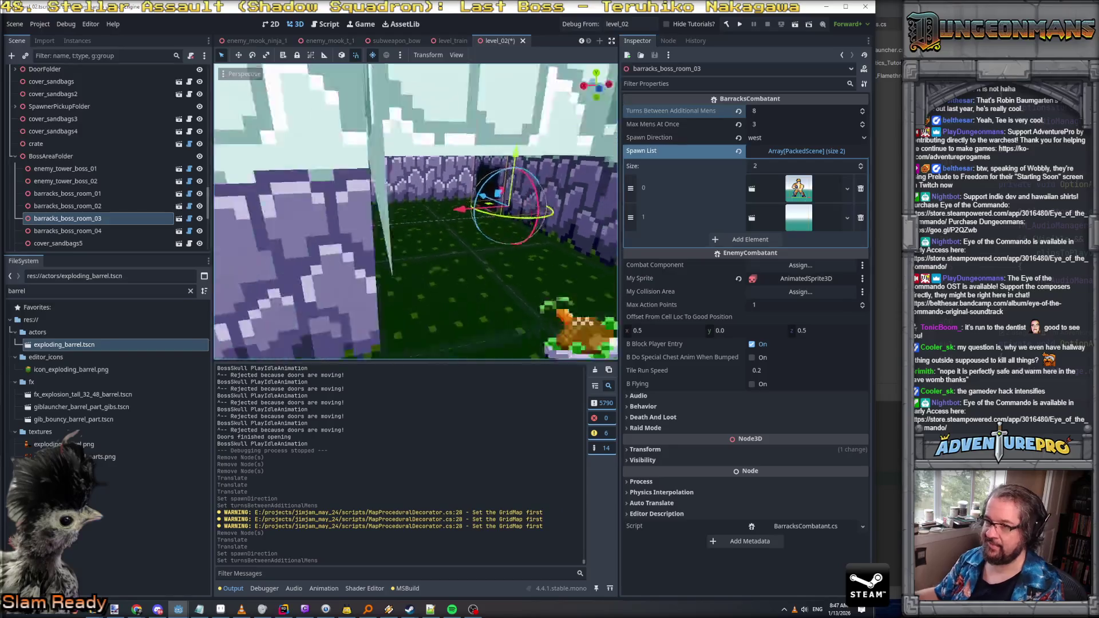
key(s)
key(w)
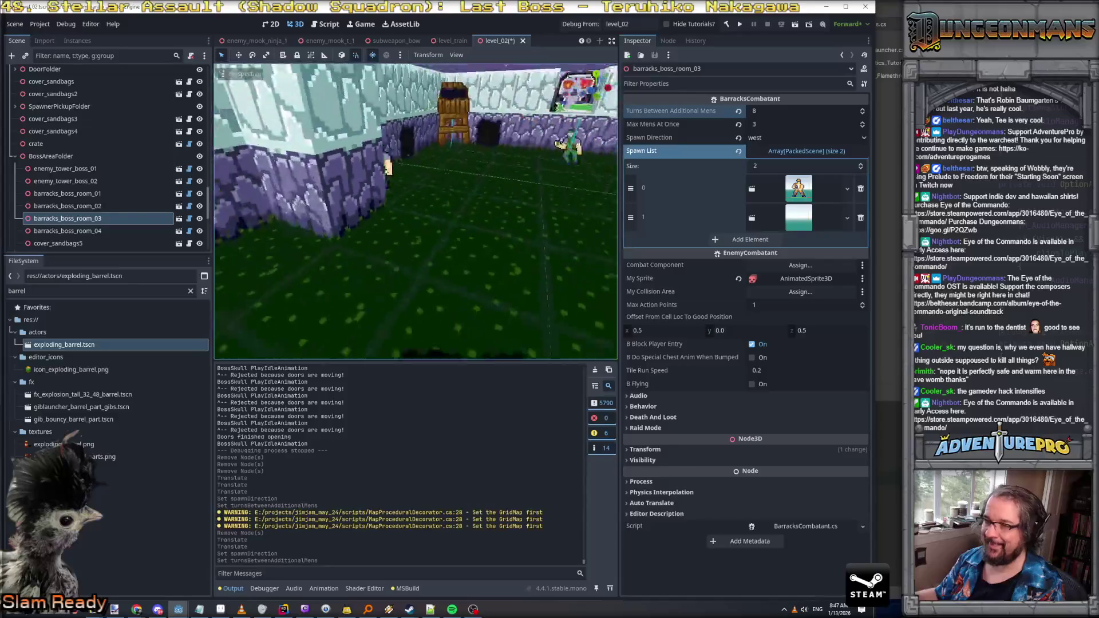
key(e)
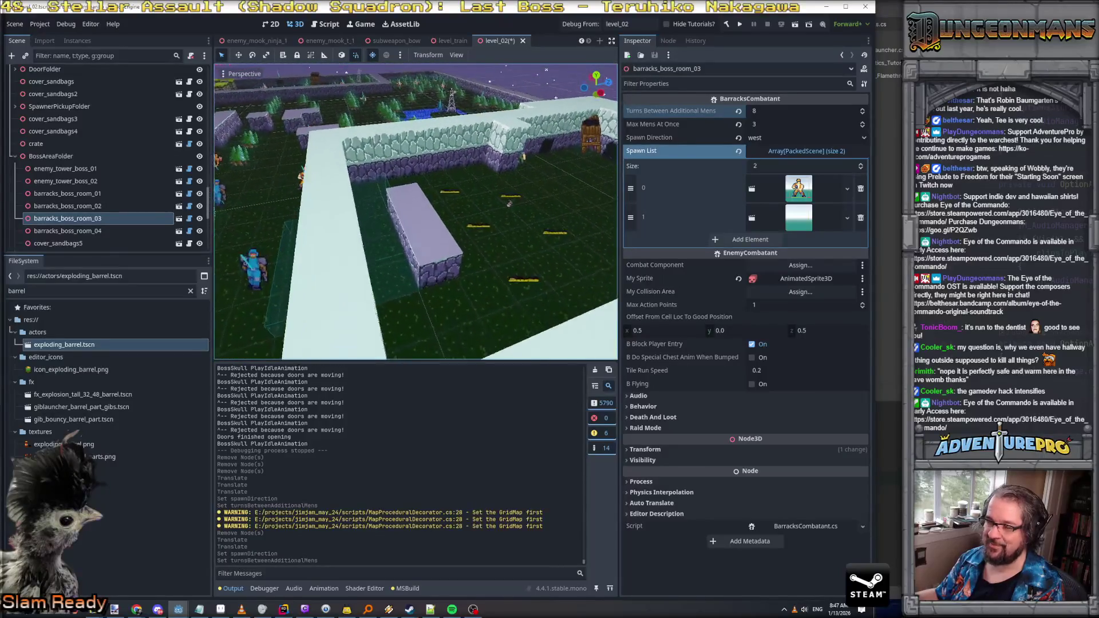
key(q)
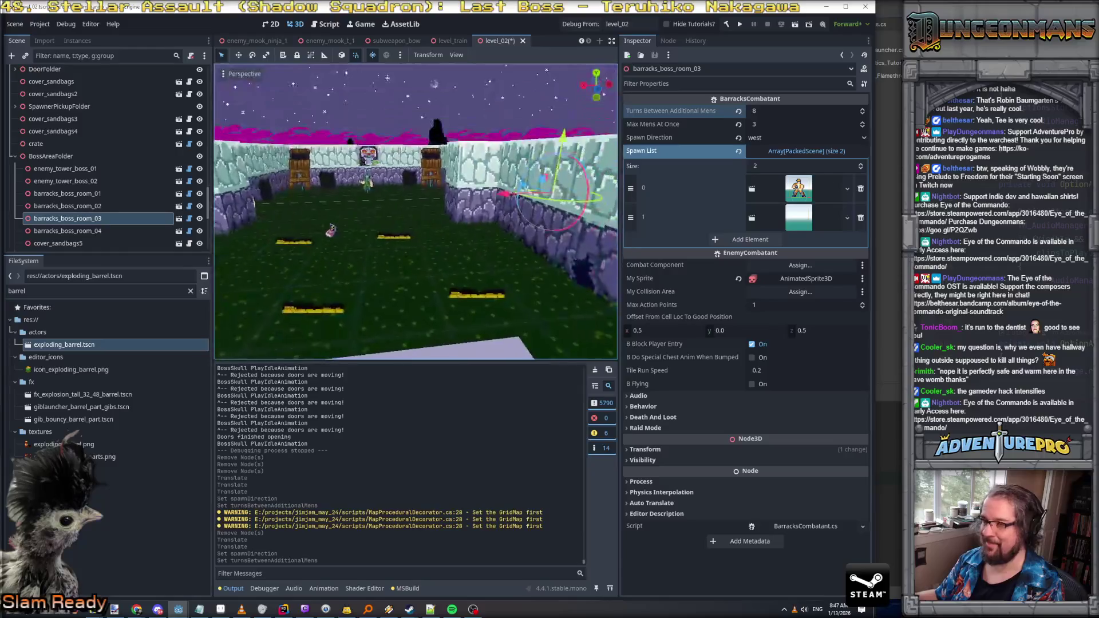
key(ctrl+s)
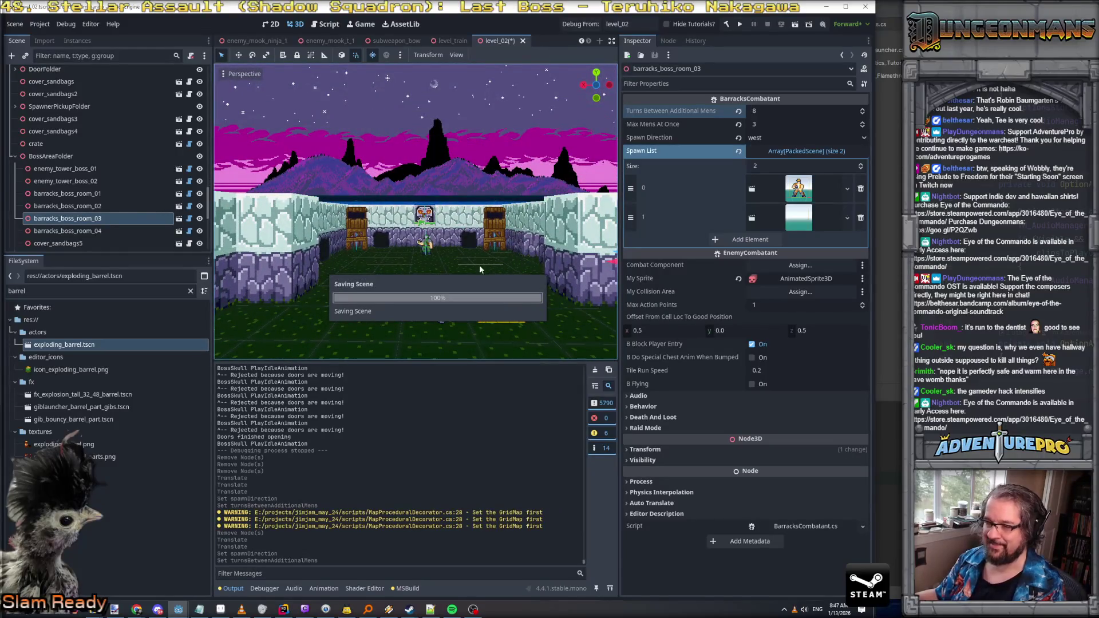
Step: Compare the boss-room grenade enemies t1 and t2, then expand enemy_mook_grenade_boss_room_t2's Behavior section
click(426, 245)
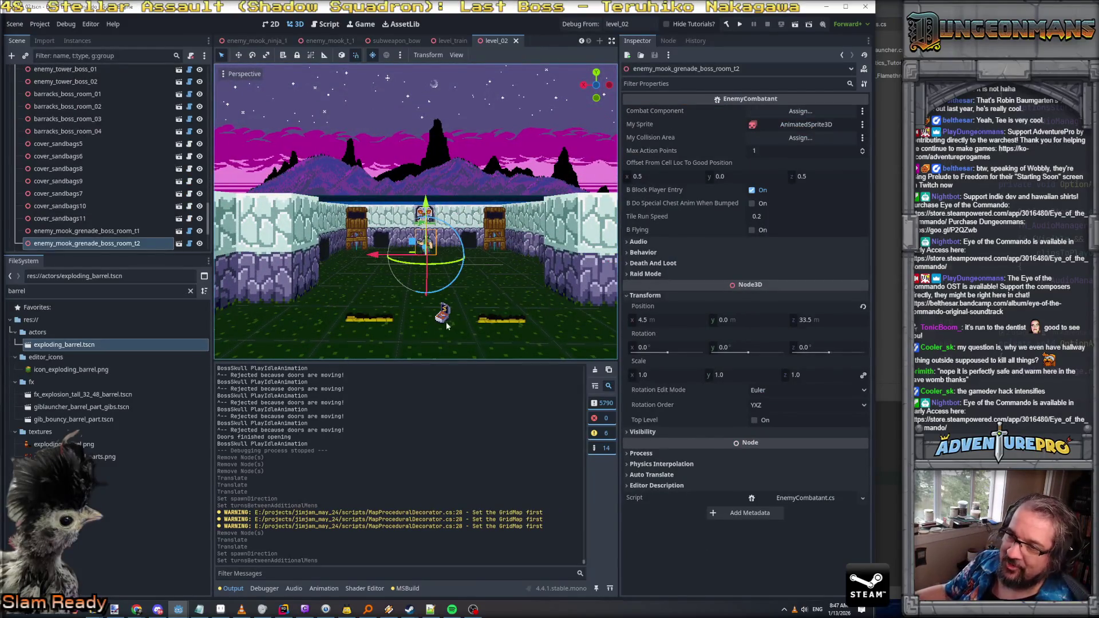
click(92, 230)
click(94, 242)
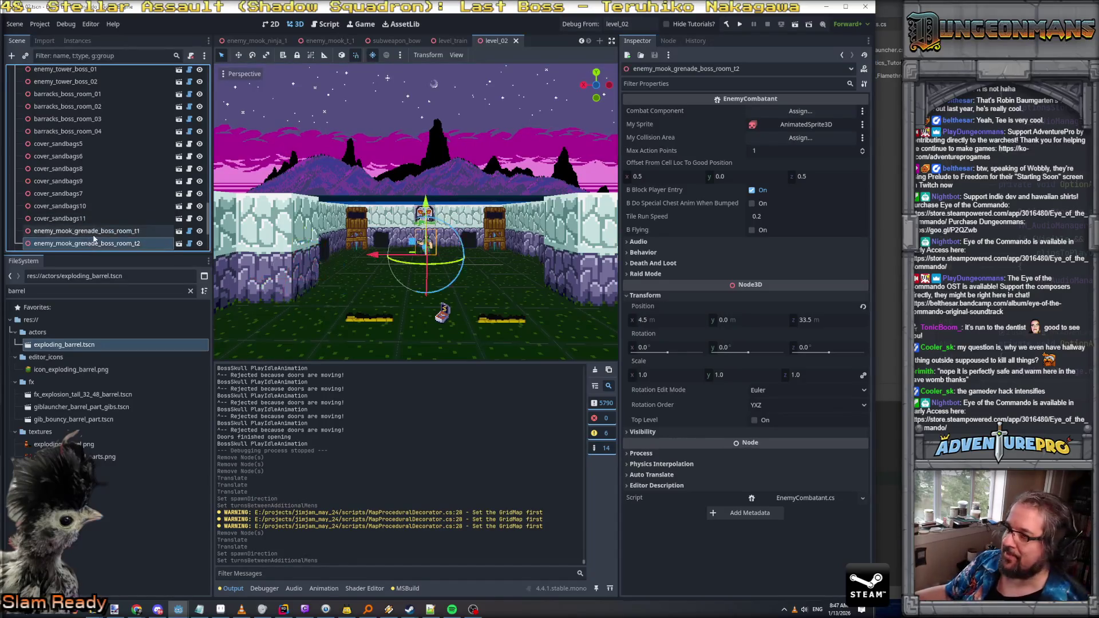
click(101, 231)
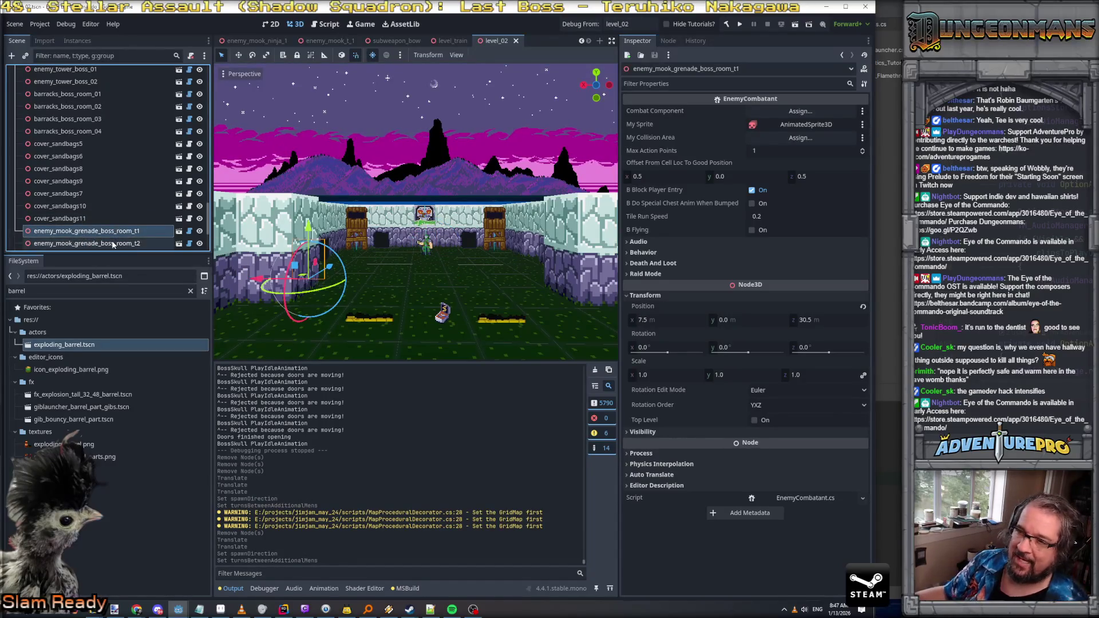
click(113, 243)
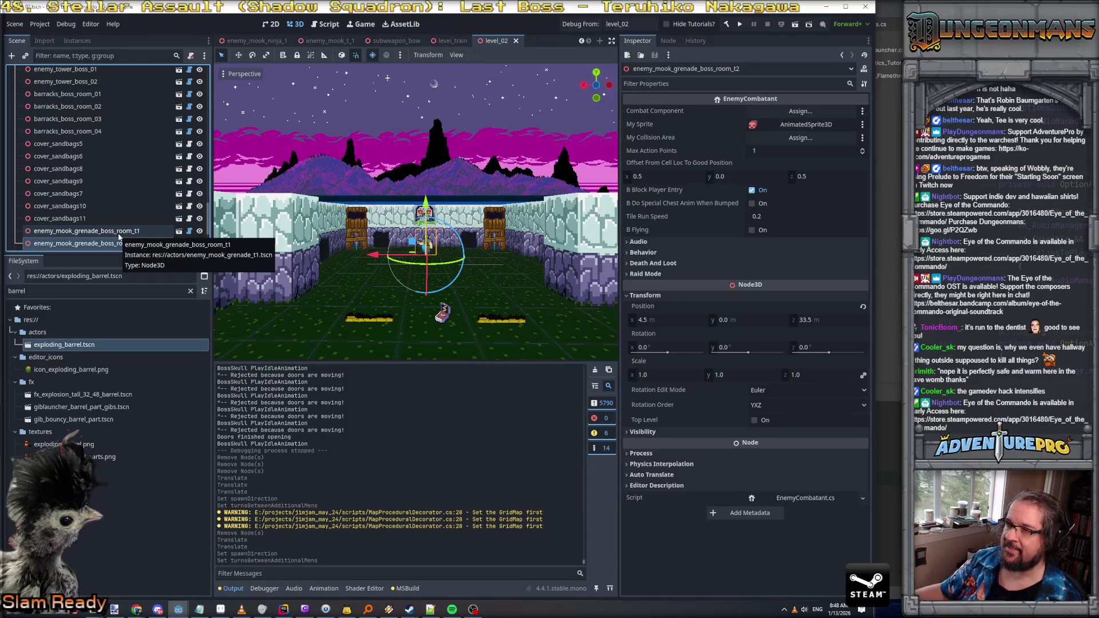
click(644, 252)
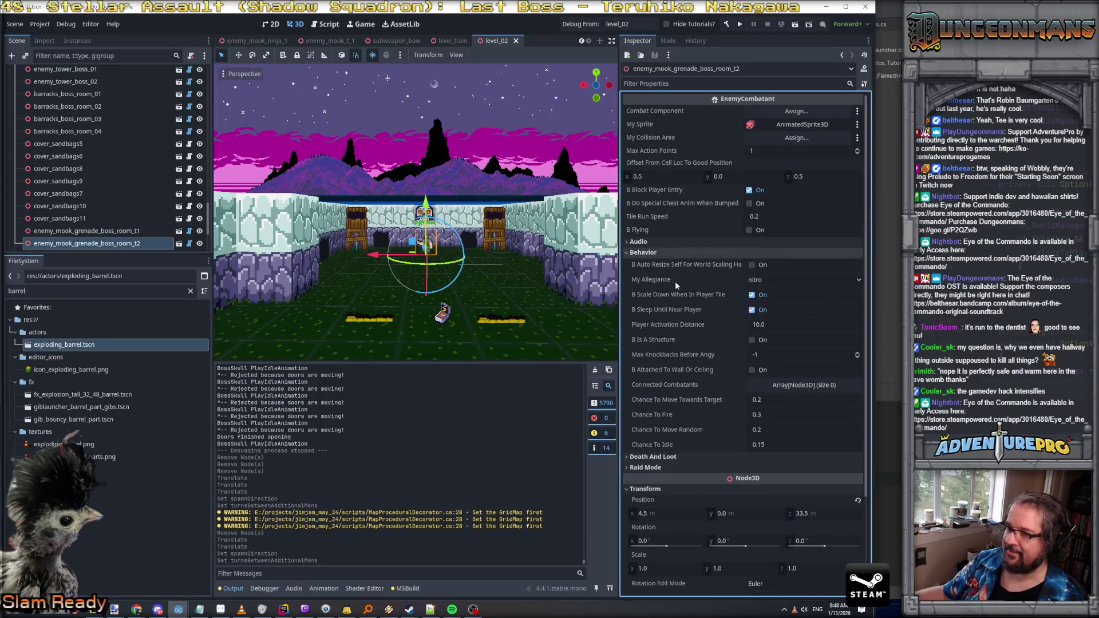
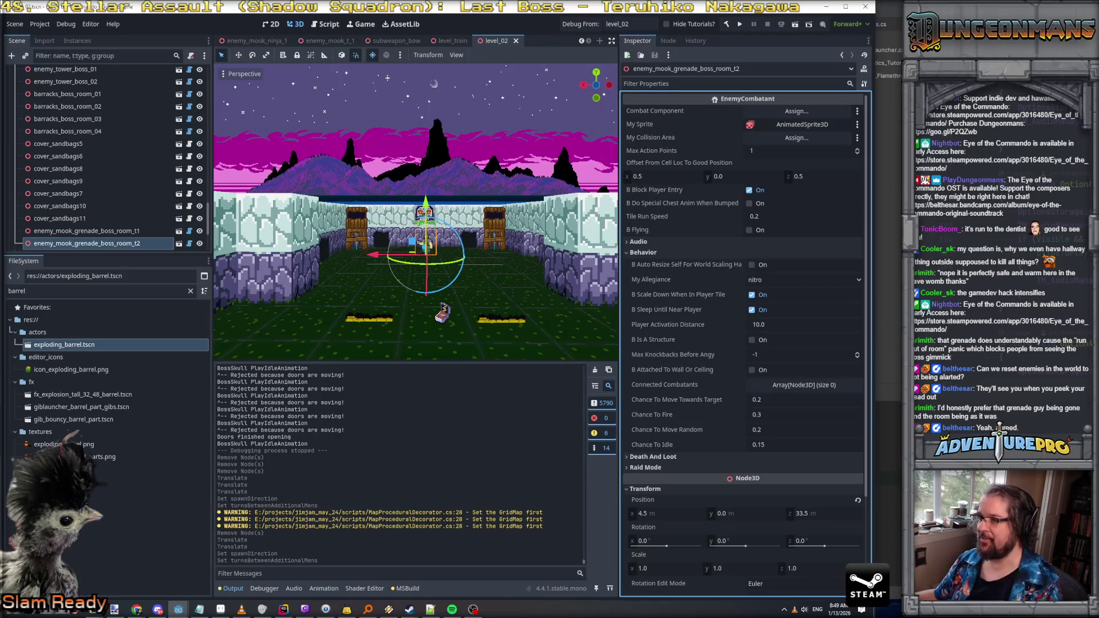
Step: In EnemyCombatant.cs, search 'behavior' to reach the Behavior exported fields near line 100
key(alt+Tab)
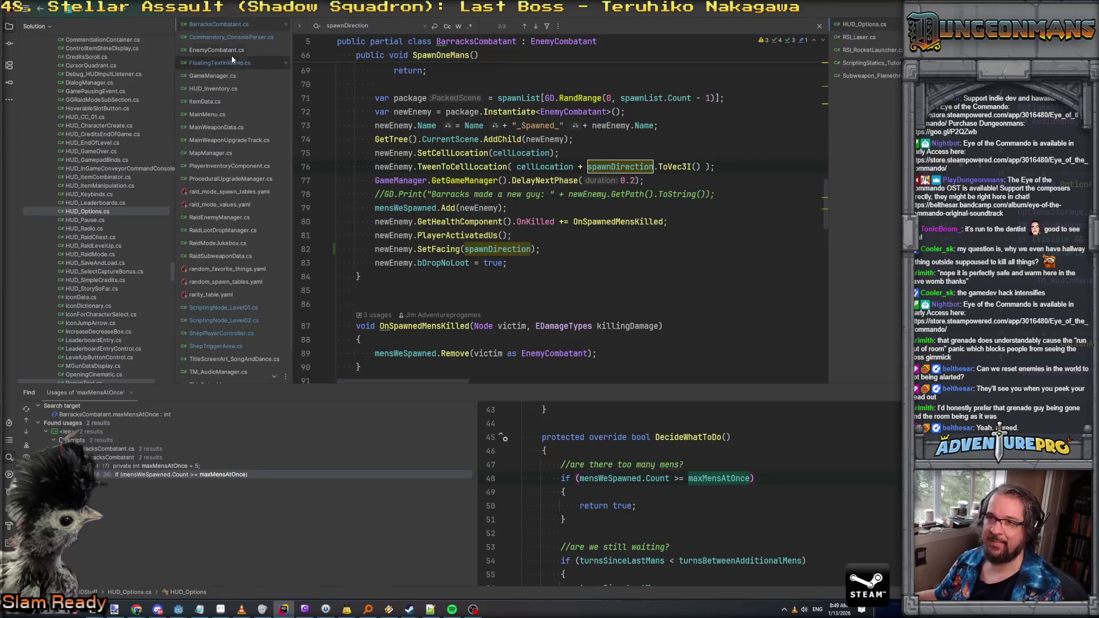
scroll(458, 131, up, 10)
key(ctrl+f)
text(behavior)
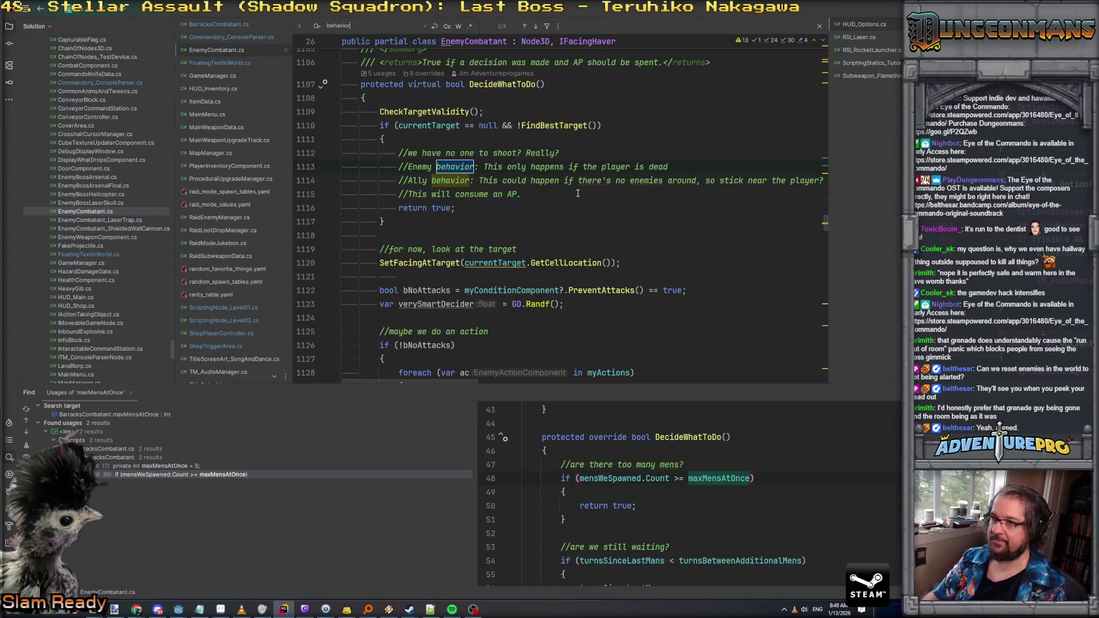
key(Return)
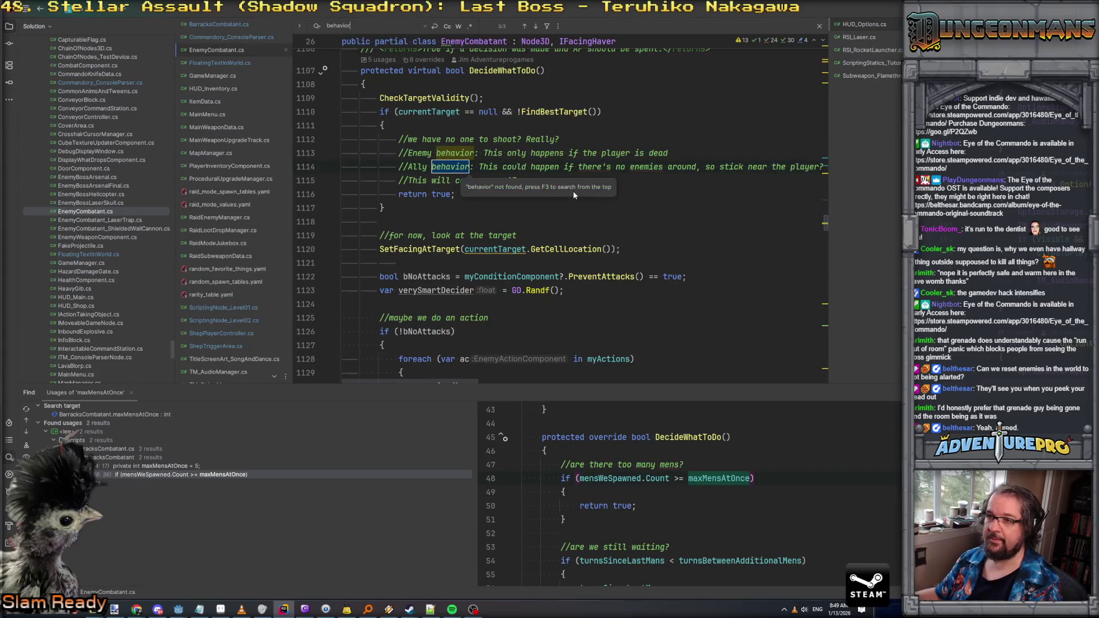
key(Return)
scroll(493, 160, down, 5)
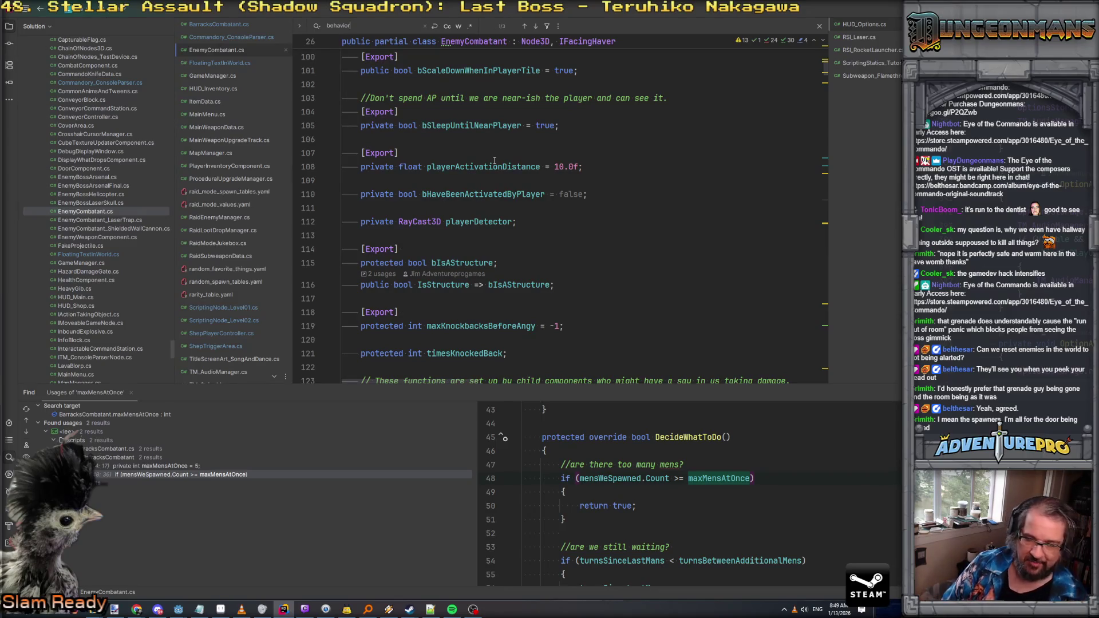
click(180, 610)
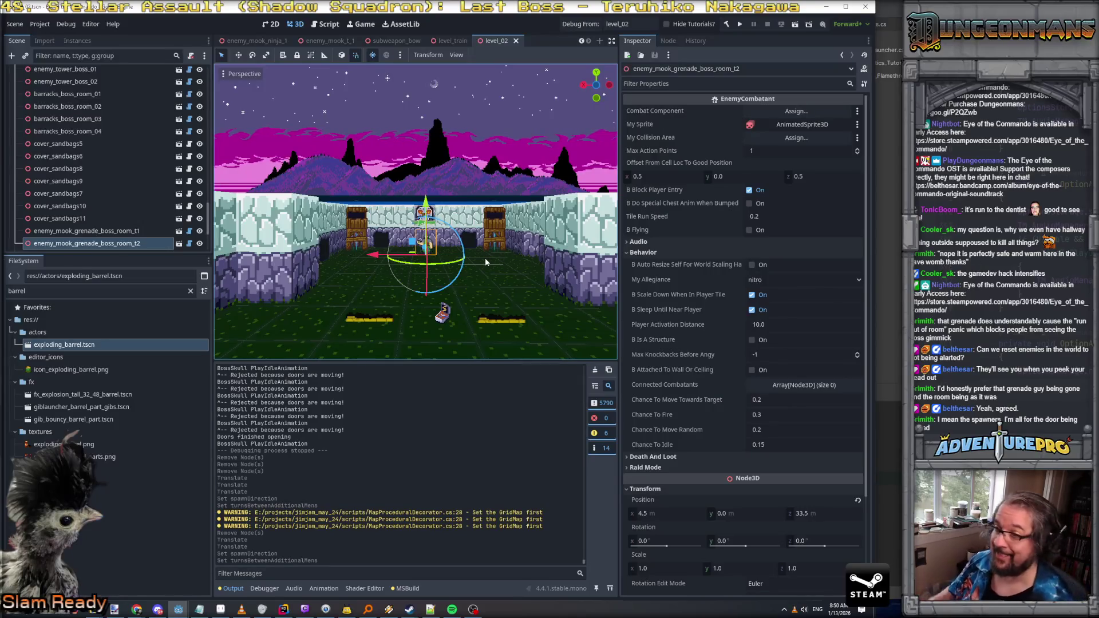
key(w)
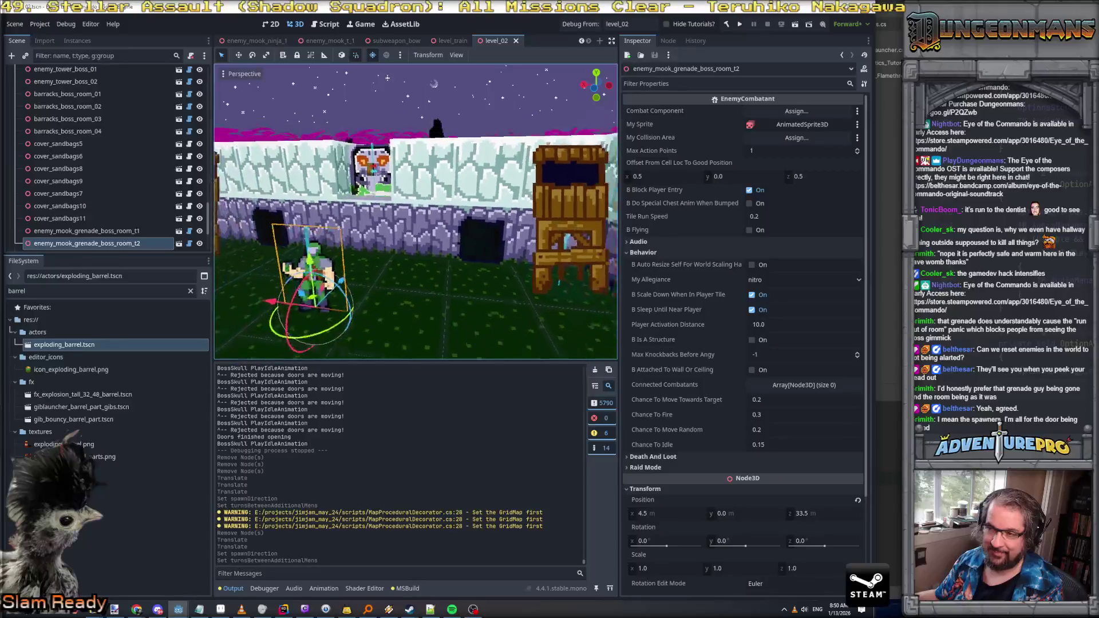
key(w)
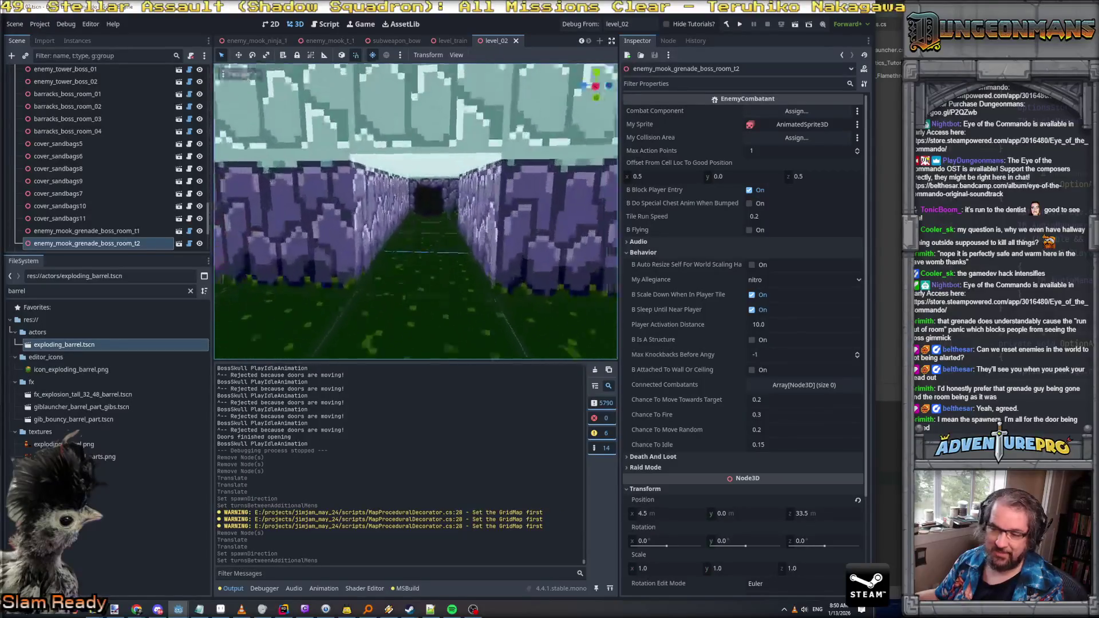
key(f)
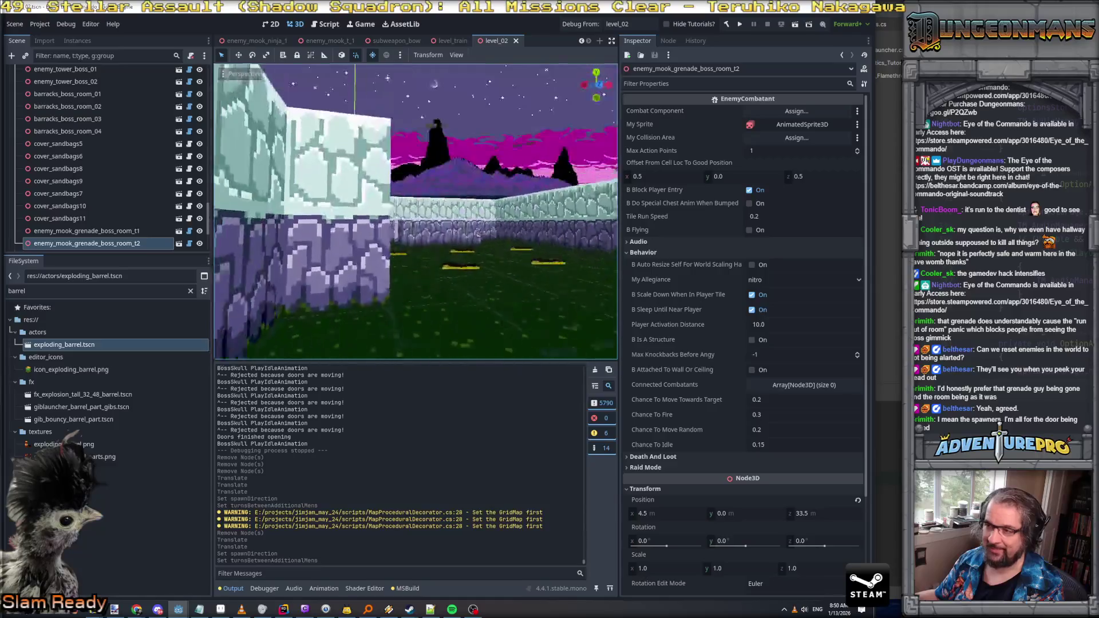
key(s)
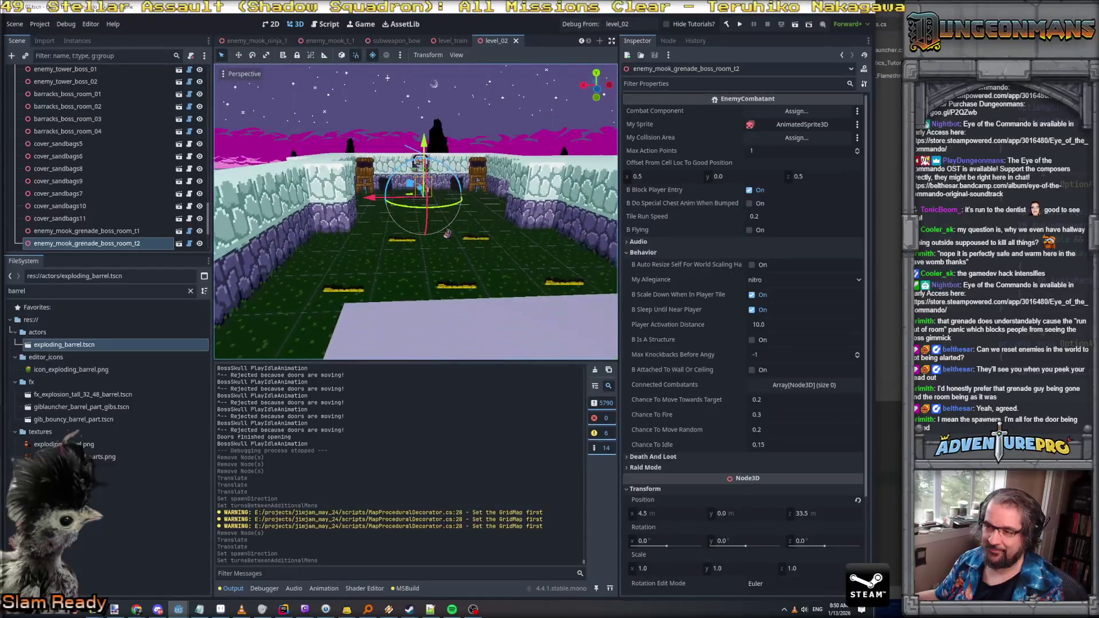
key(e)
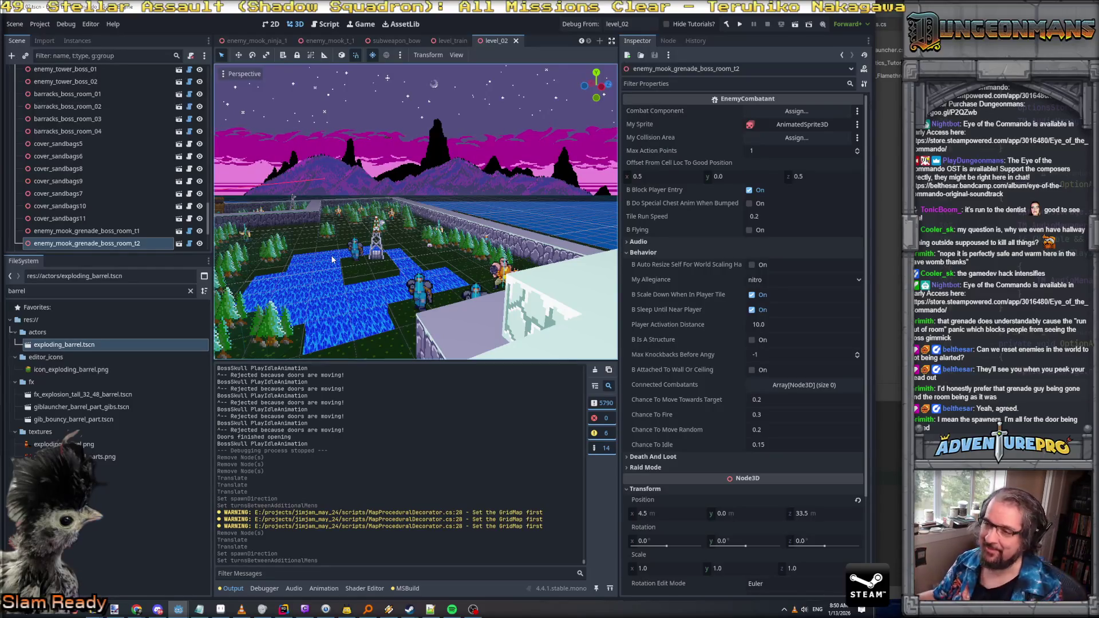
key(f)
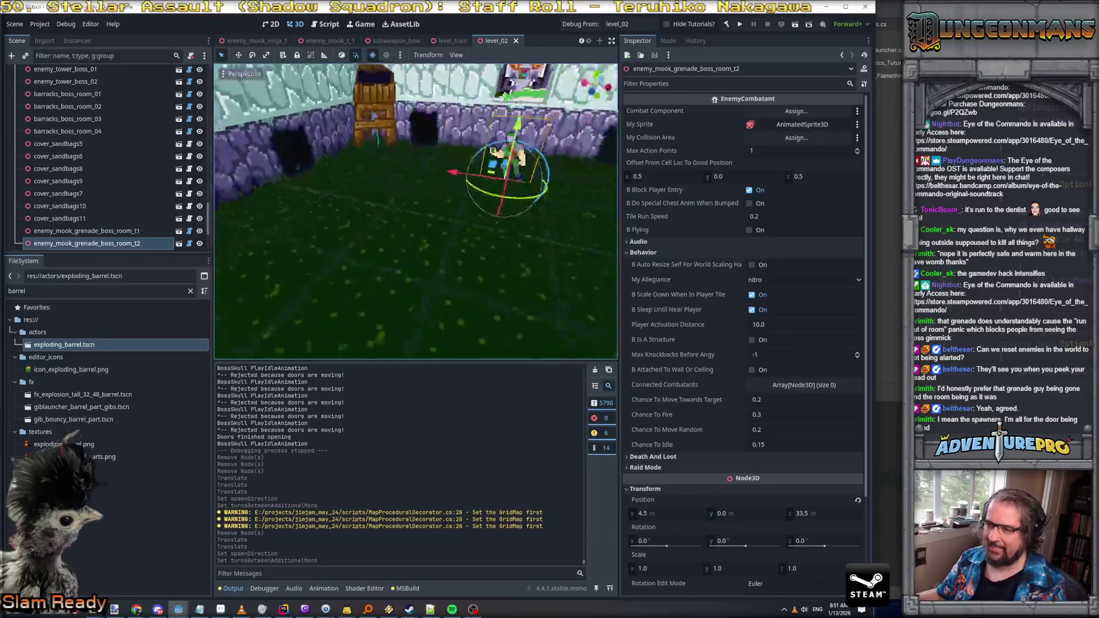
key(alt+Tab)
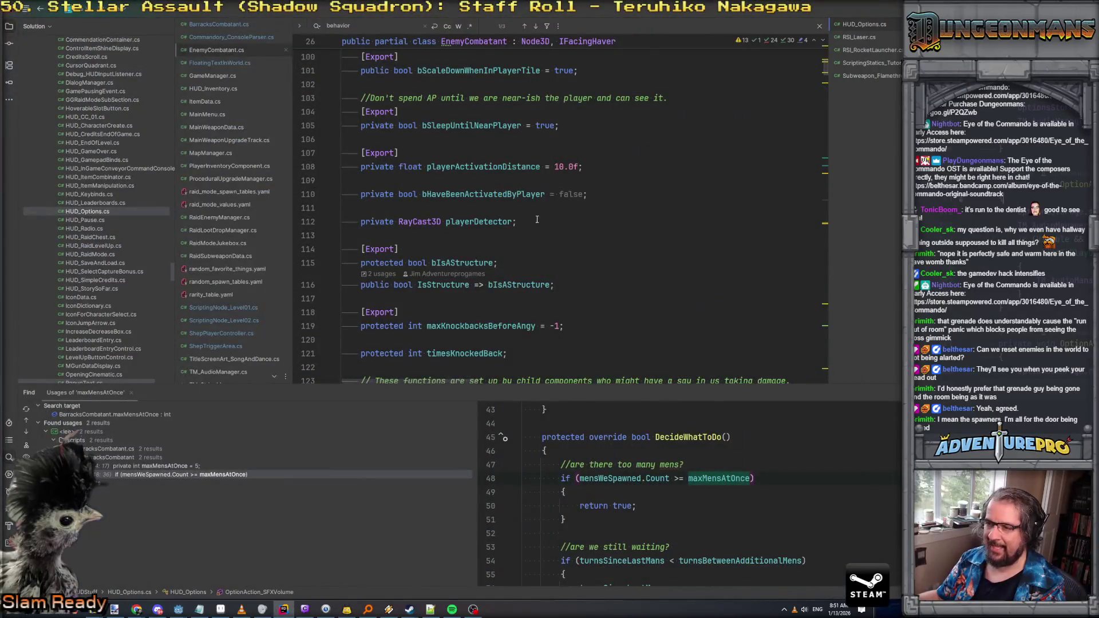
Step: Add '[Export] private int fireDelayAfterActivation;' after playerDetector, with a blank line above it
scroll(537, 219, up, 4)
scroll(537, 219, up, 5)
scroll(537, 219, down, 9)
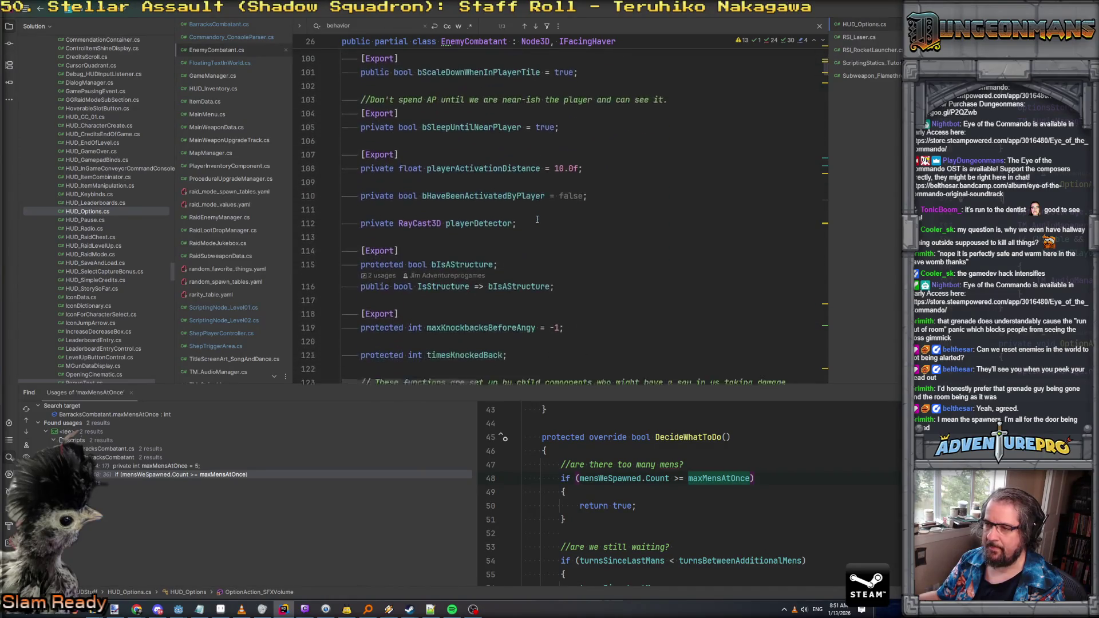
click(541, 217)
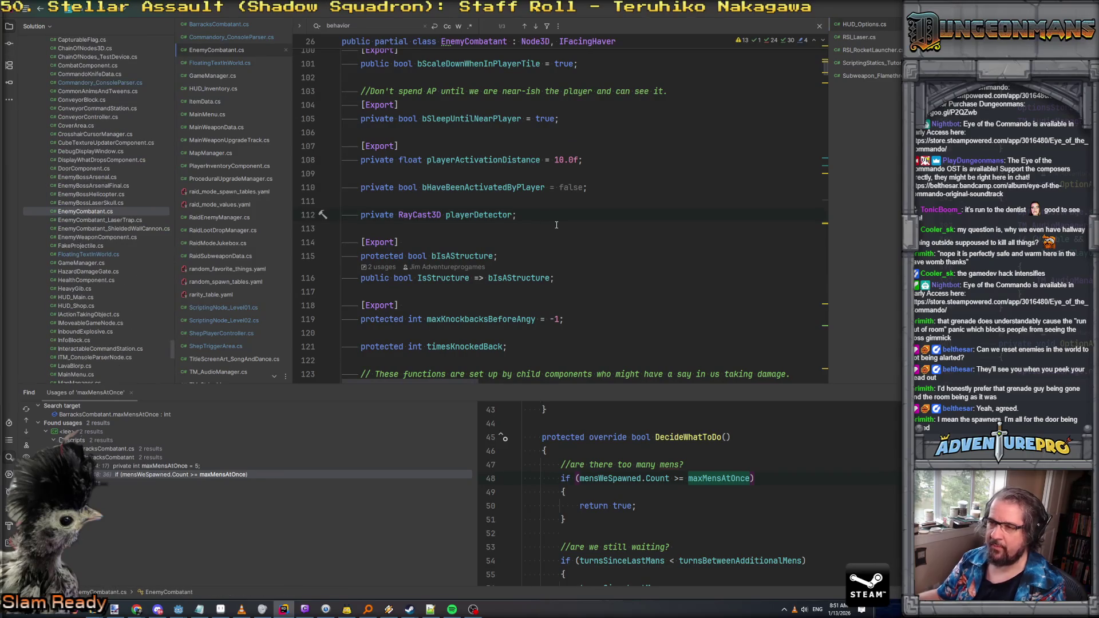
key(Return)
key(Return)
text([Exp)
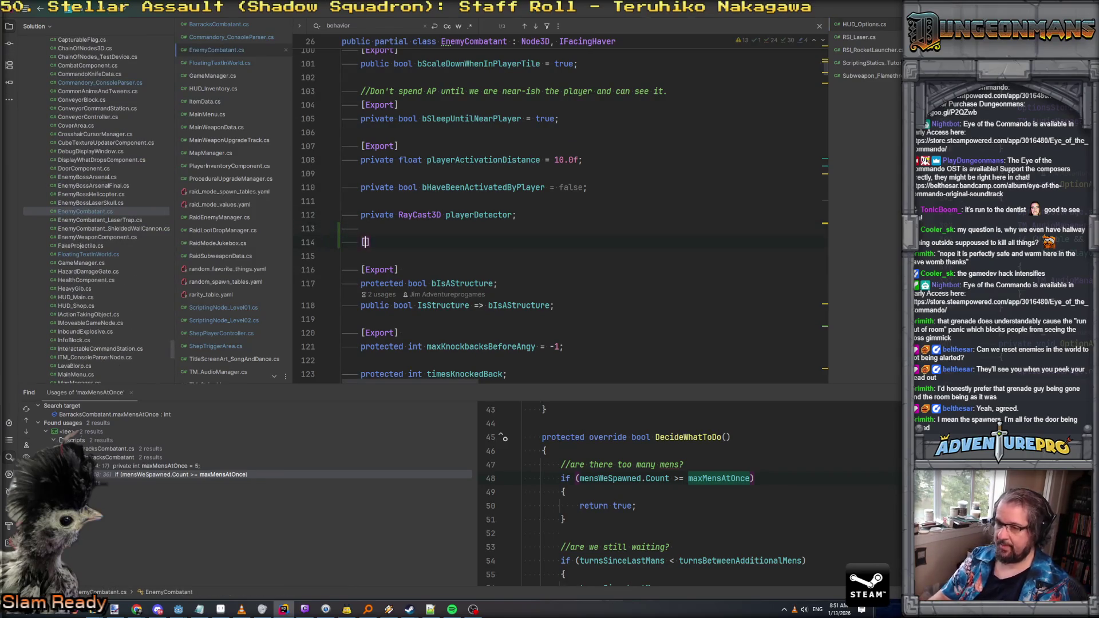
text(ort] )
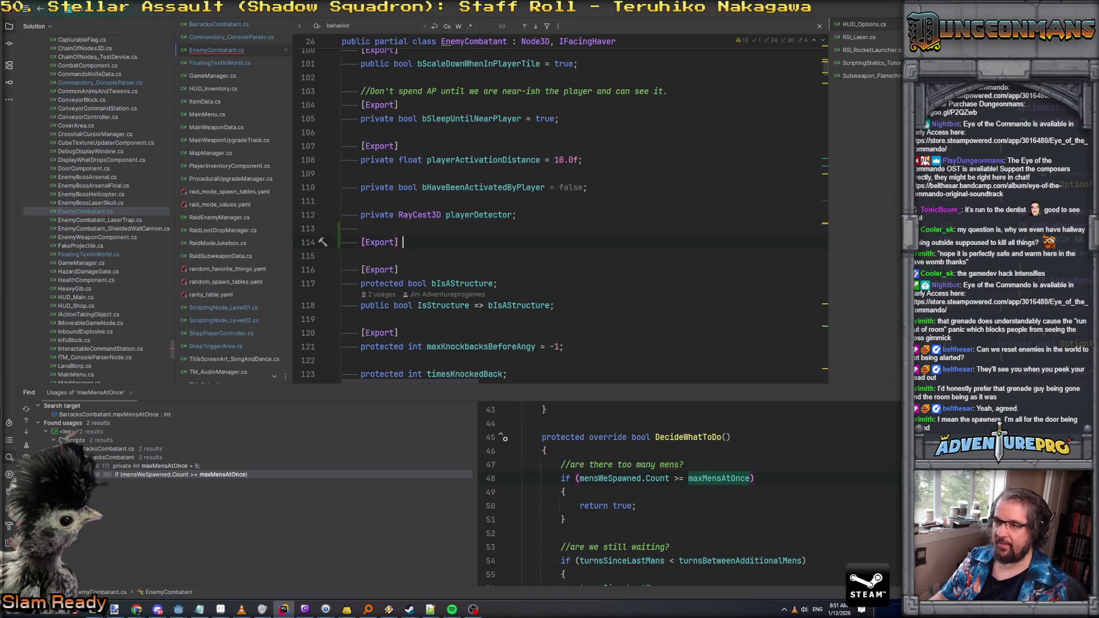
text(private int)
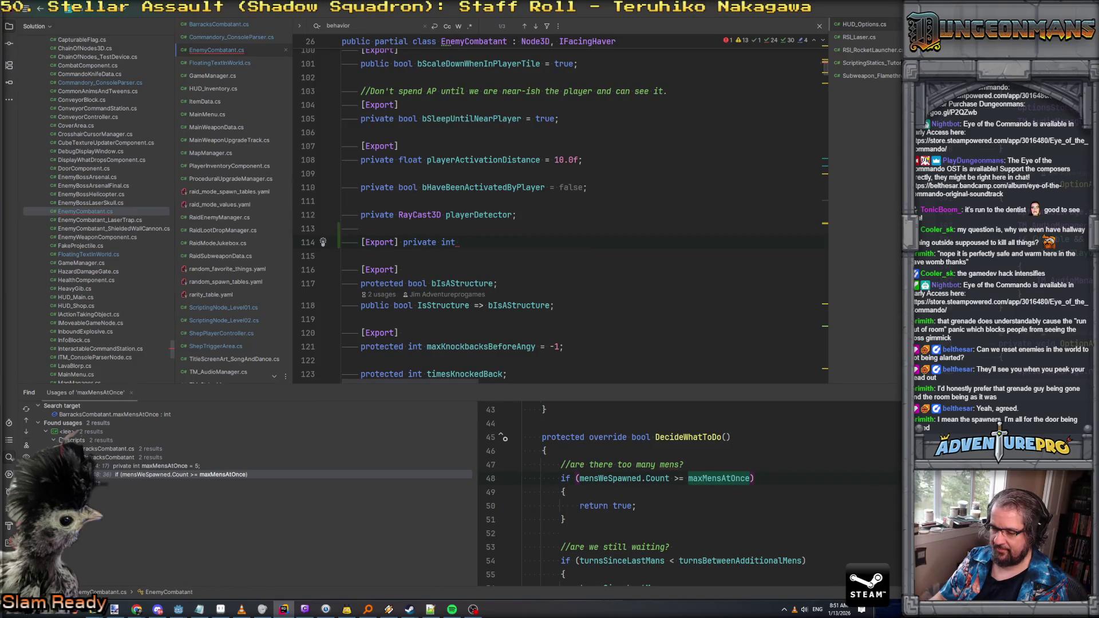
text(fir)
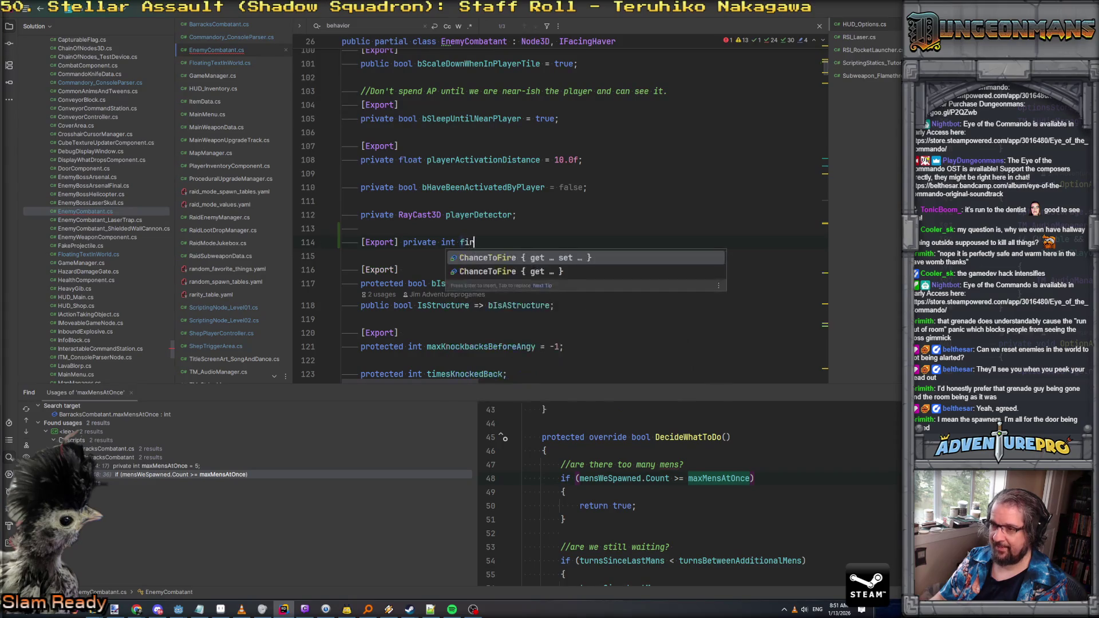
text(eDelayAfterAct)
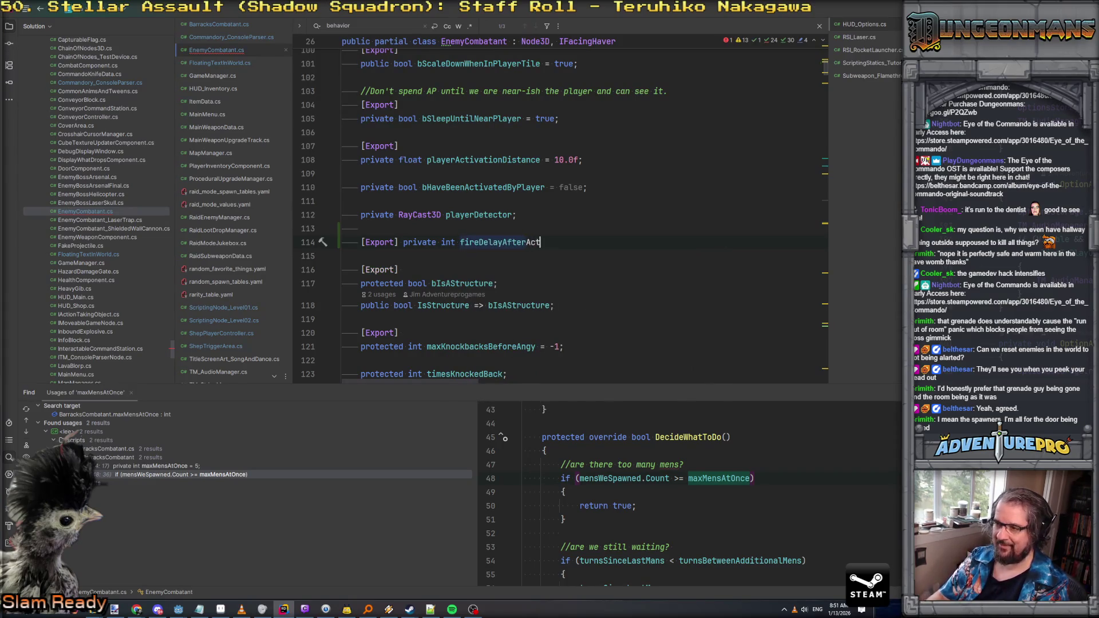
text(ivation;)
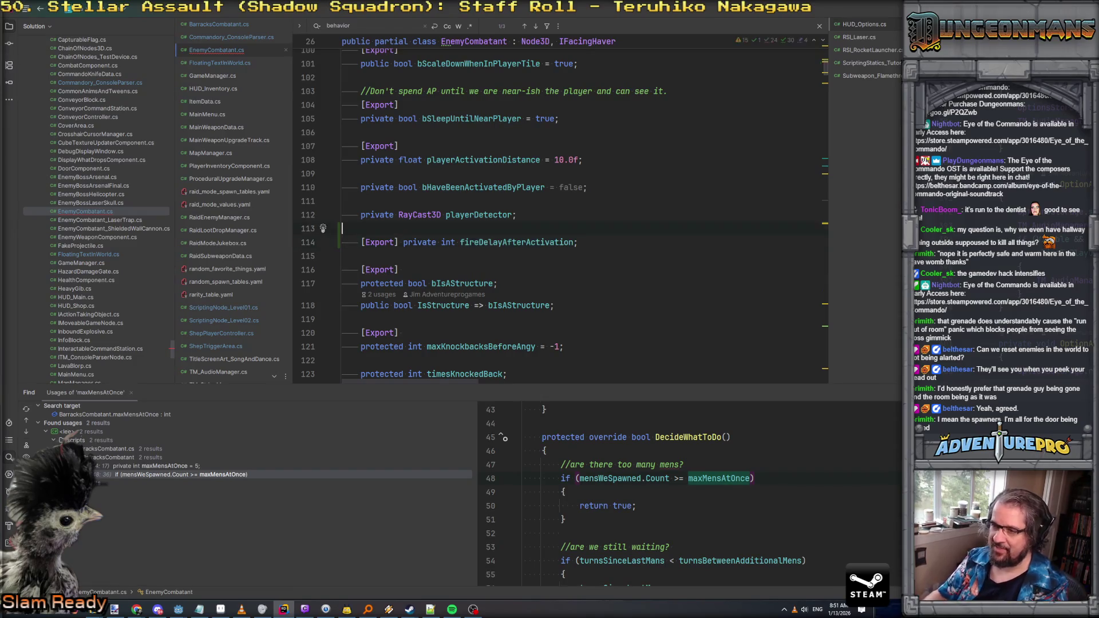
key(ctrl+alt+Return)
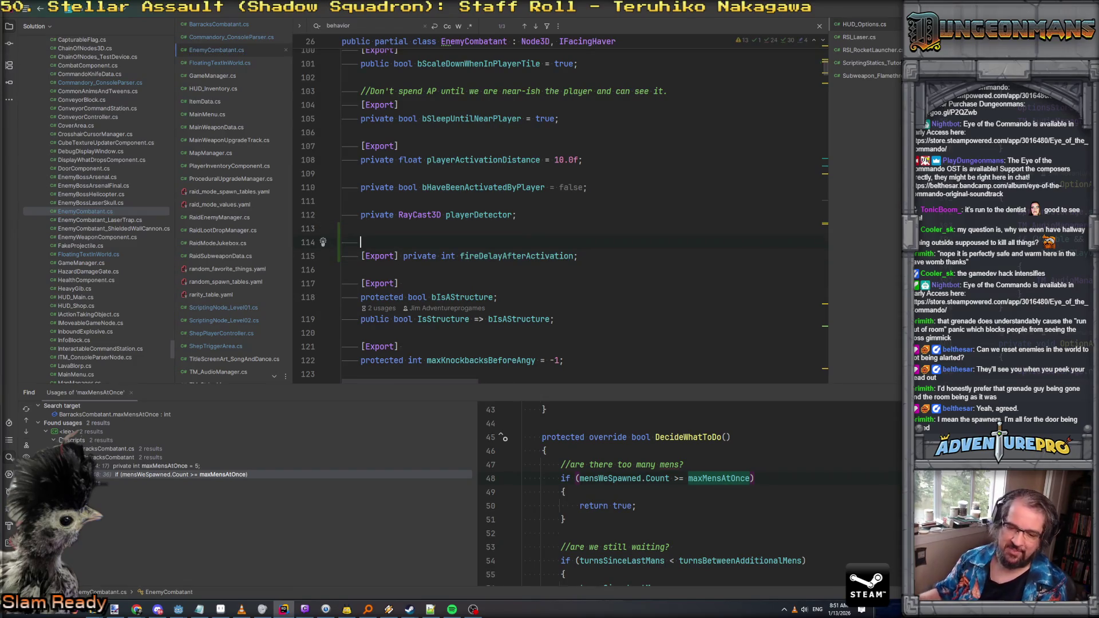
Step: Check the bSleepUntilNearPlayer declaration, then return to the level_02 scene in Godot
click(460, 119)
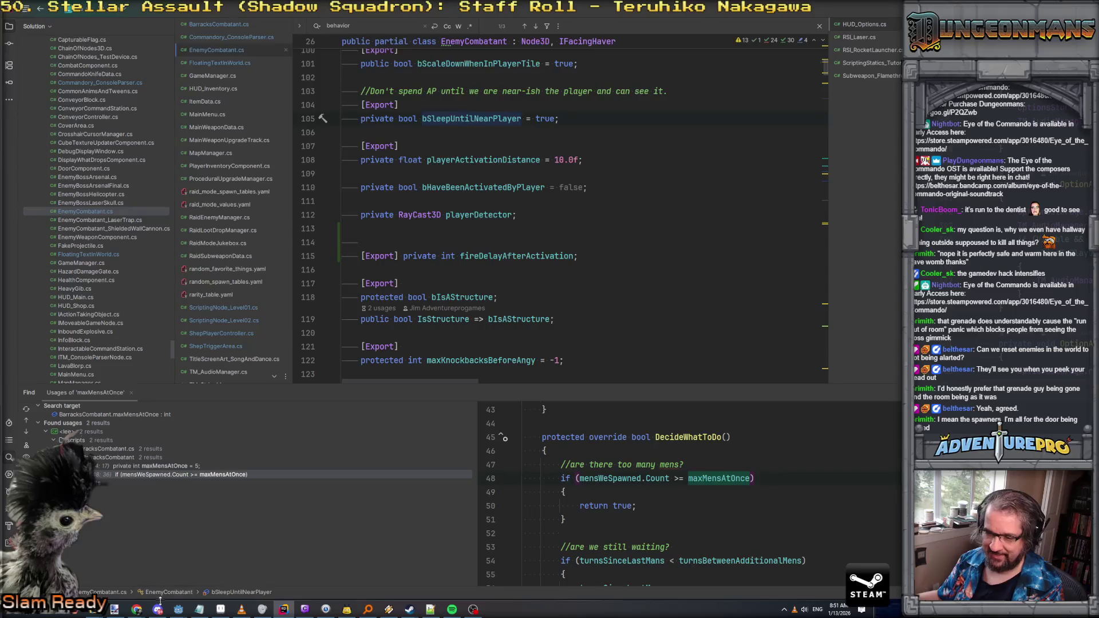
mouse_move(182, 611)
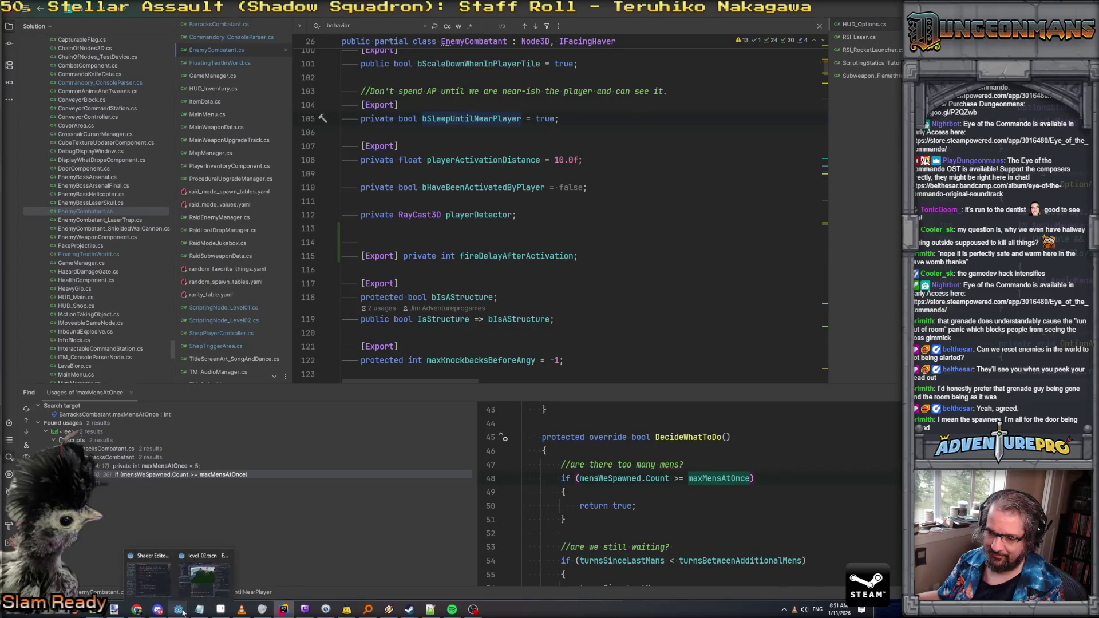
click(204, 577)
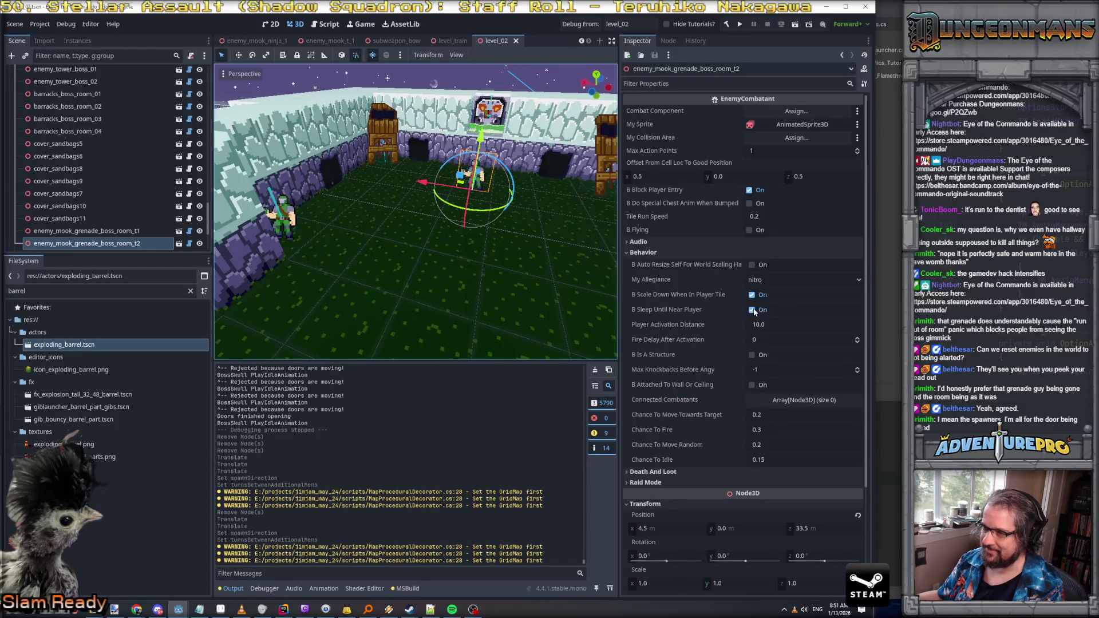
Step: In Rider, move the 'Don't spend AP' comment below its Export attribute
key(alt+Tab)
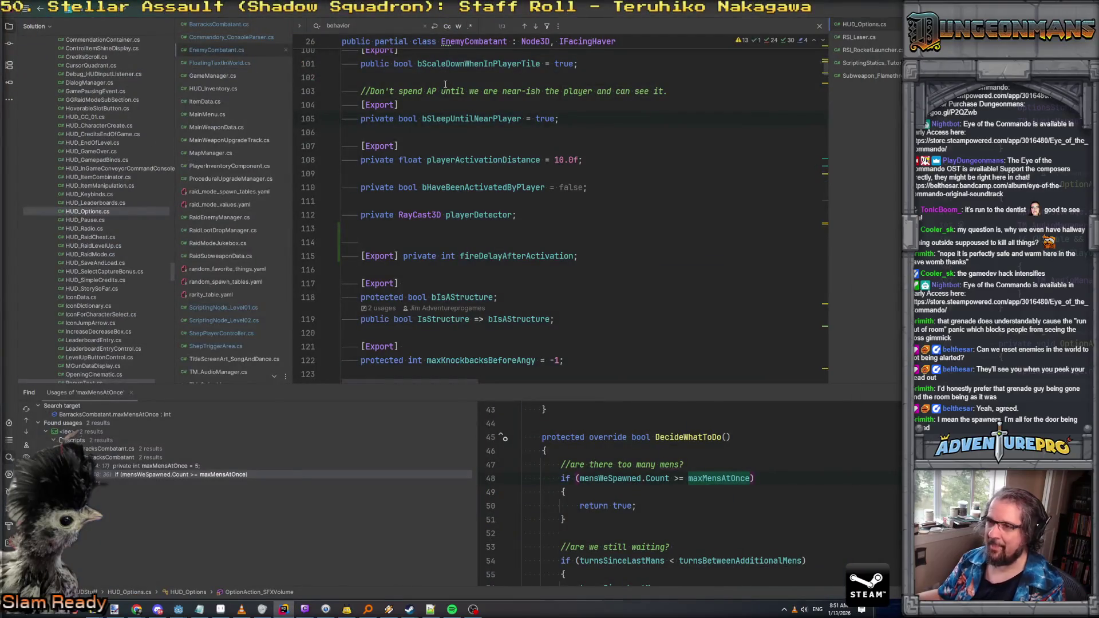
click(445, 84)
key(alt+shift+Down)
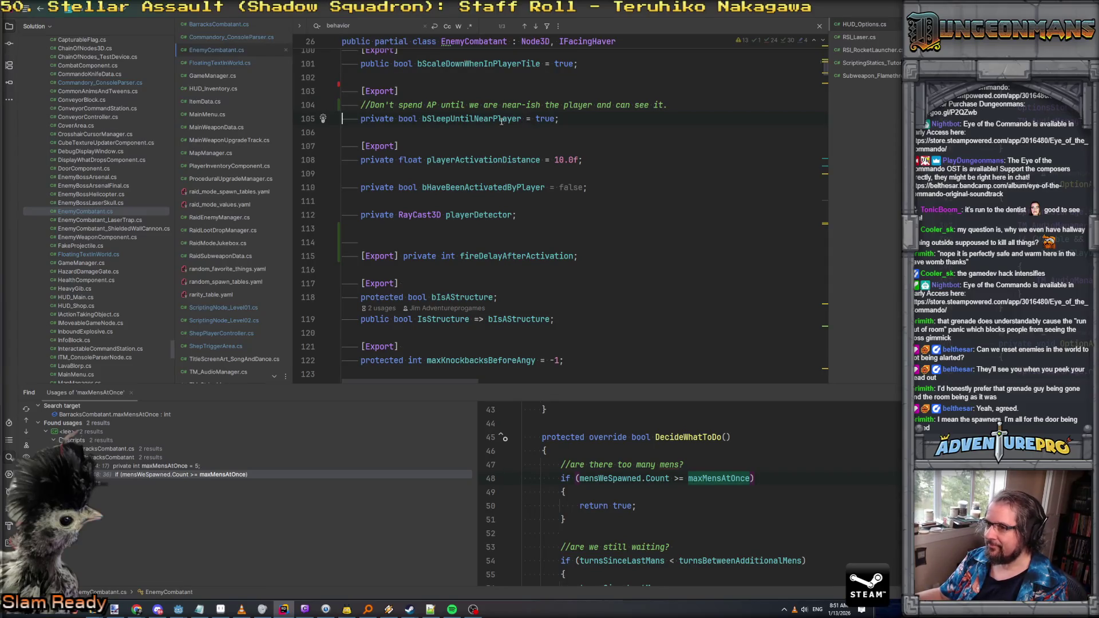
Step: Rebuild the .NET project in Godot, dismiss the build error, and rebuild again
key(alt+Tab)
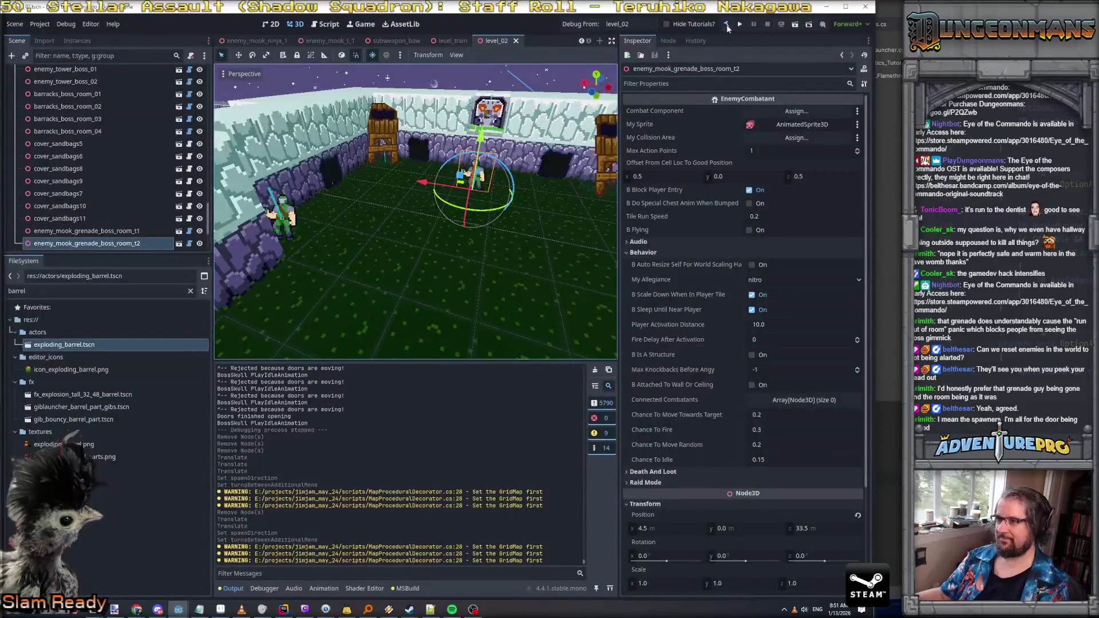
click(728, 26)
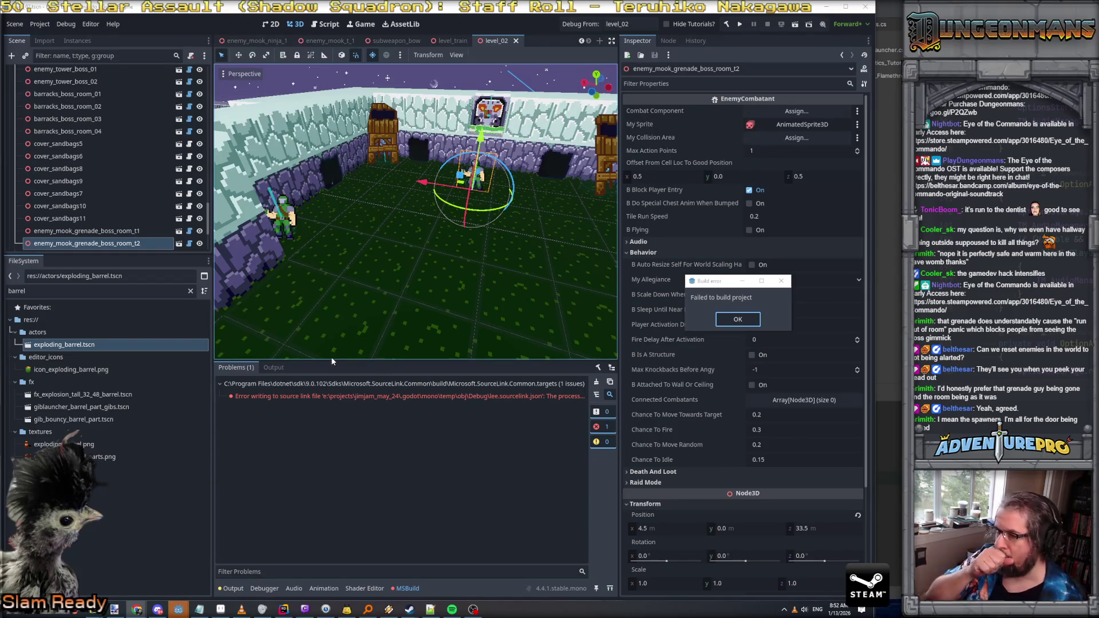
click(738, 318)
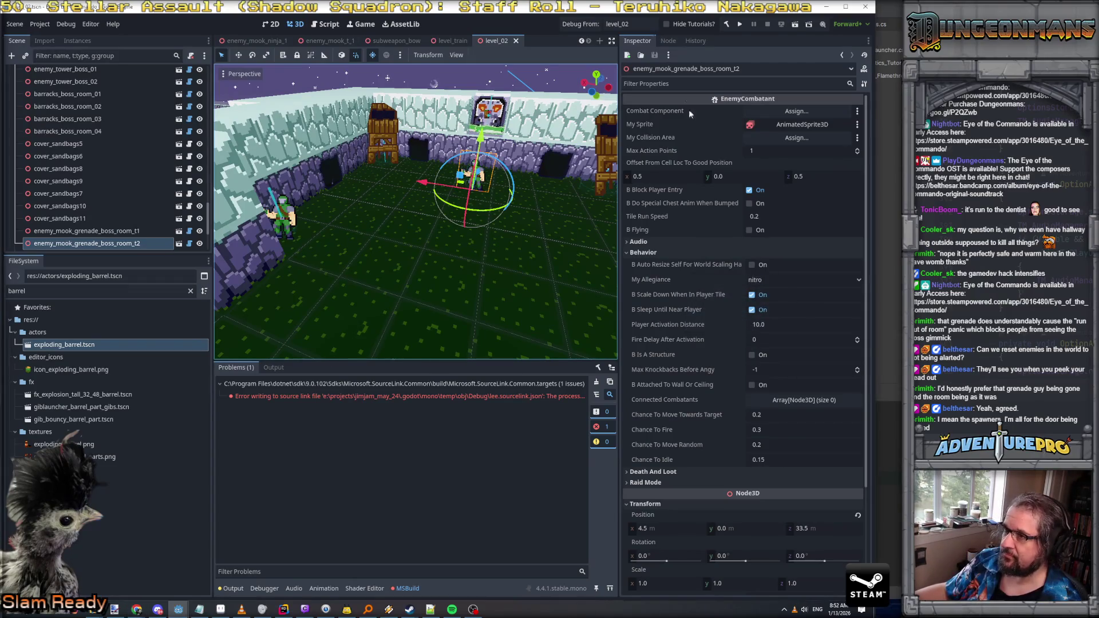
click(730, 29)
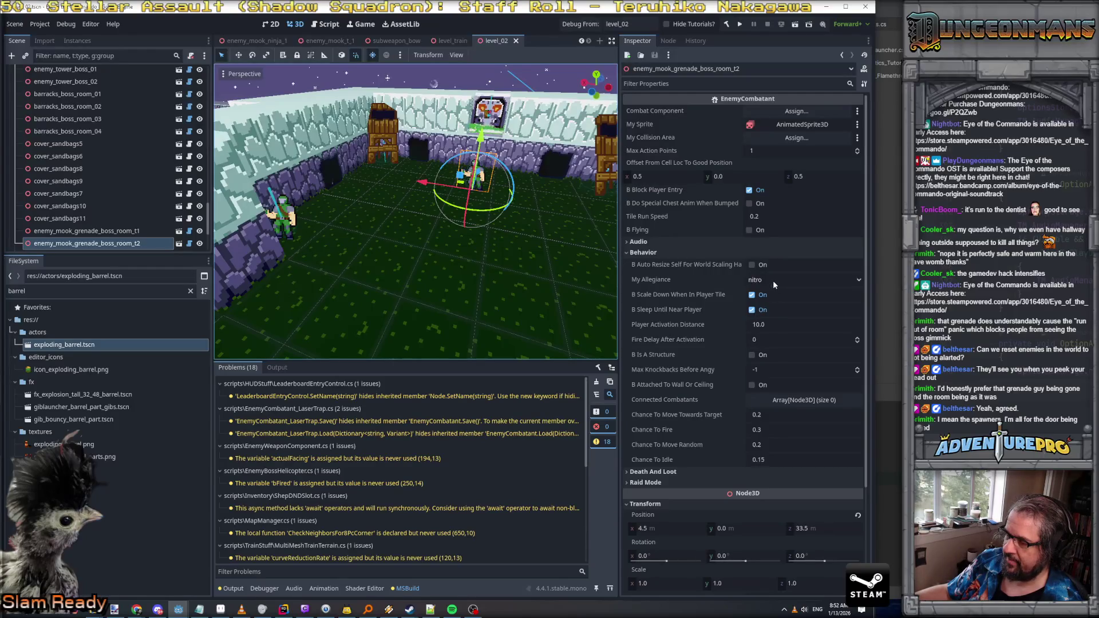
Step: Check My Allegiance, then filter the FileSystem by 'hud' instead of 'barrel' and select hud_cc_01.tscn
click(700, 279)
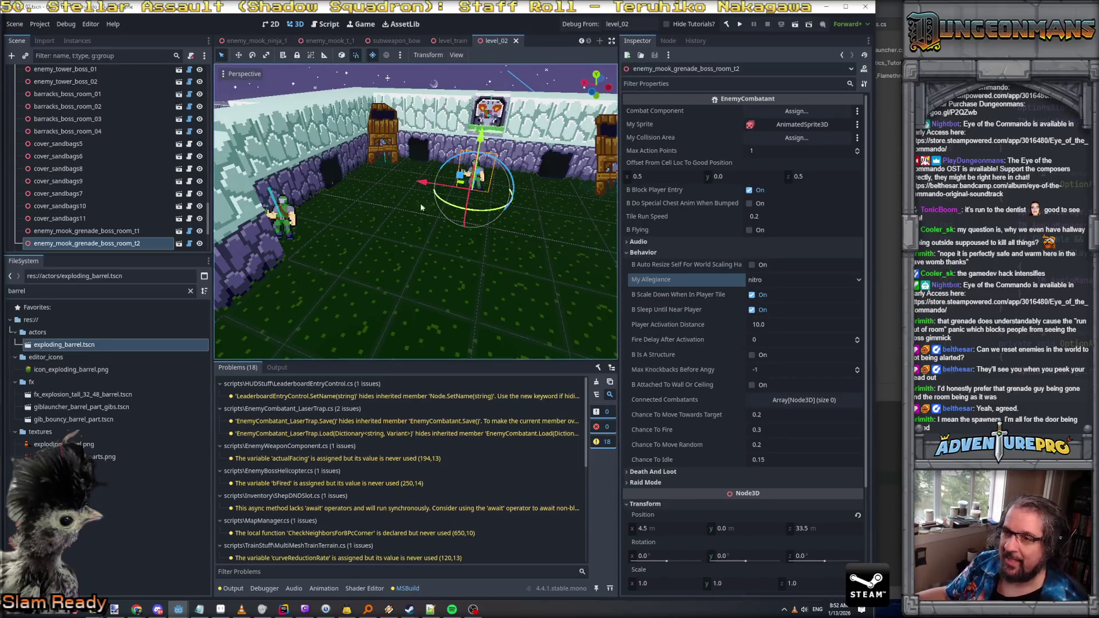
click(17, 291)
text(hud_)
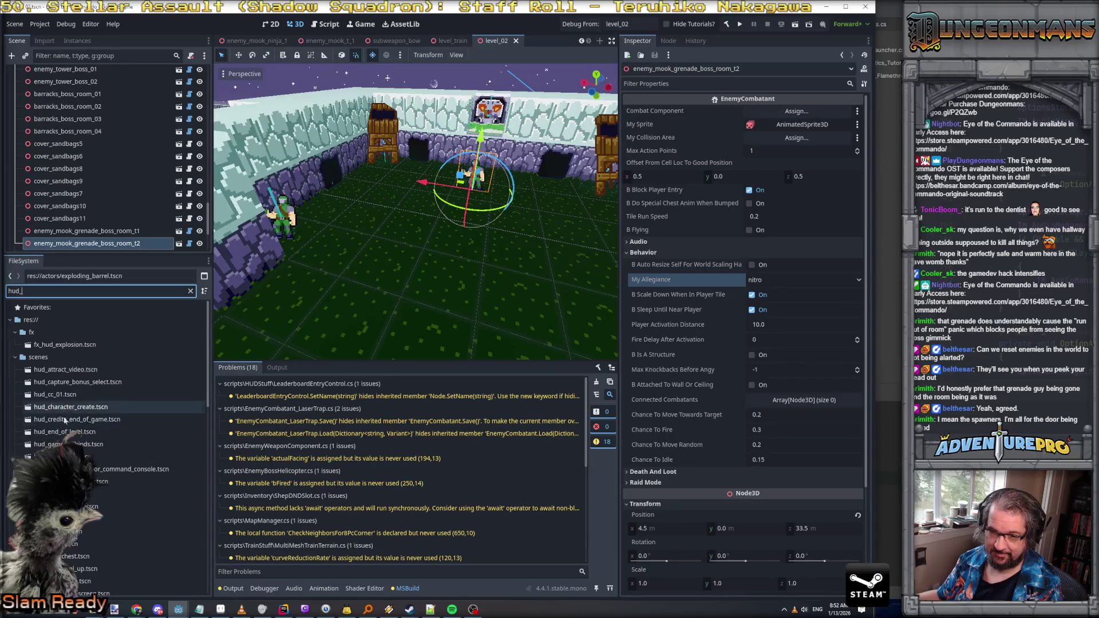
click(53, 394)
Step: Open hud_cc_01.tscn, inspect characterVitals' layout properties, then return to EnemyCombatant in Rider
double_click(53, 396)
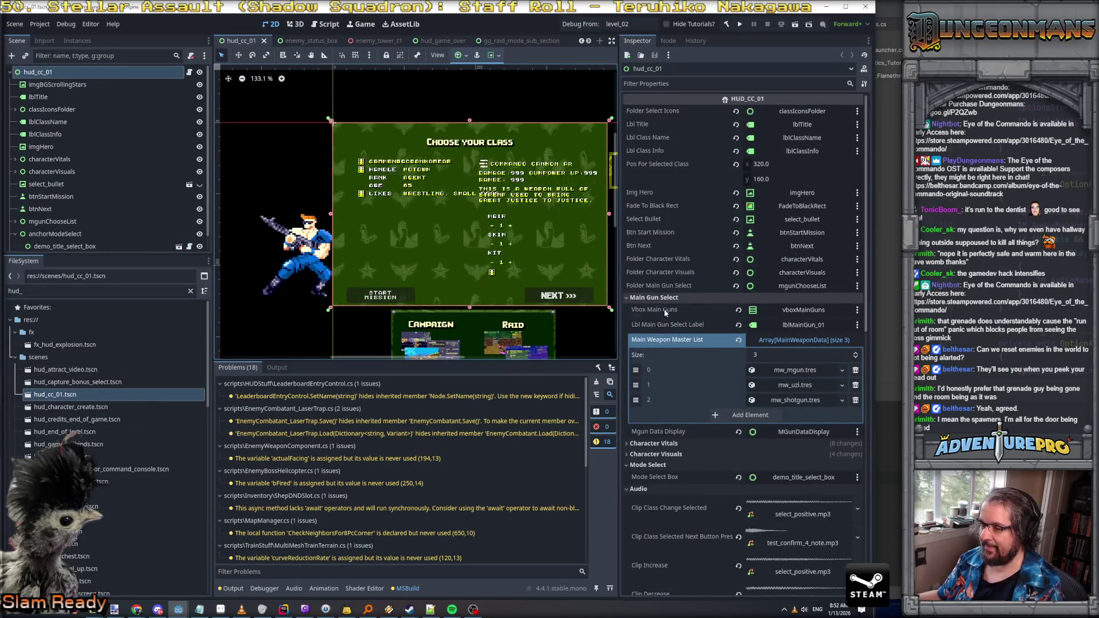
scroll(664, 307, down, 5)
click(54, 160)
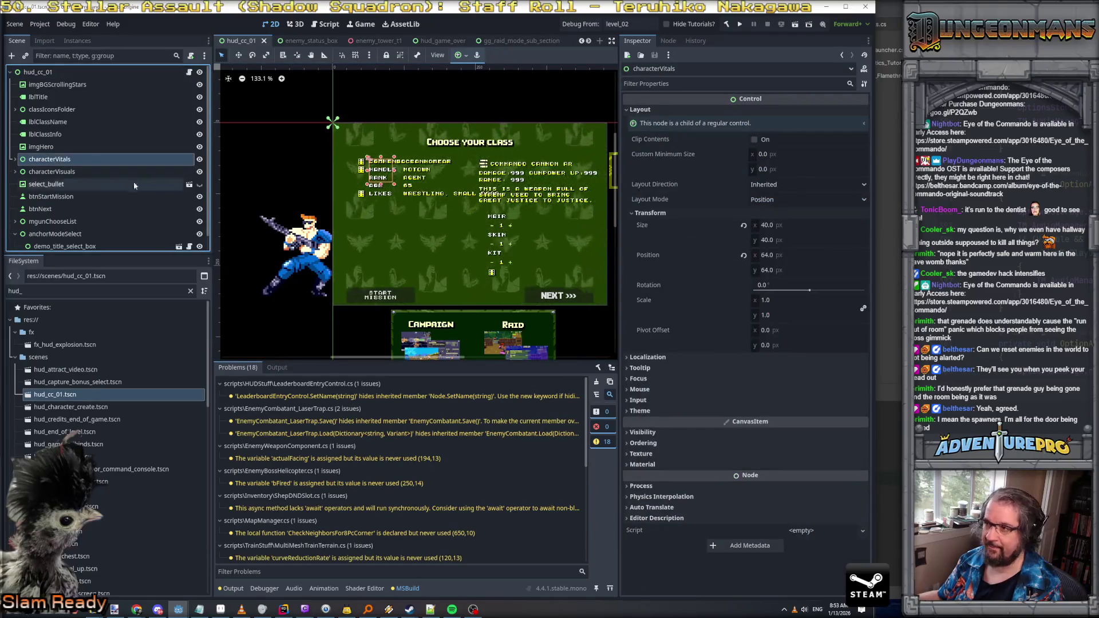
mouse_move(654, 156)
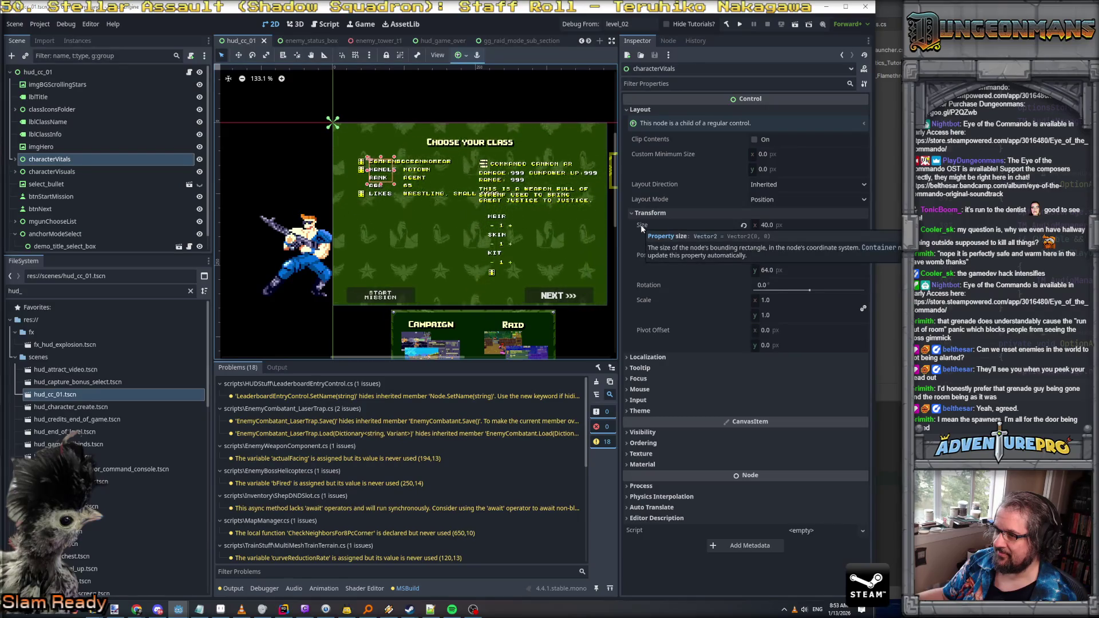
mouse_move(643, 301)
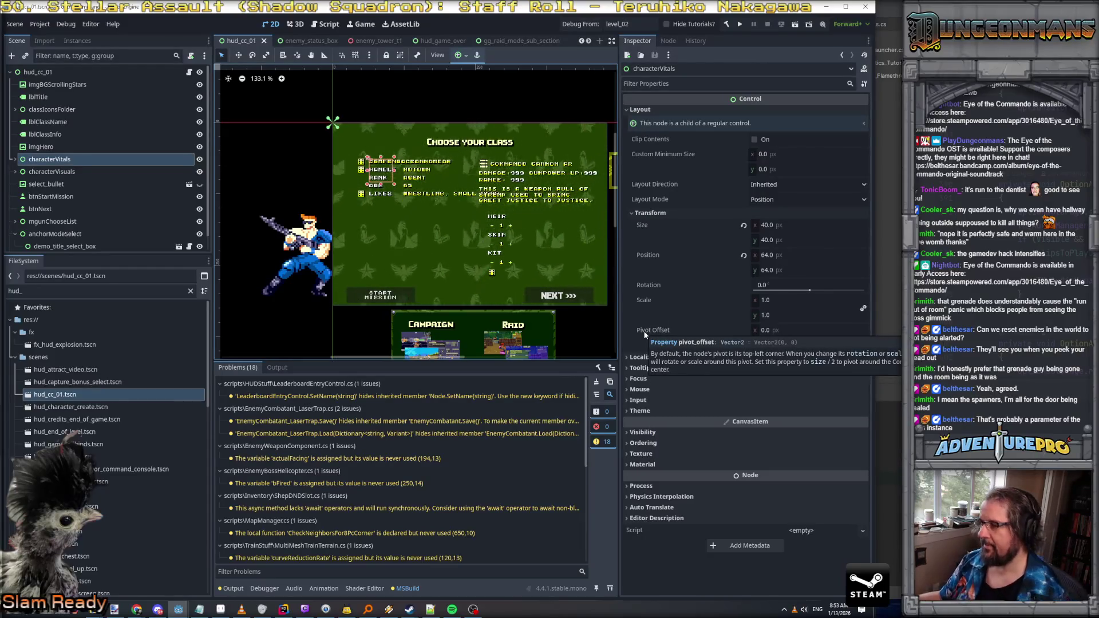
key(alt+Tab)
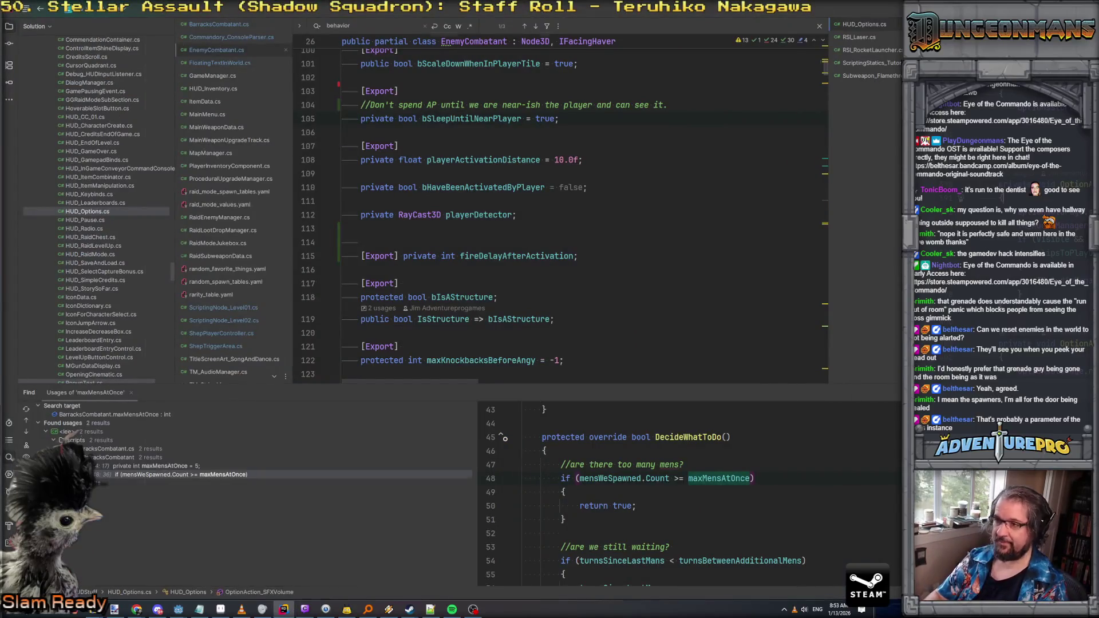
Step: Search the whole solution for 'top-left', find no matches, and bring up the Godot Scripting docs
key(ctrl+shift+f)
text(top-left)
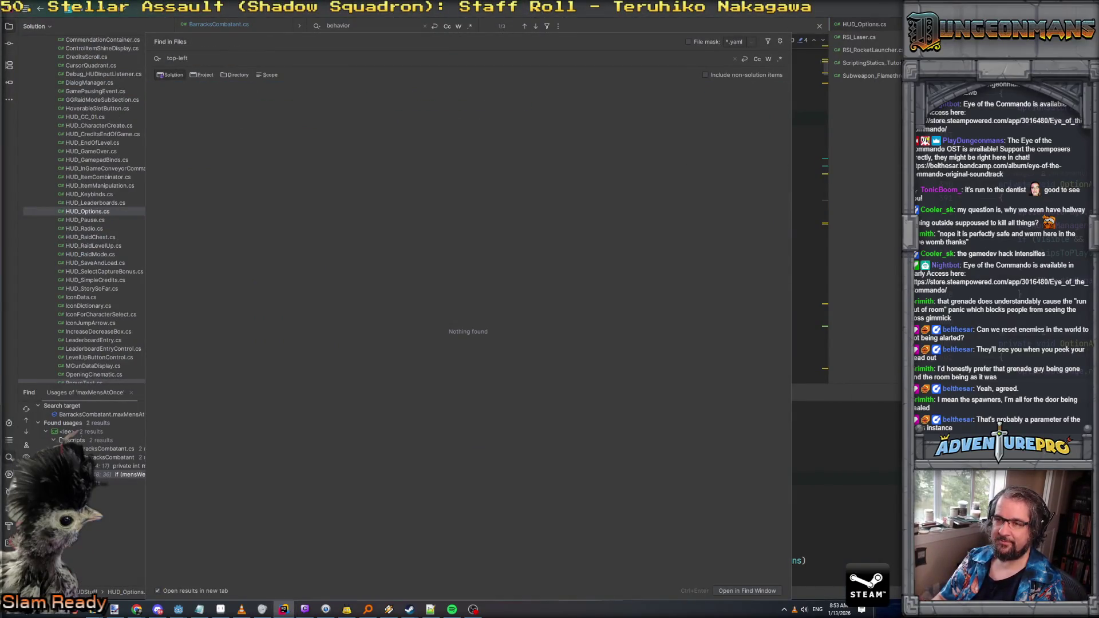
key(Escape)
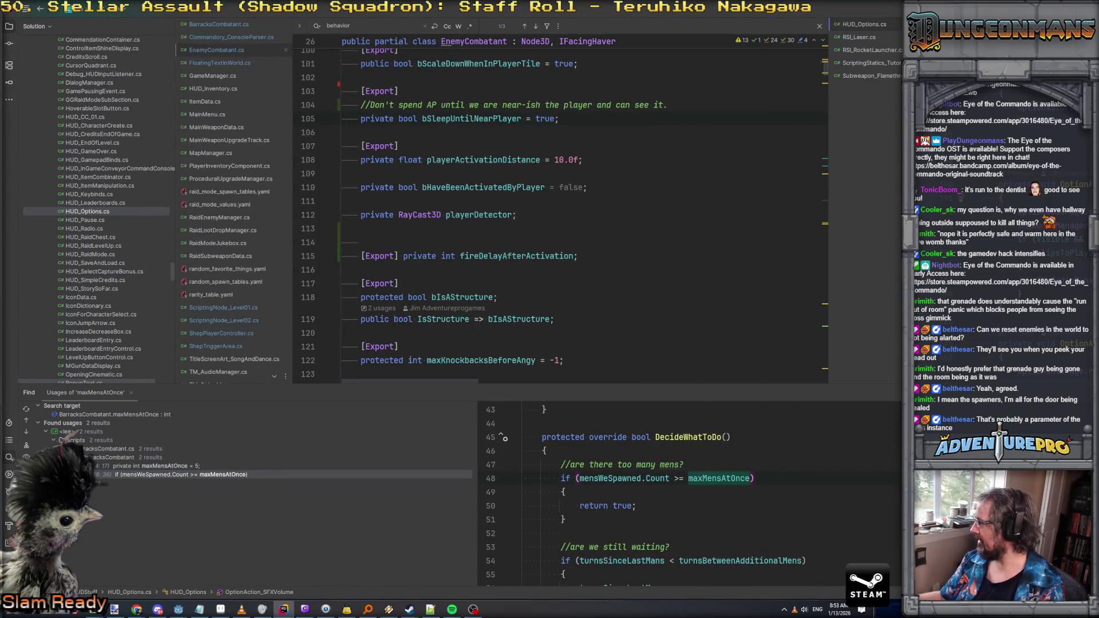
key(alt+Tab)
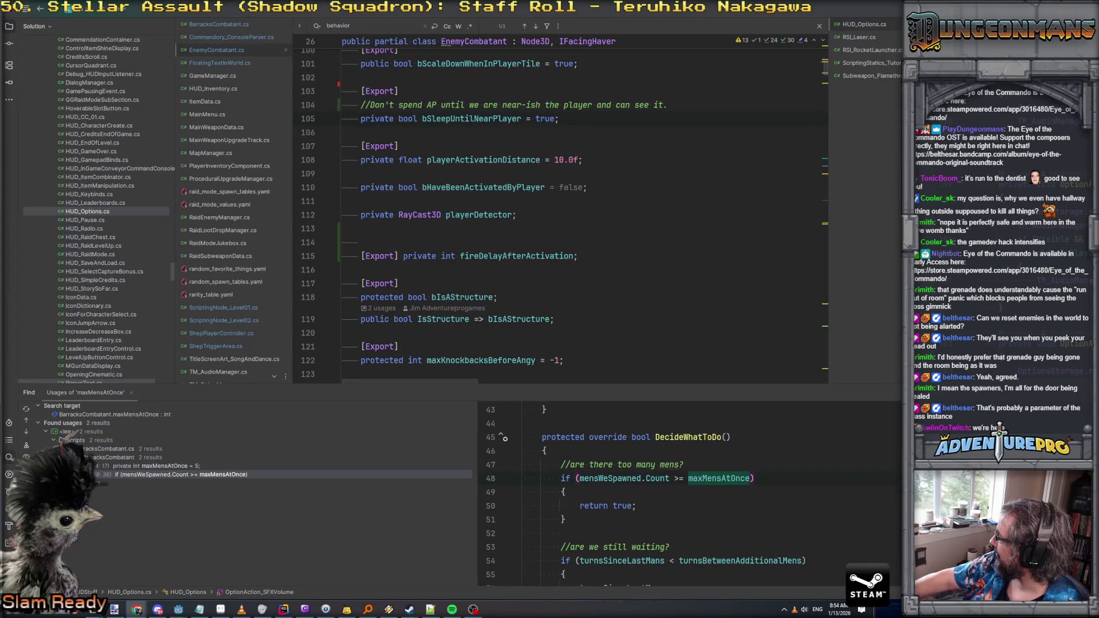
key(alt+Tab)
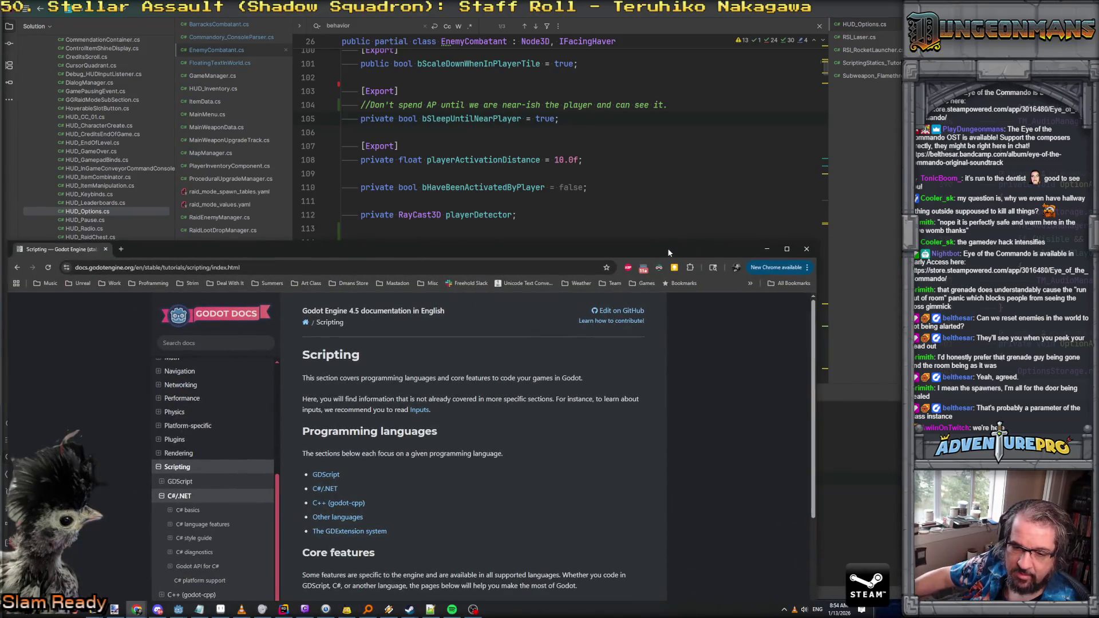
Step: Maximize the docs and browse C# language features and the C# style guide's Other considerations
double_click(652, 248)
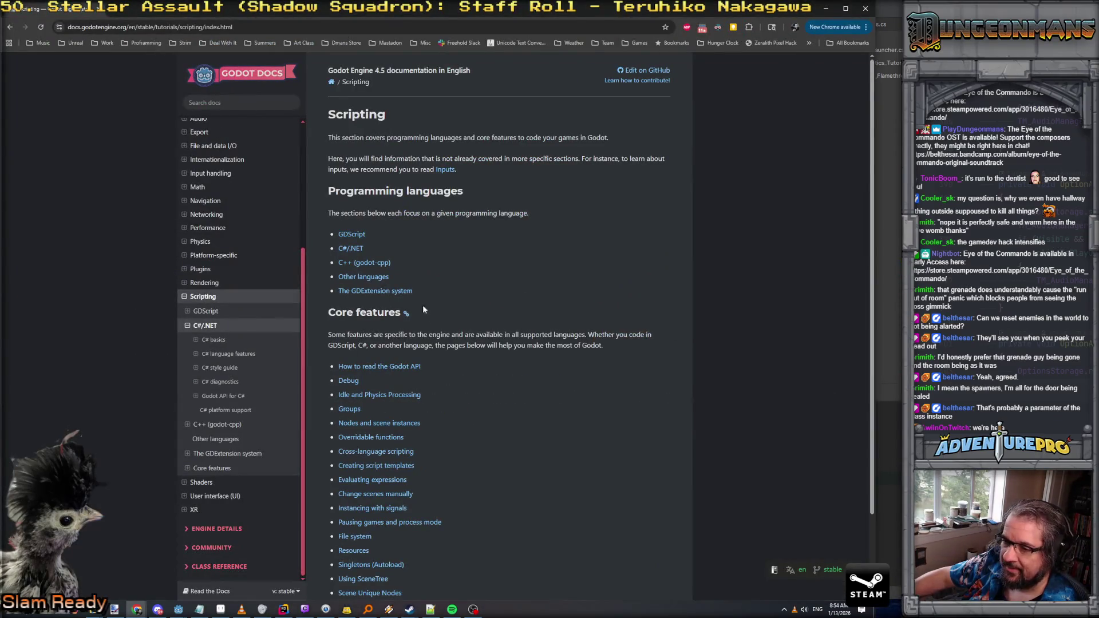
click(234, 355)
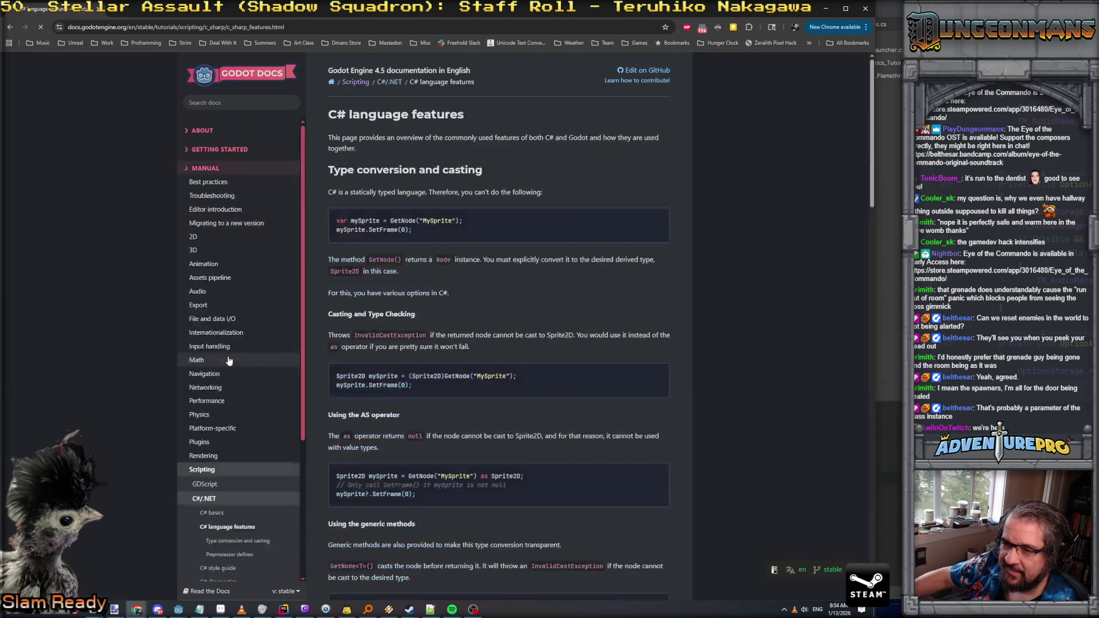
click(222, 368)
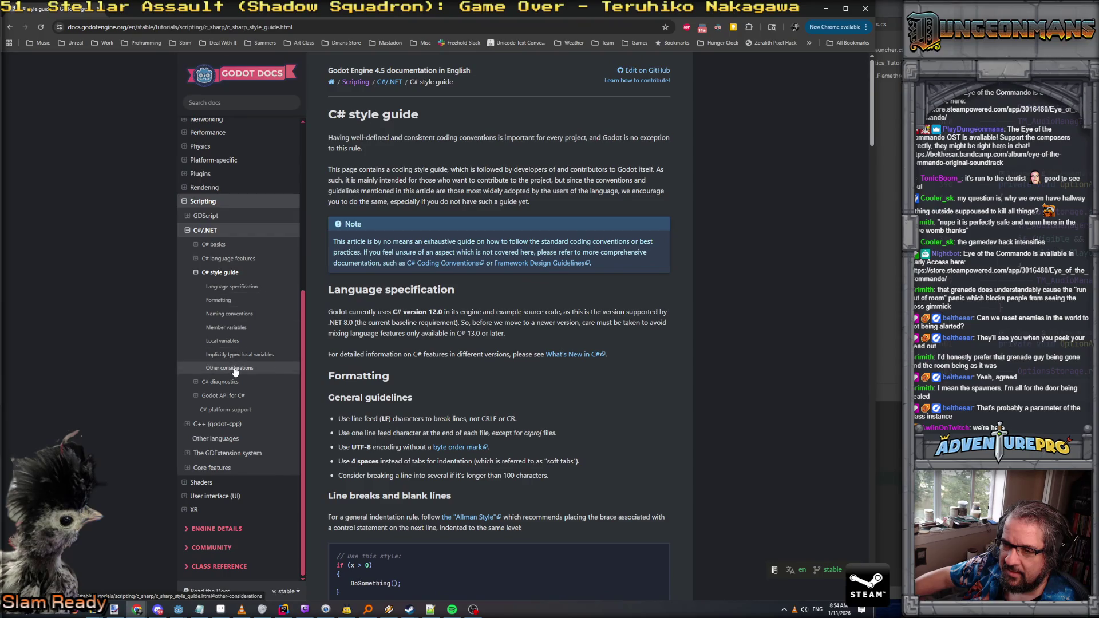
click(234, 369)
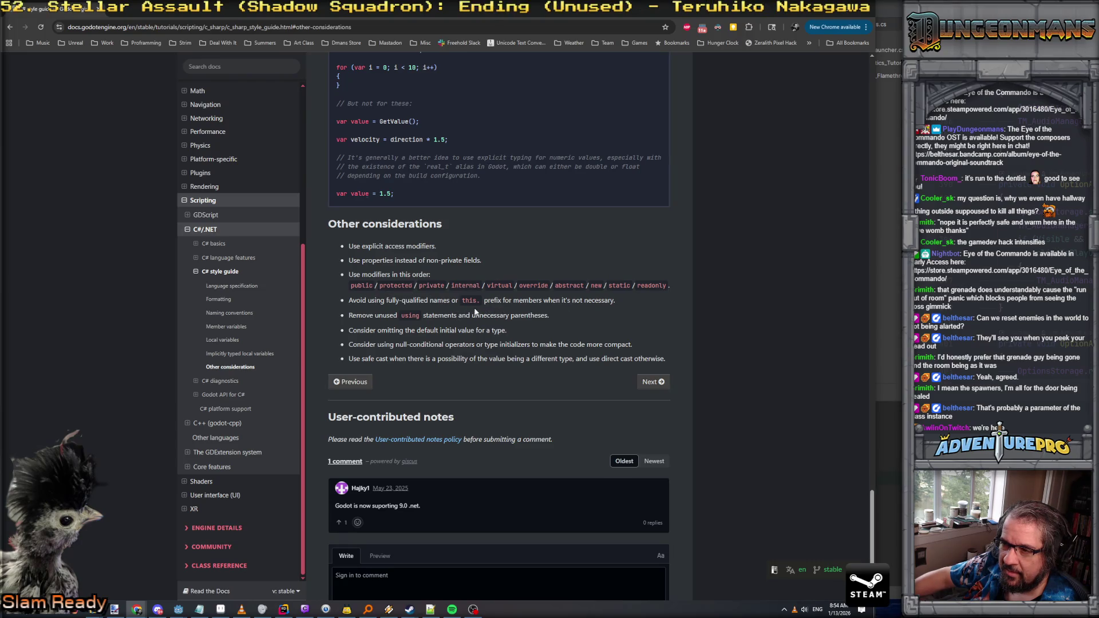
scroll(412, 348, down, 2)
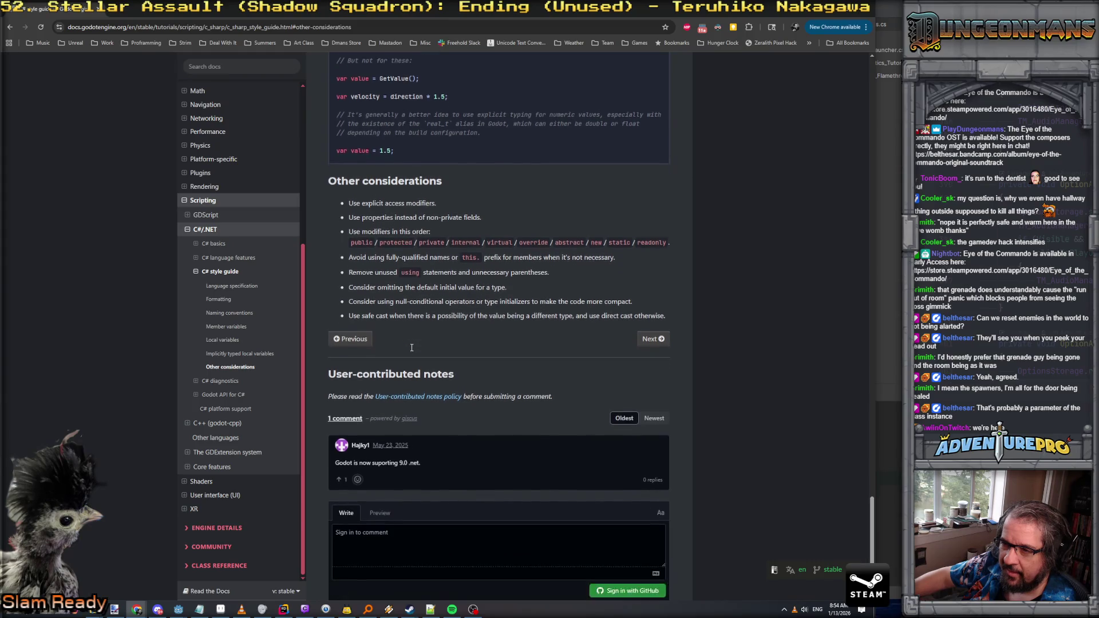
scroll(415, 338, up, 2)
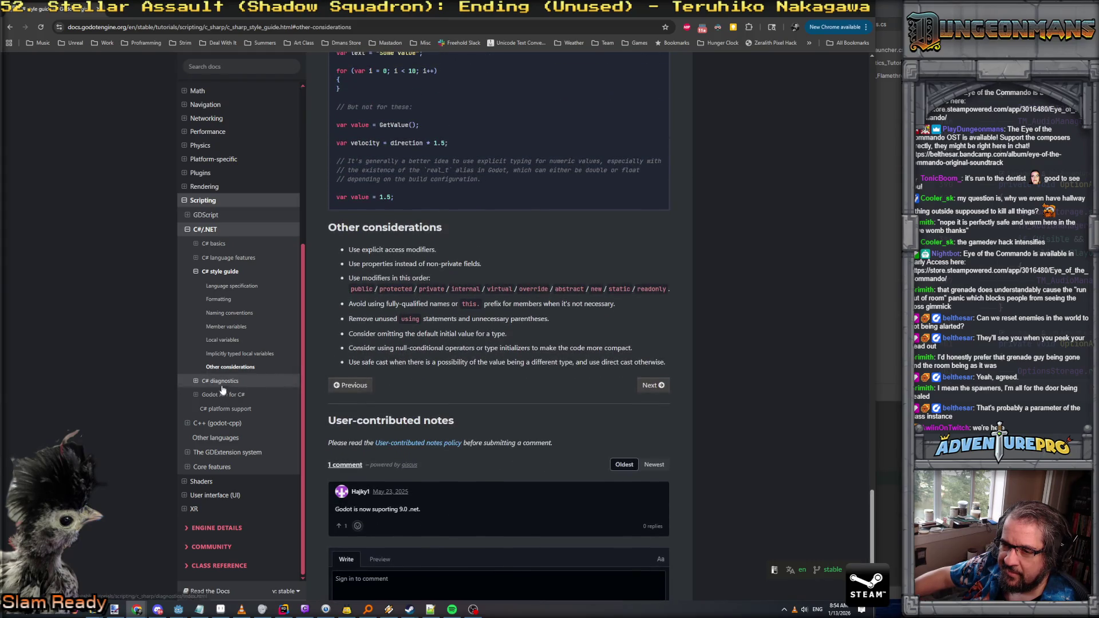
Step: Open the C# diagnostics page, collapse its rule list, and focus the docs search box
click(223, 381)
scroll(264, 340, up, 3)
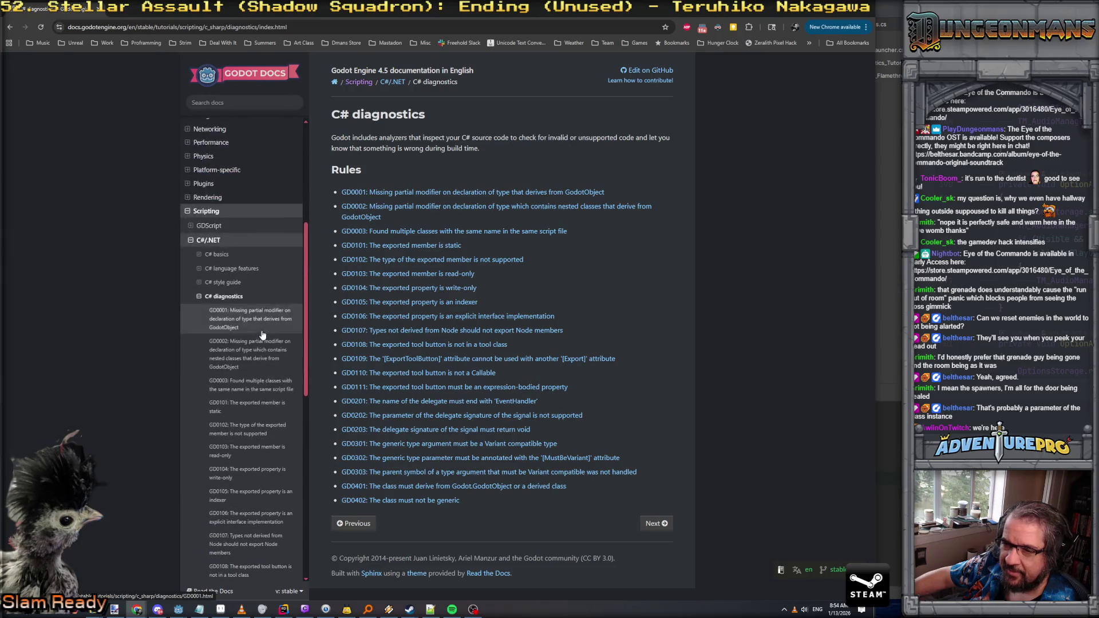
click(243, 301)
scroll(244, 312, up, 4)
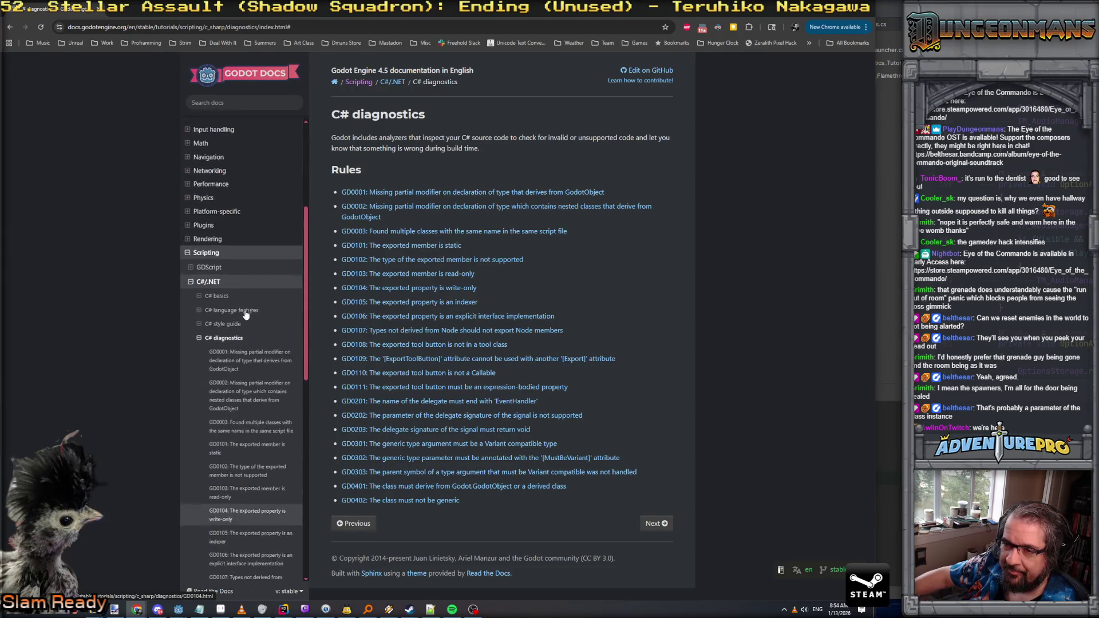
click(201, 341)
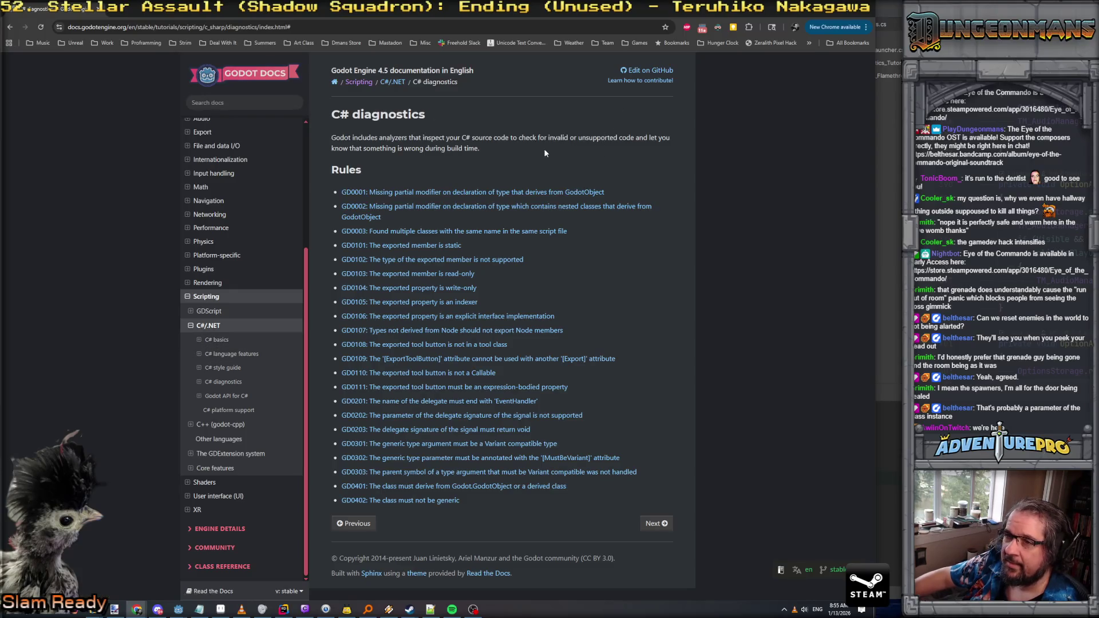
click(247, 103)
Step: Search the docs for 'export' and follow the Export page to C# exported properties
text(export)
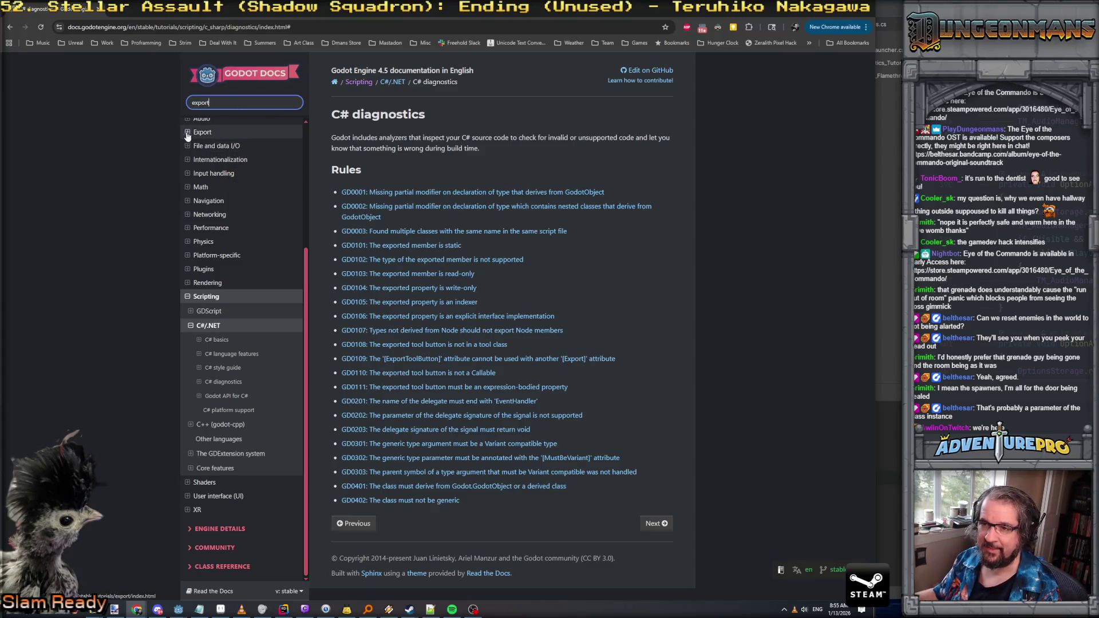
click(203, 132)
click(229, 103)
key(Return)
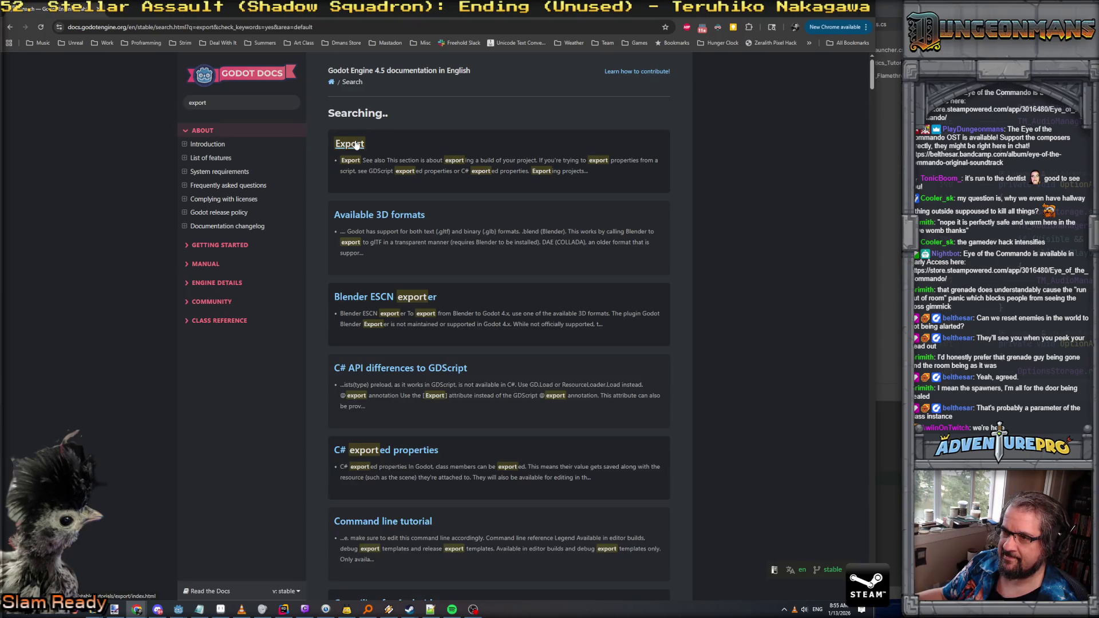
click(354, 144)
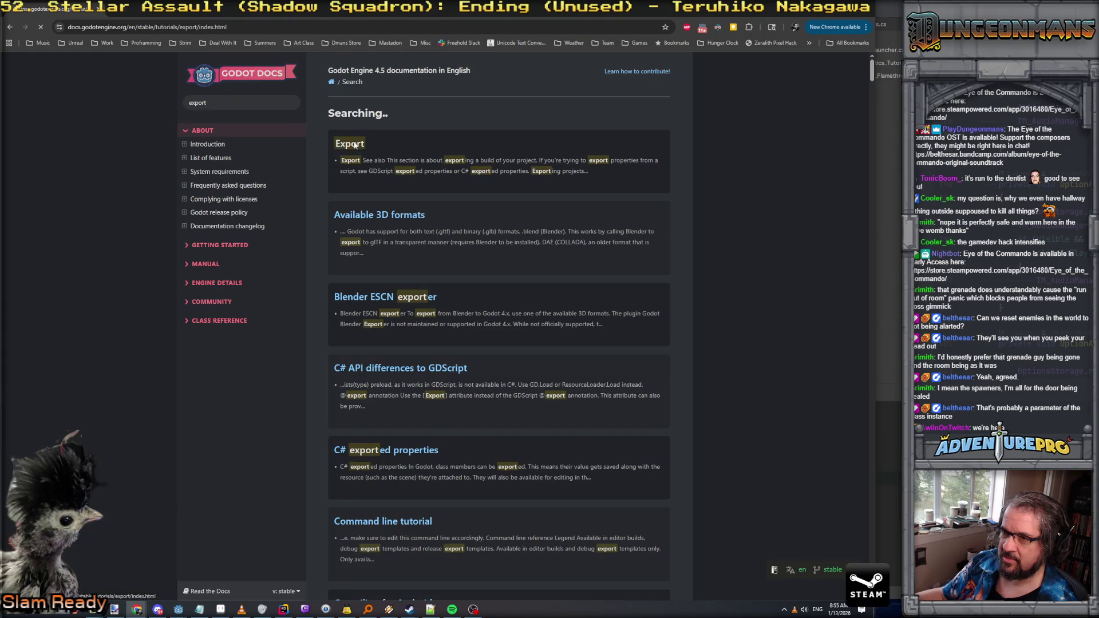
click(465, 168)
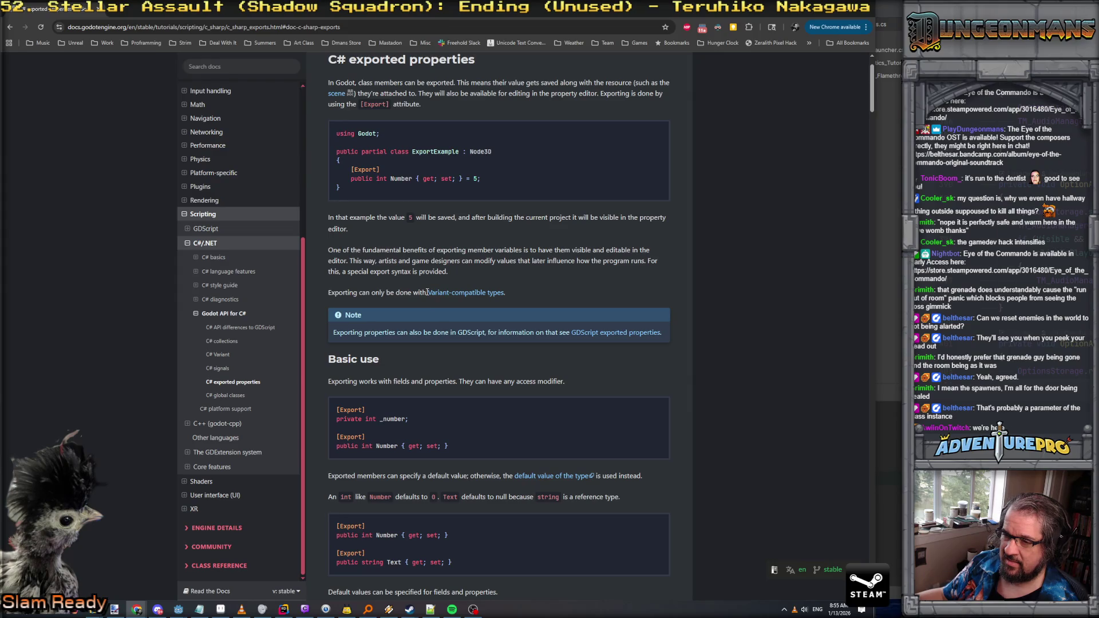
scroll(427, 292, up, 1)
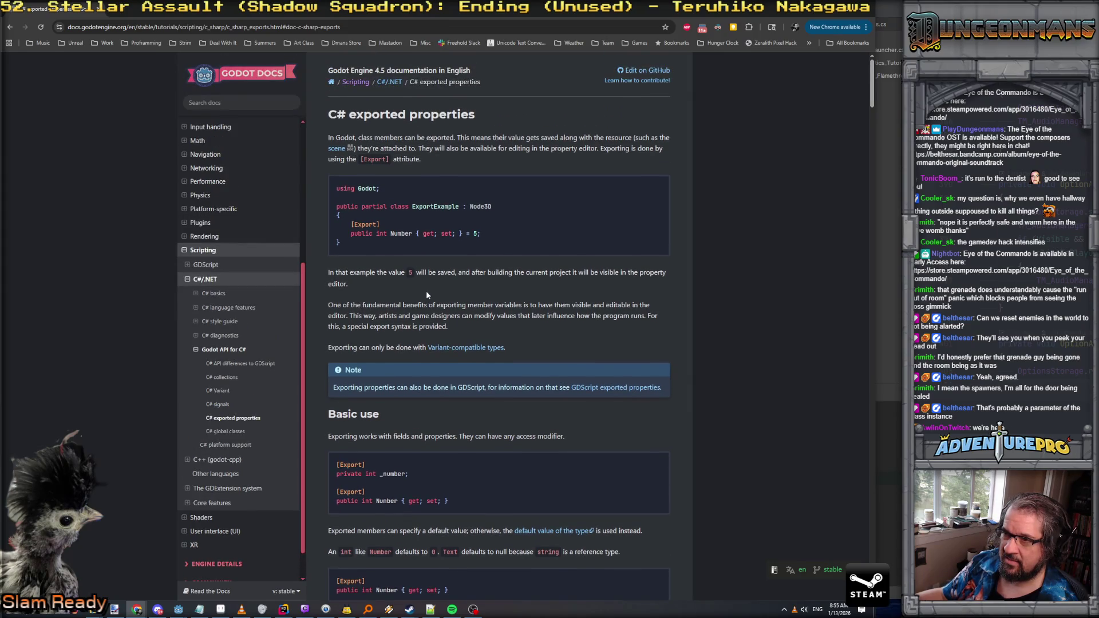
scroll(425, 291, down, 10)
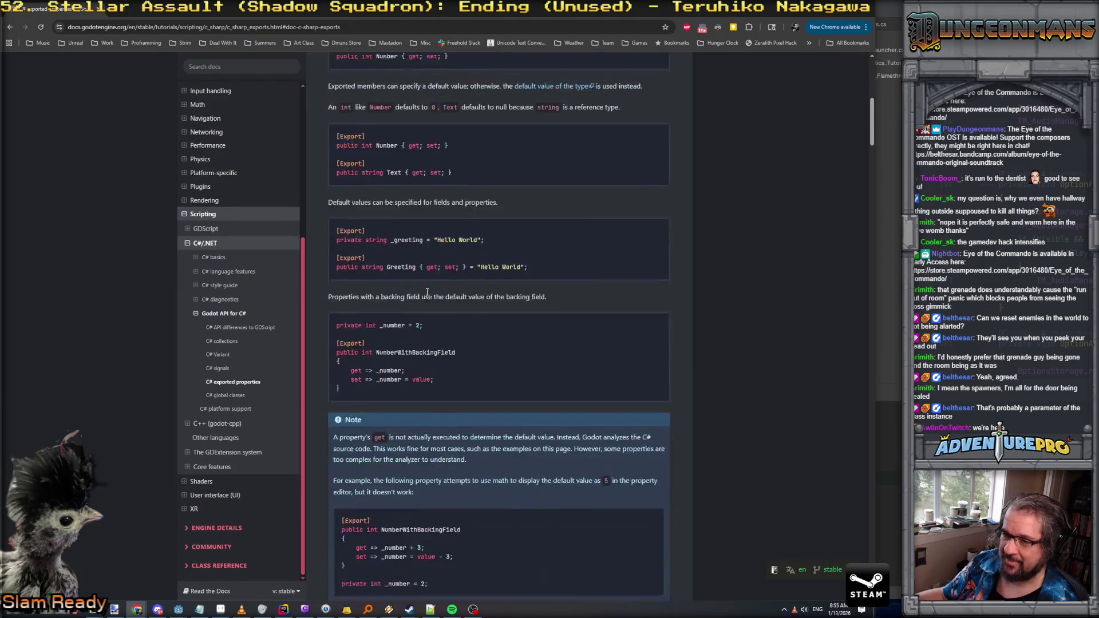
scroll(427, 293, down, 8)
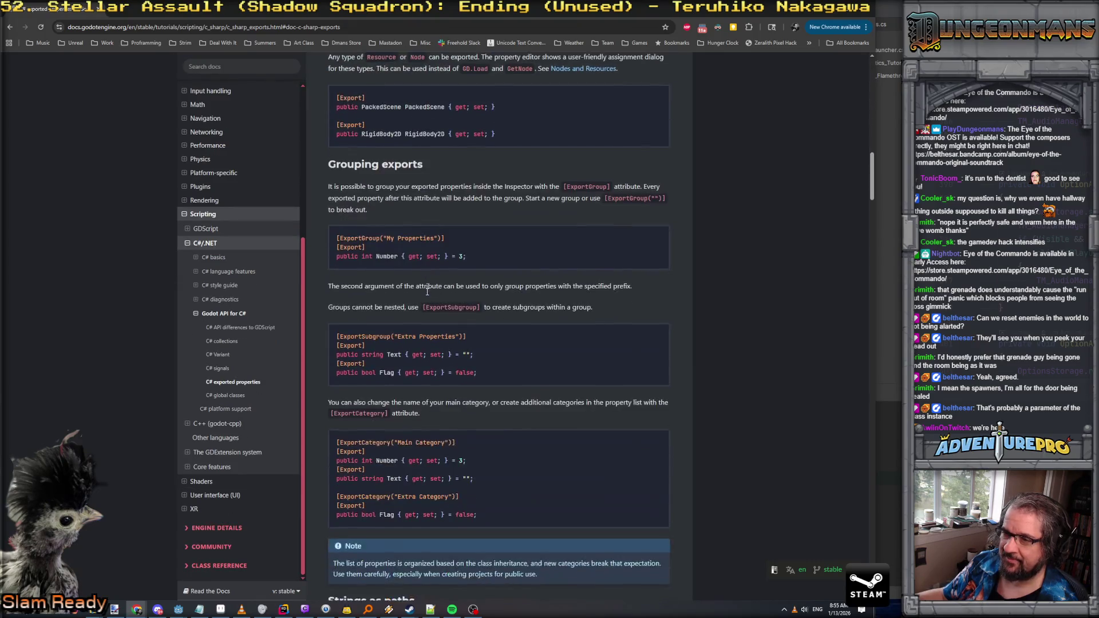
scroll(402, 251, down, 8)
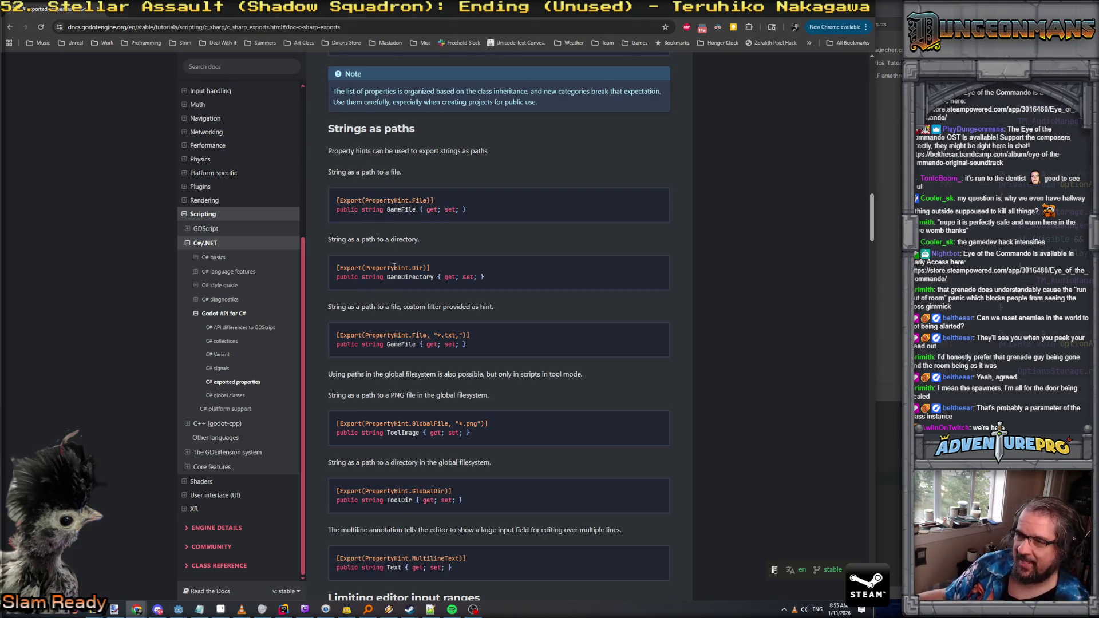
scroll(428, 275, down, 6)
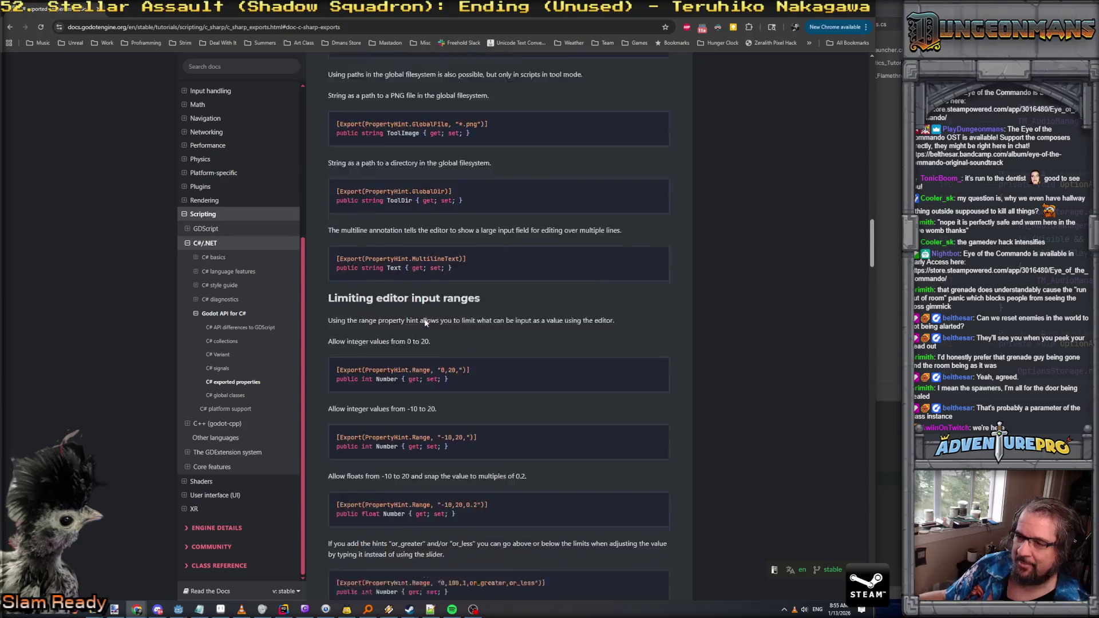
scroll(425, 323, down, 7)
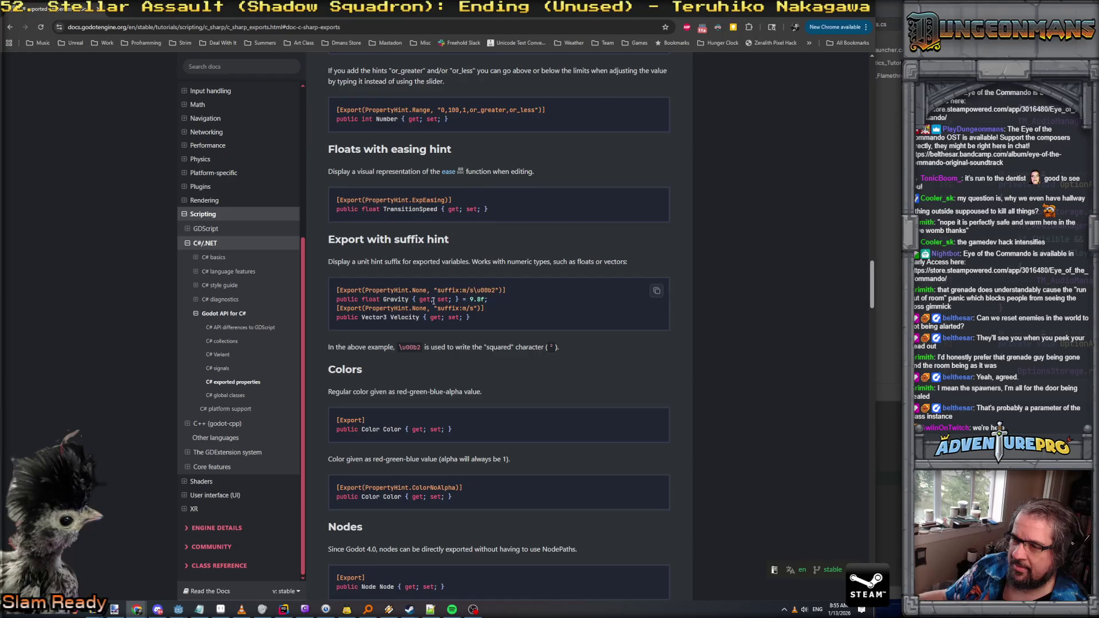
scroll(430, 302, down, 2)
scroll(421, 297, down, 2)
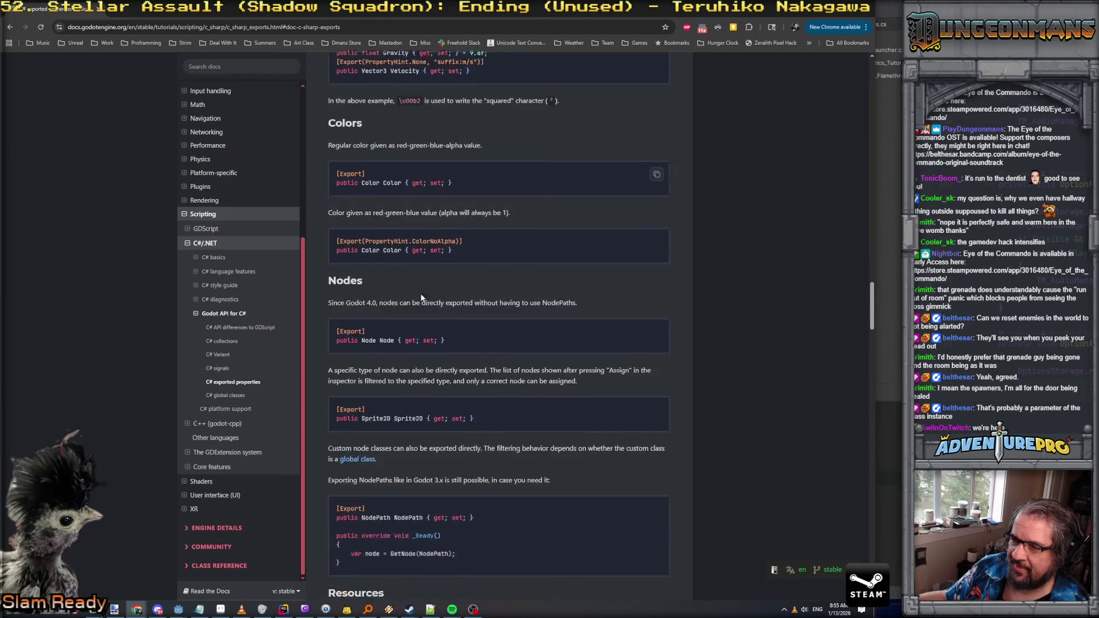
scroll(421, 297, down, 2)
scroll(421, 295, down, 2)
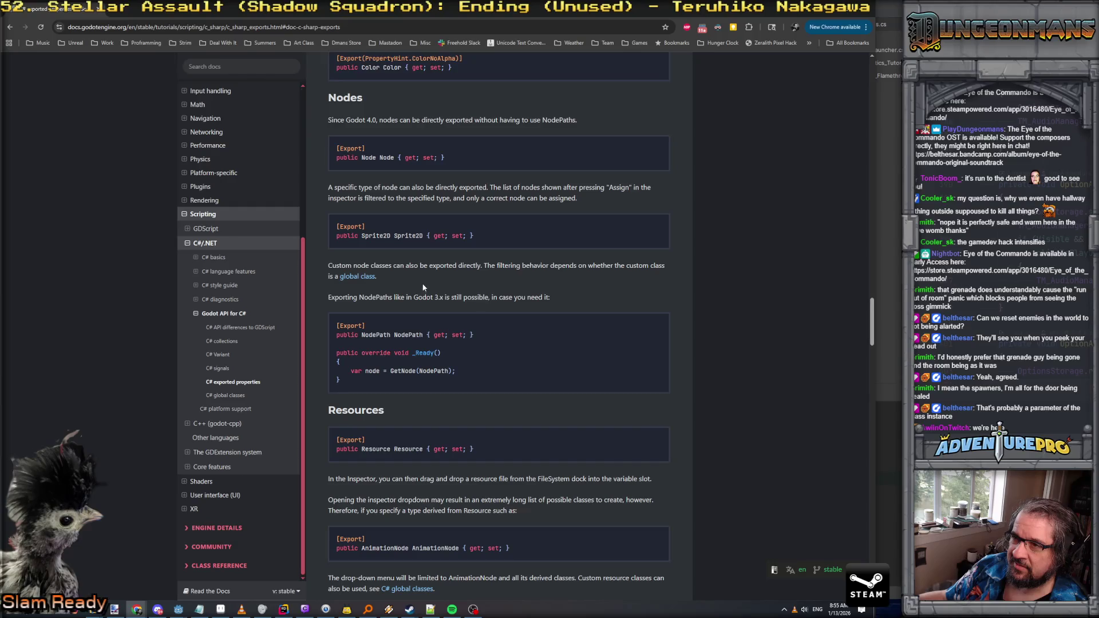
scroll(422, 284, down, 5)
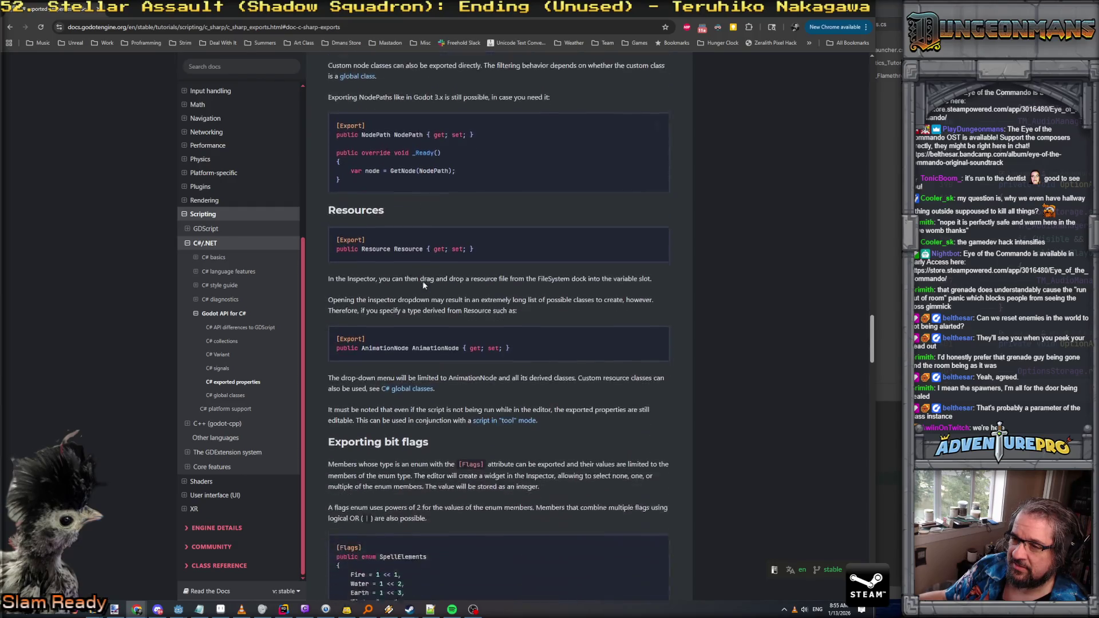
scroll(424, 284, down, 5)
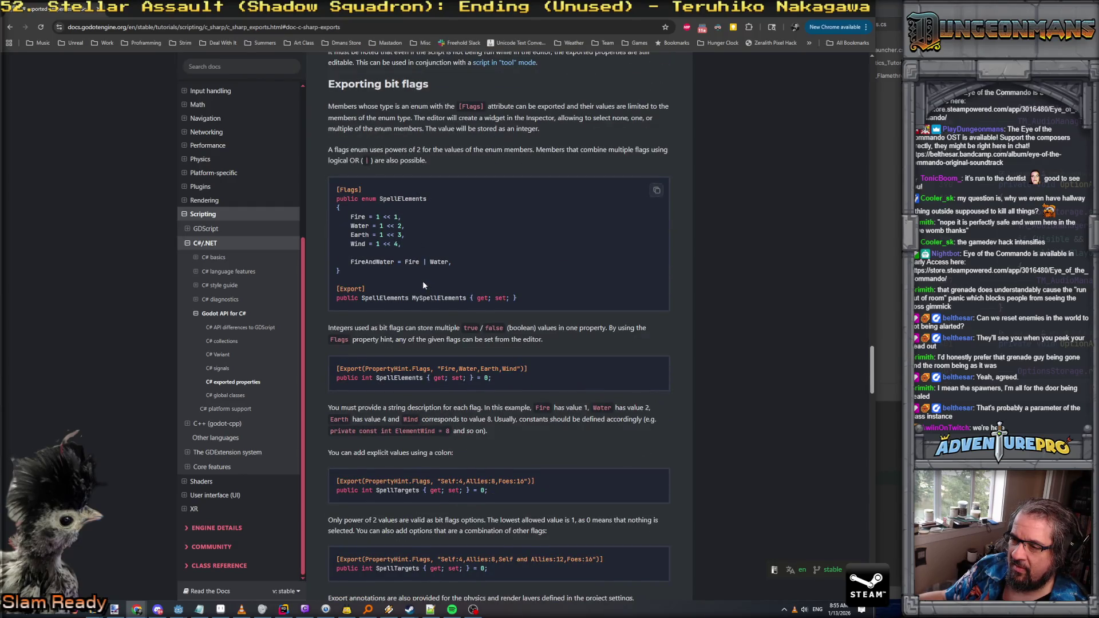
scroll(424, 285, down, 1)
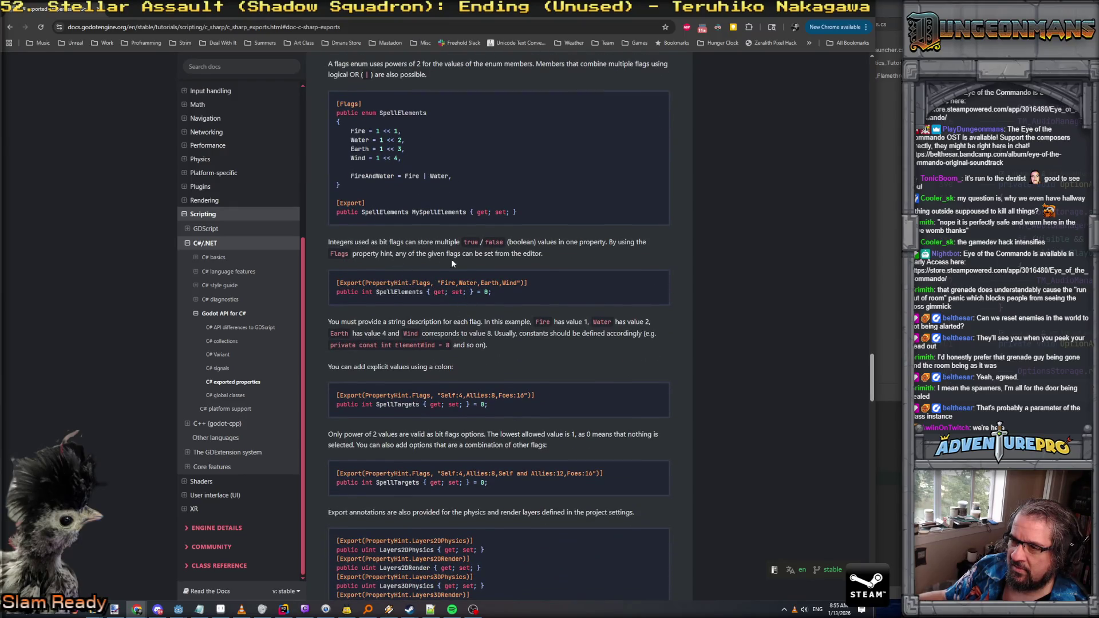
scroll(452, 309, down, 2)
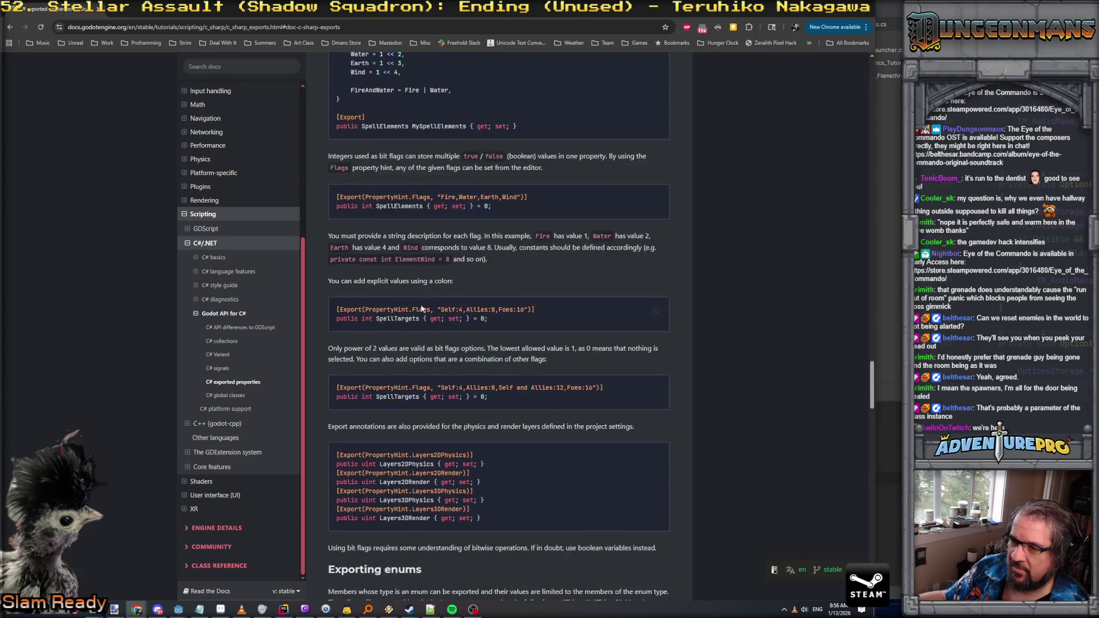
scroll(461, 312, down, 5)
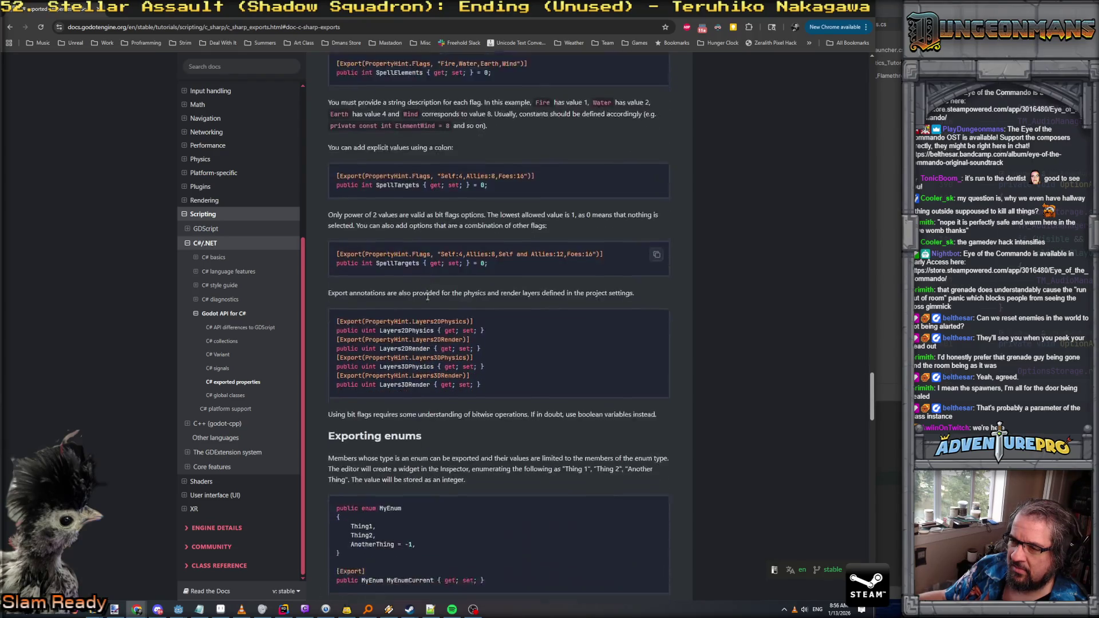
scroll(427, 297, down, 5)
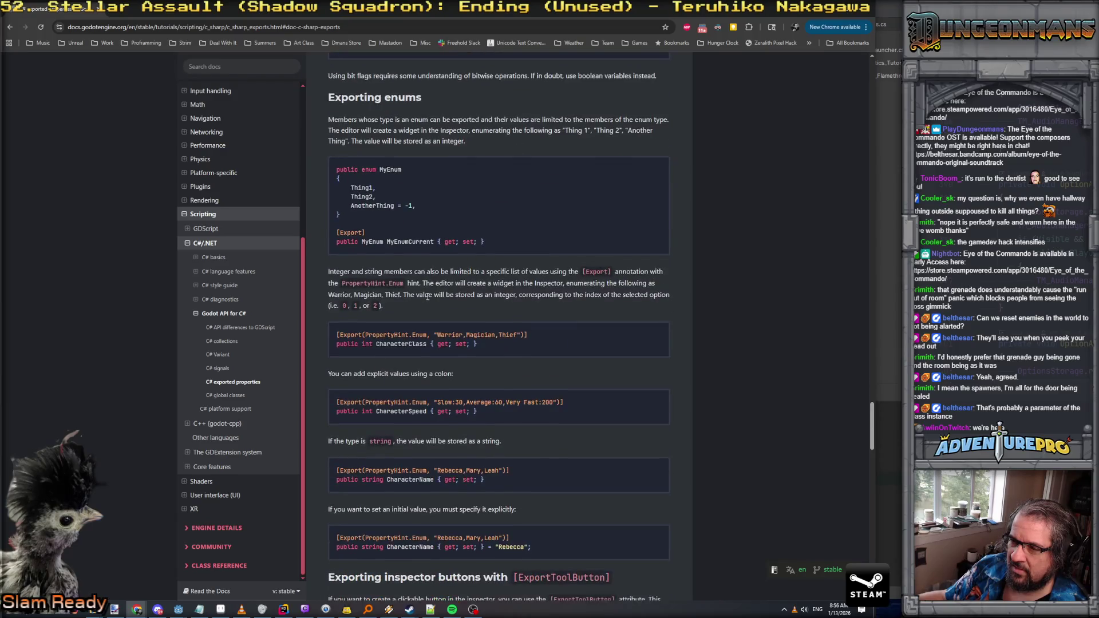
scroll(490, 339, down, 3)
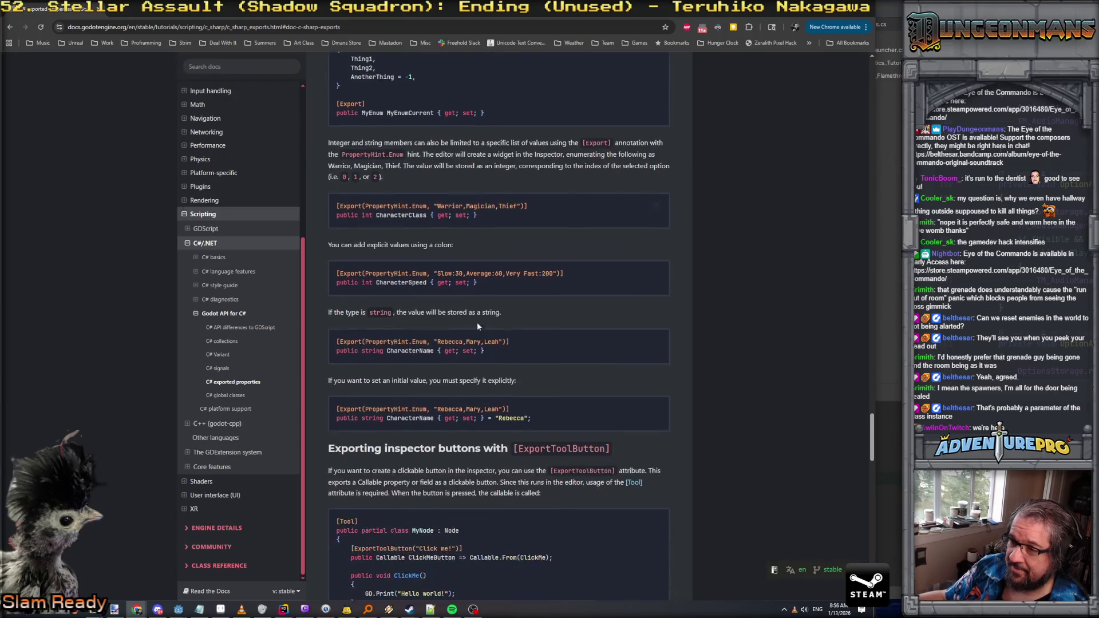
scroll(461, 292, down, 3)
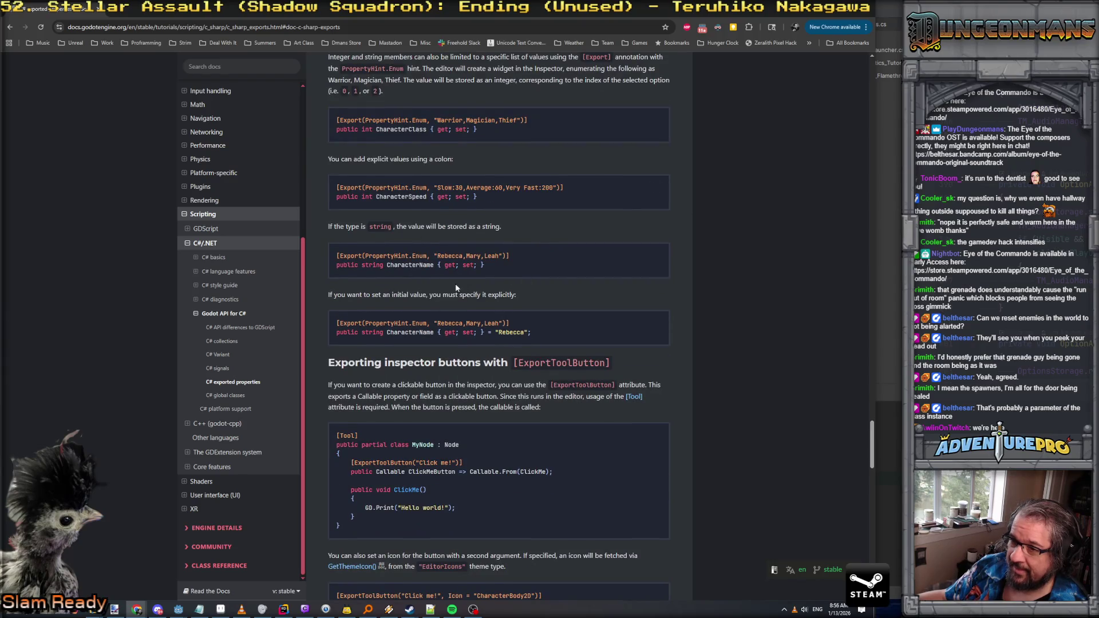
scroll(455, 283, down, 1)
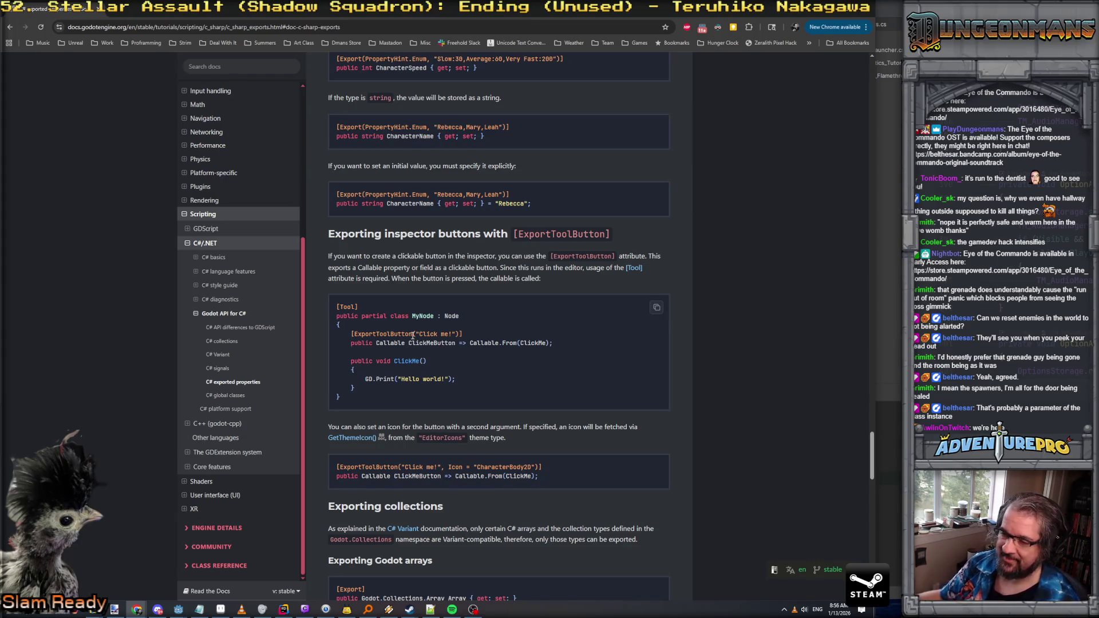
scroll(413, 336, down, 2)
scroll(395, 389, down, 1)
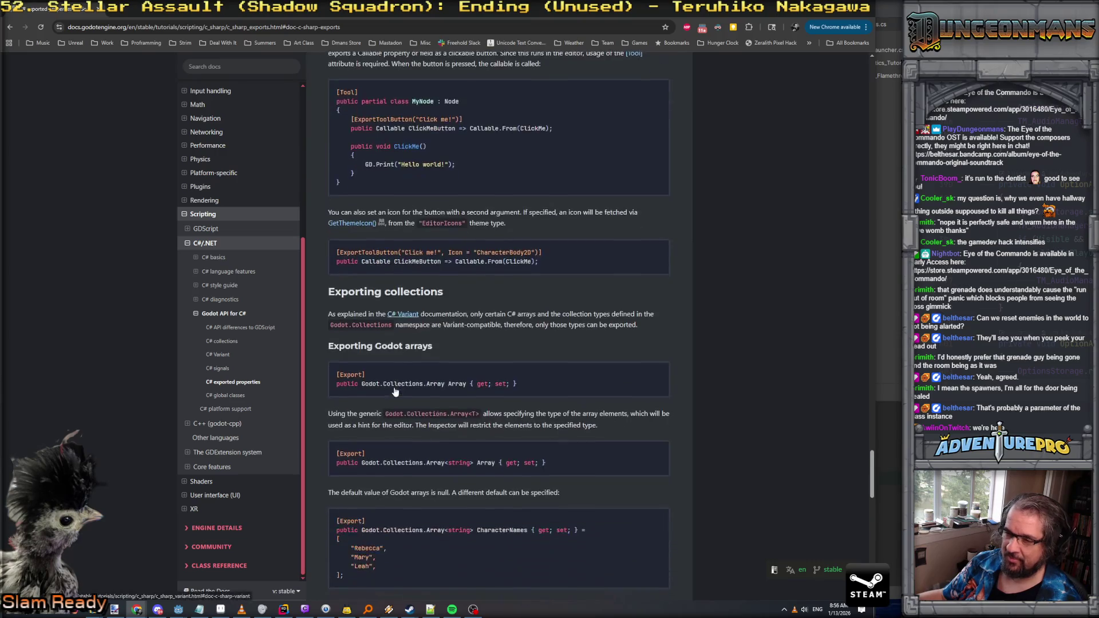
scroll(397, 361, down, 1)
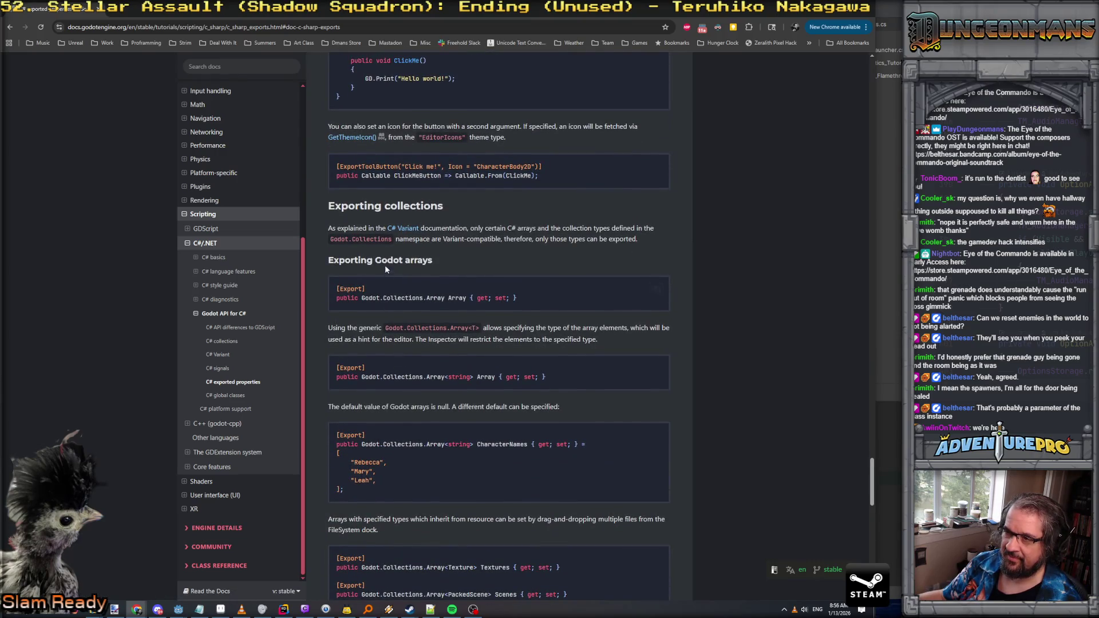
scroll(466, 280, down, 2)
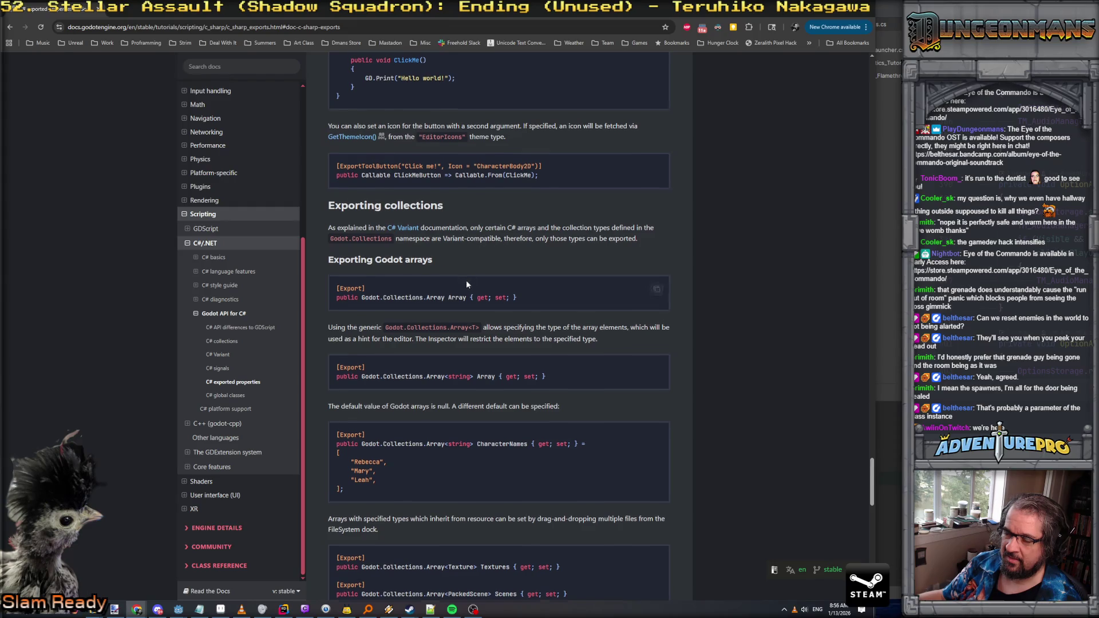
scroll(389, 355, down, 7)
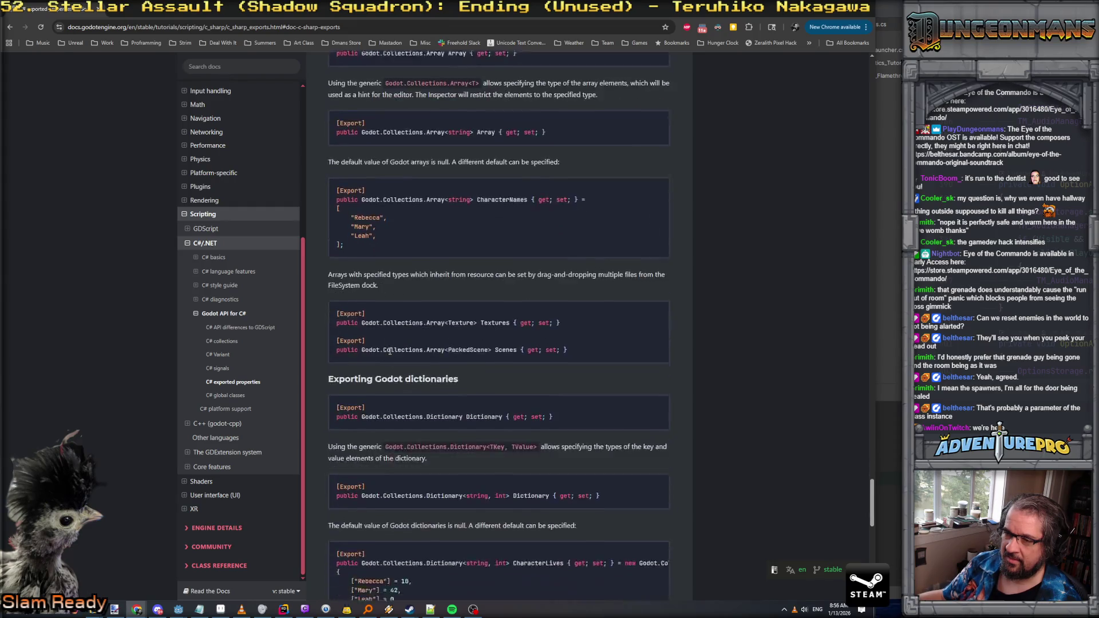
scroll(394, 349, down, 2)
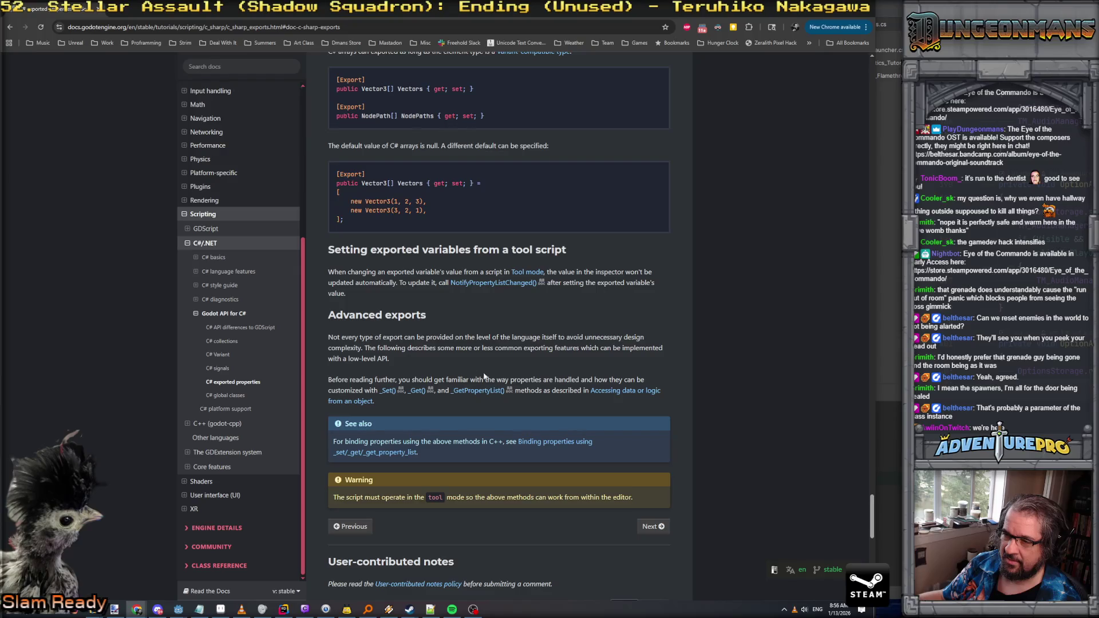
scroll(576, 375, down, 4)
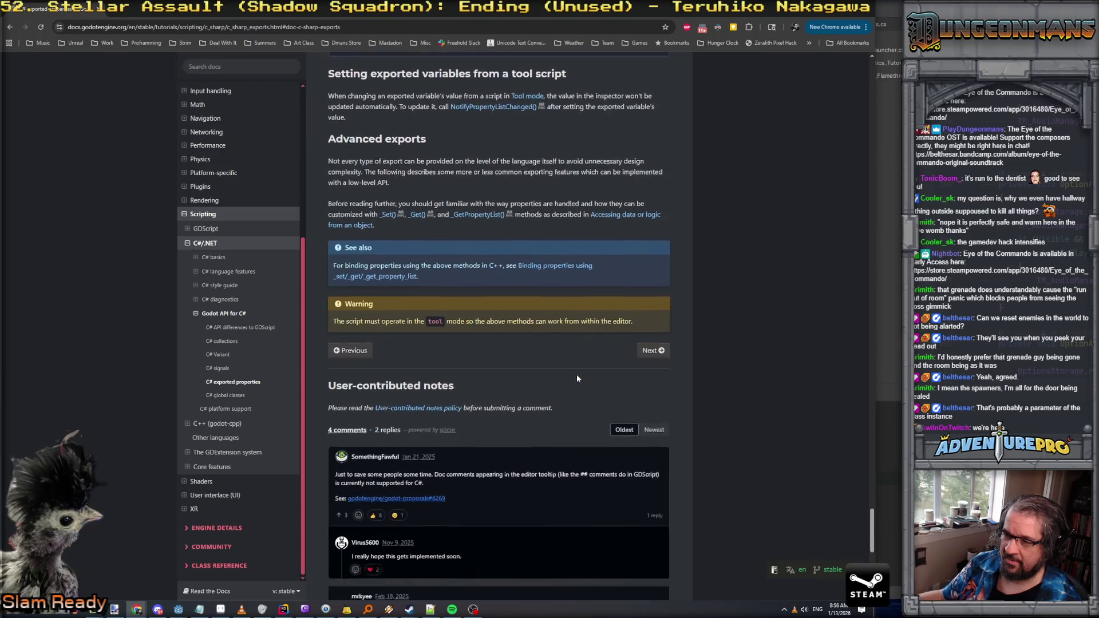
scroll(564, 375, down, 2)
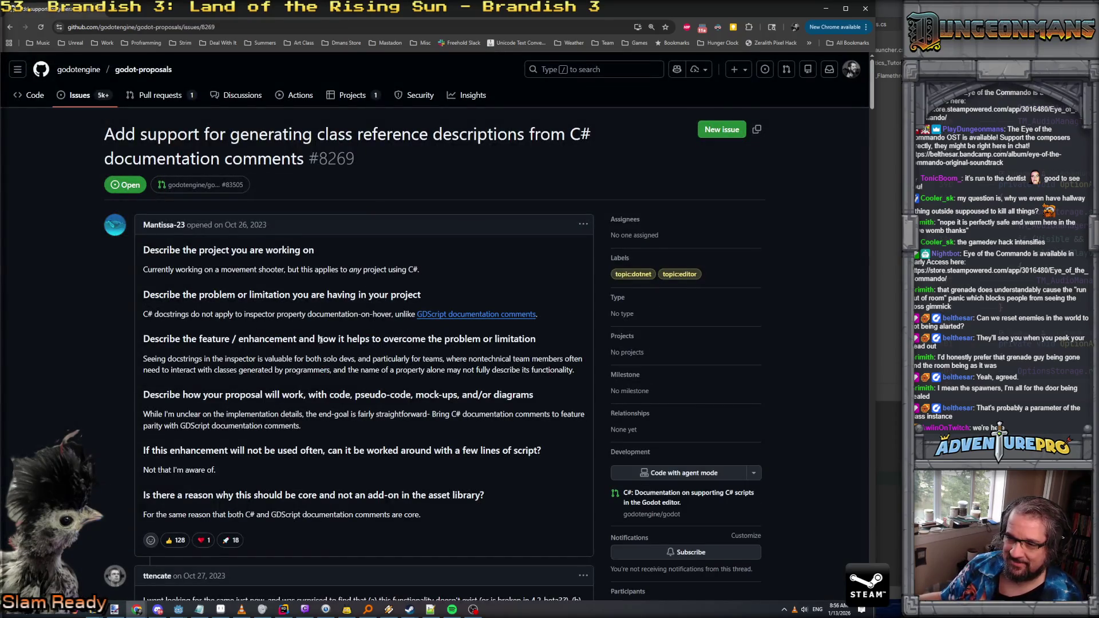
scroll(319, 340, down, 3)
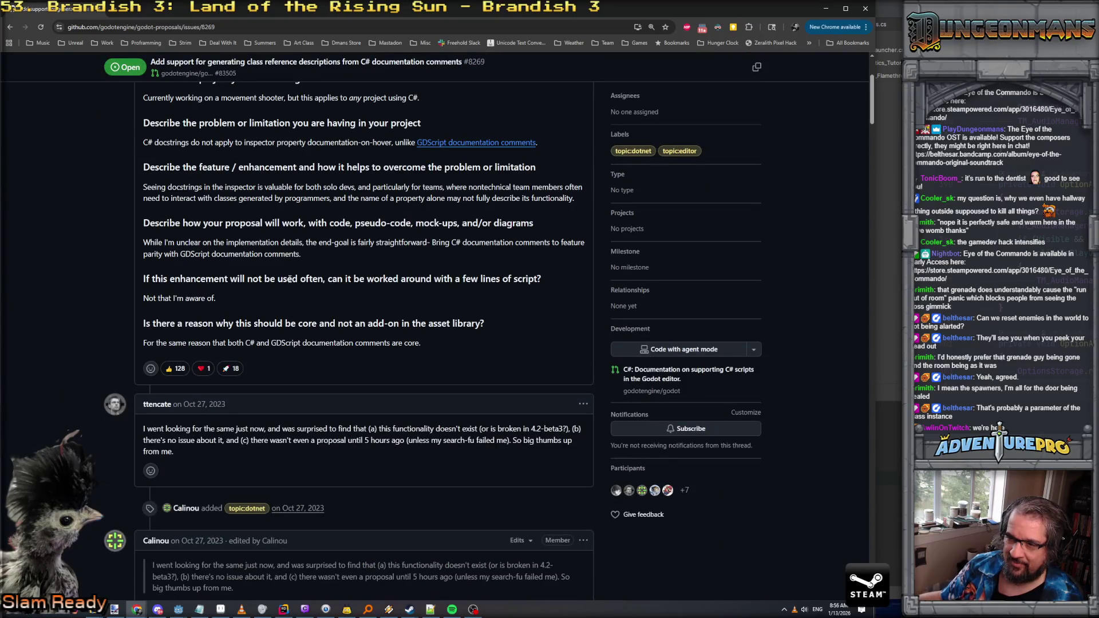
scroll(289, 279, down, 2)
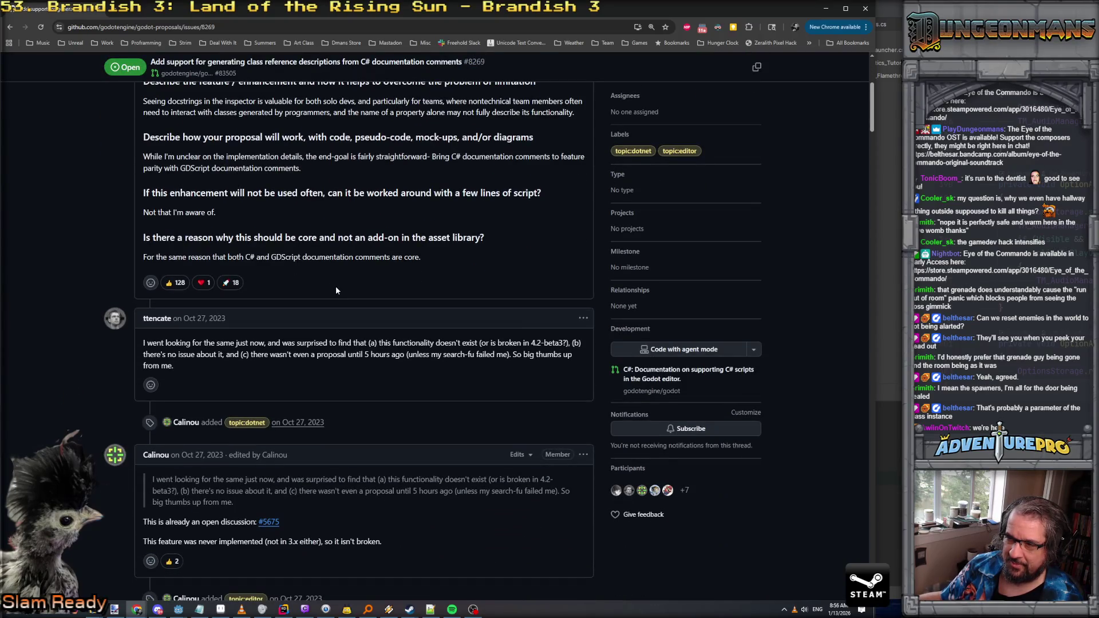
scroll(335, 286, down, 2)
scroll(349, 318, down, 2)
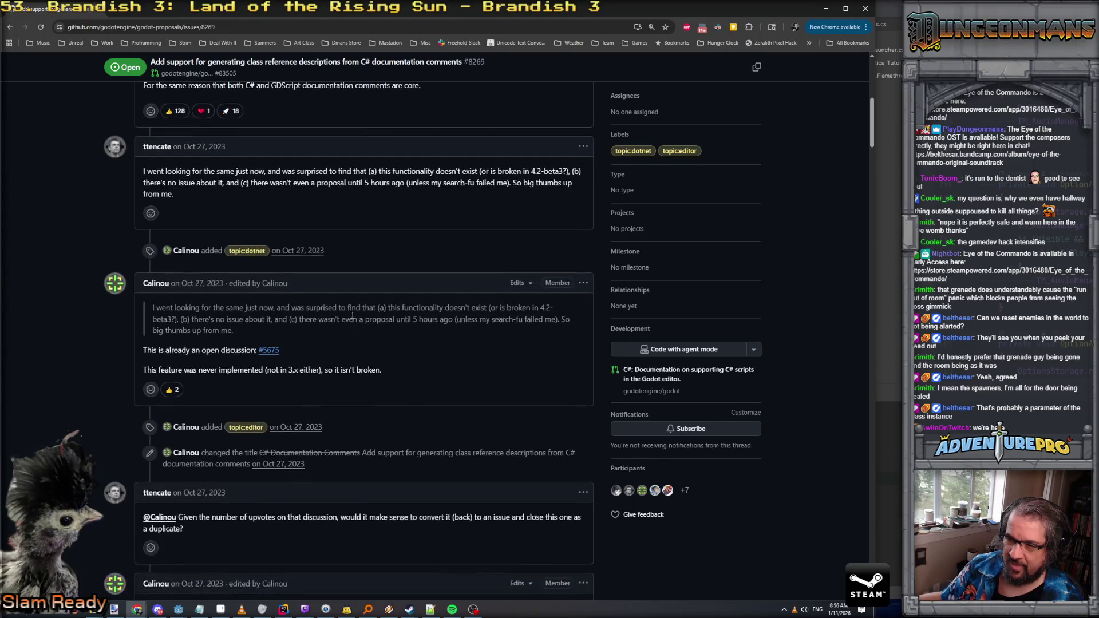
scroll(353, 315, down, 4)
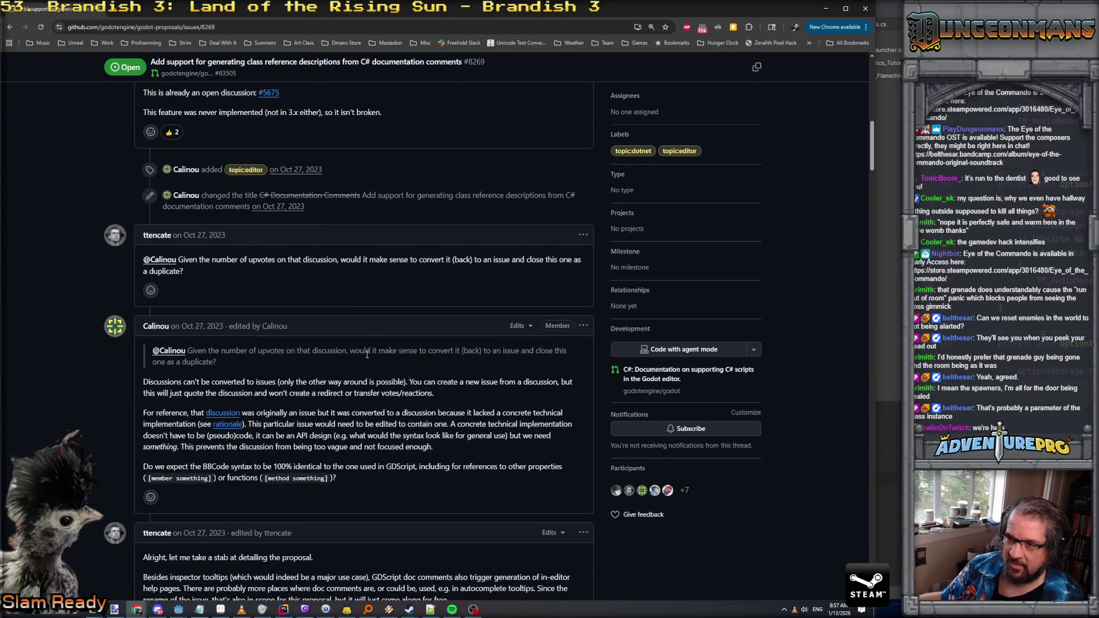
scroll(366, 370, down, 2)
scroll(362, 368, down, 6)
scroll(355, 370, up, 2)
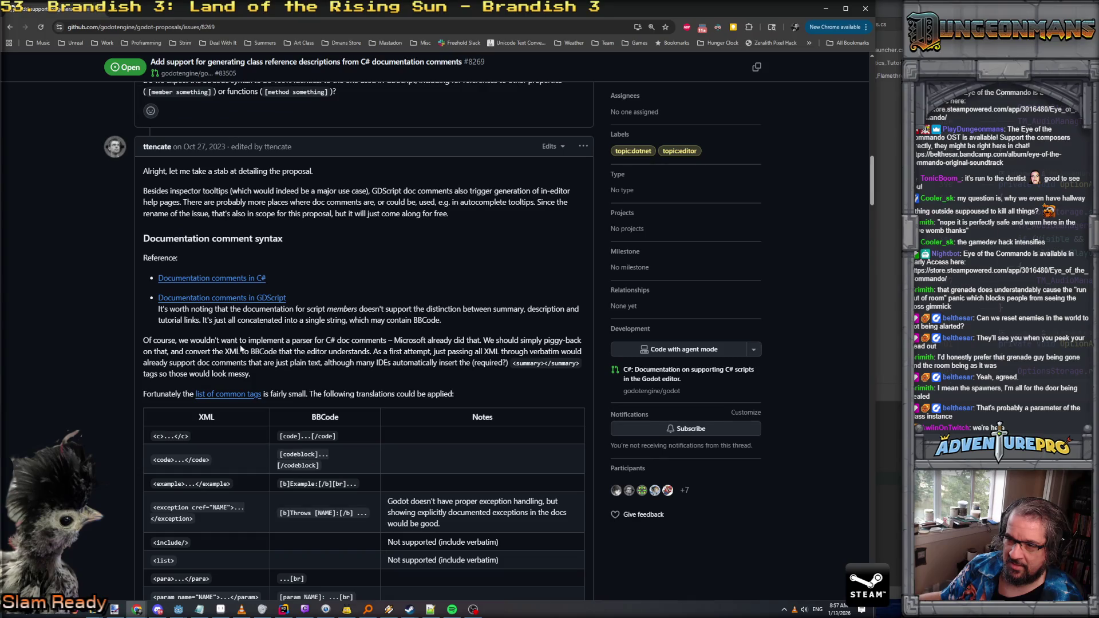
scroll(234, 267, down, 8)
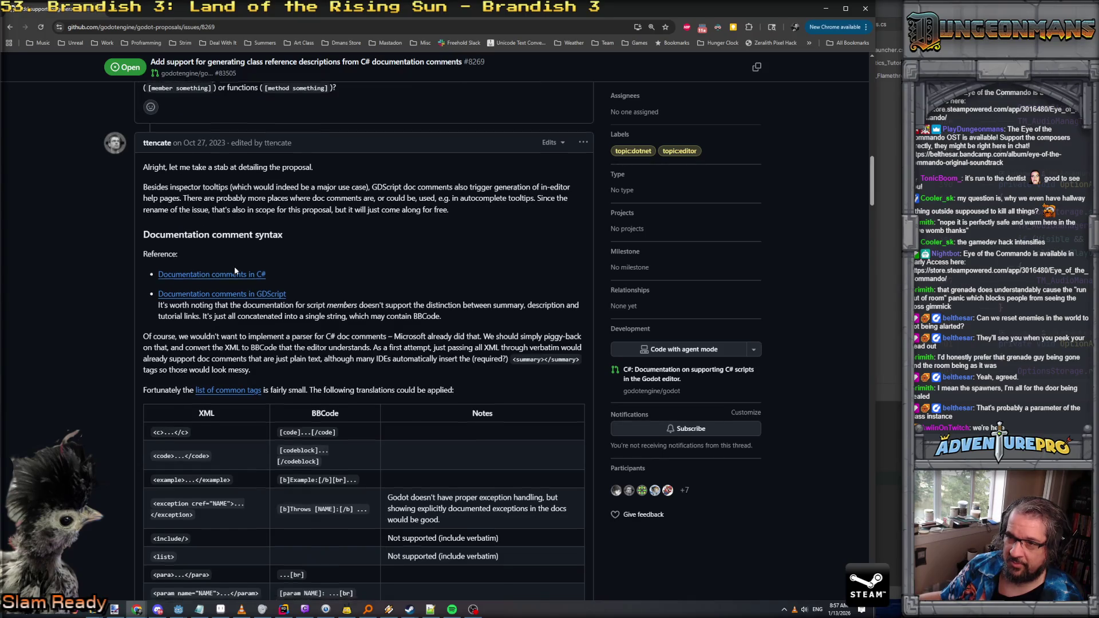
scroll(235, 267, down, 20)
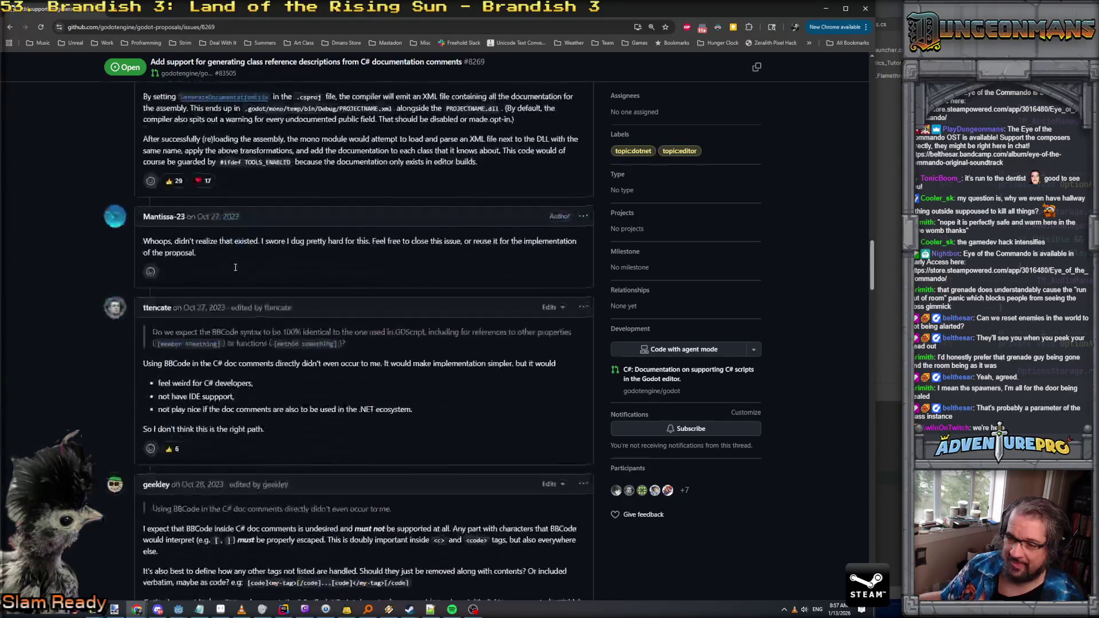
scroll(235, 267, down, 20)
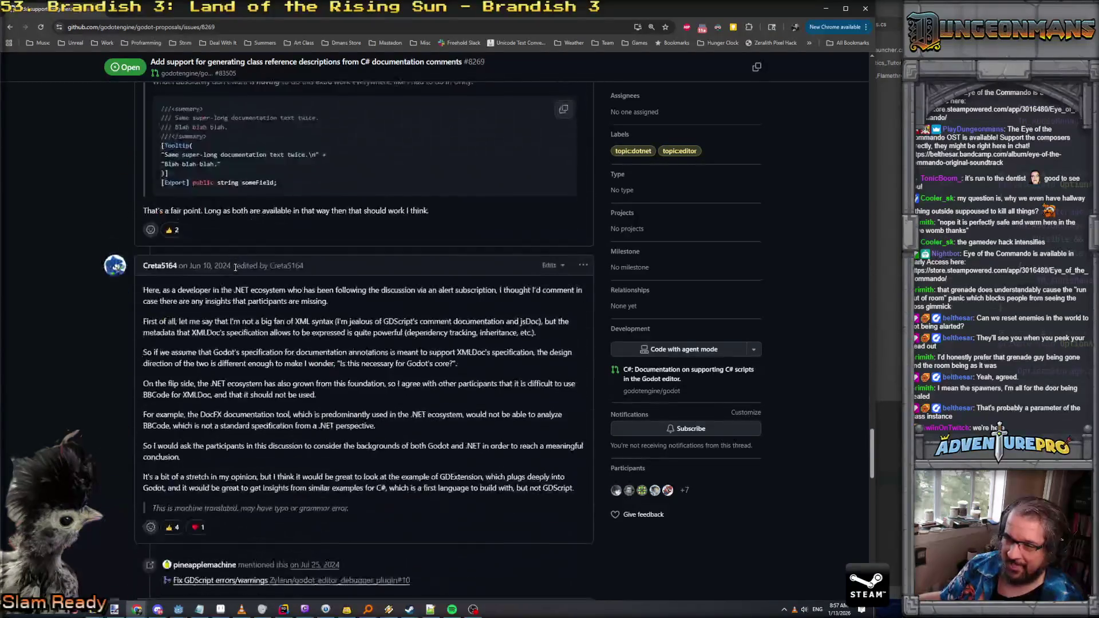
scroll(235, 267, down, 2)
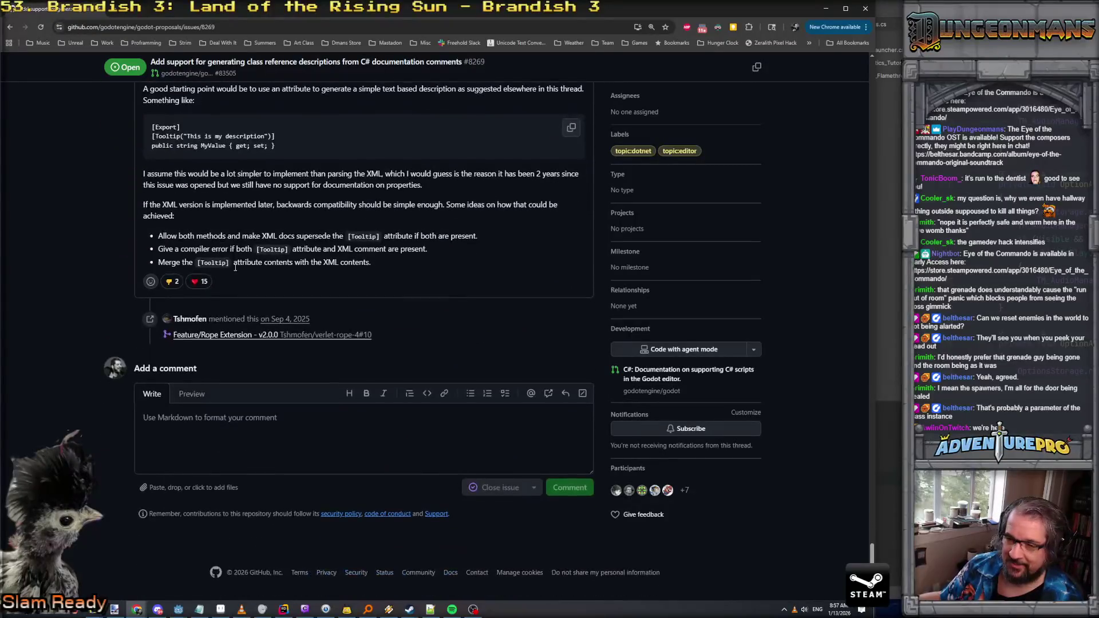
scroll(235, 269, up, 3)
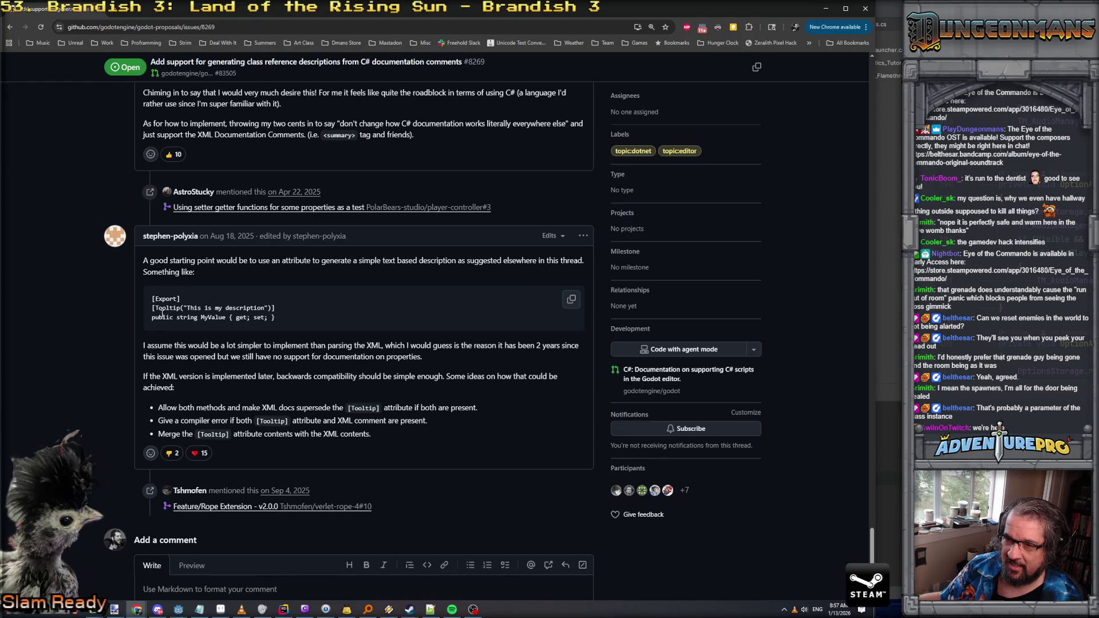
scroll(244, 309, down, 2)
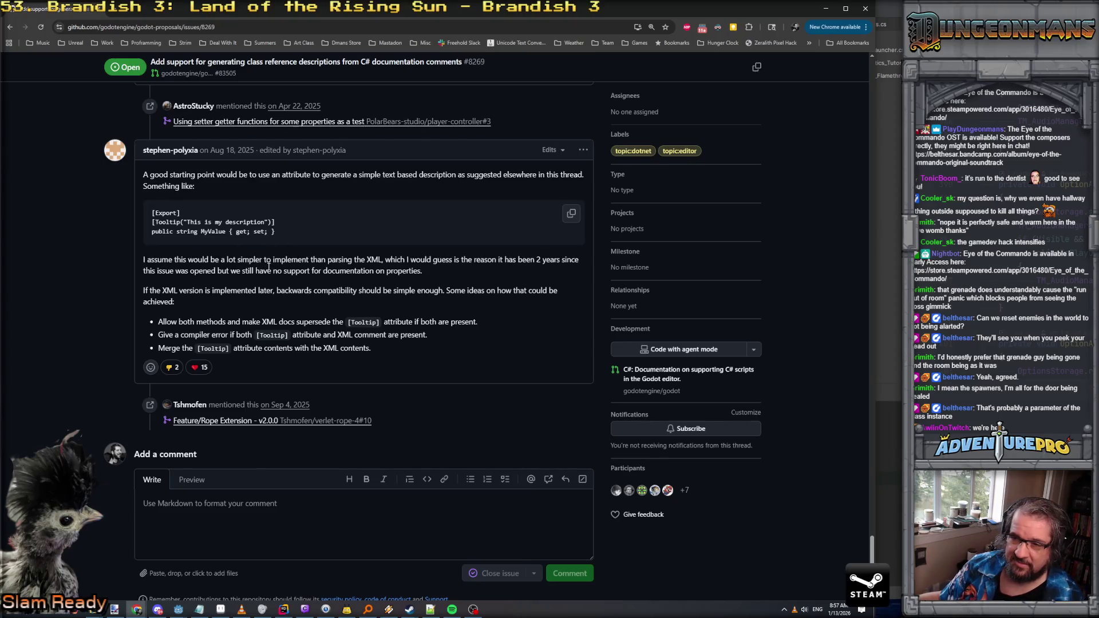
mouse_move(160, 335)
mouse_down()
mouse_move(404, 322)
mouse_move(446, 333)
mouse_up()
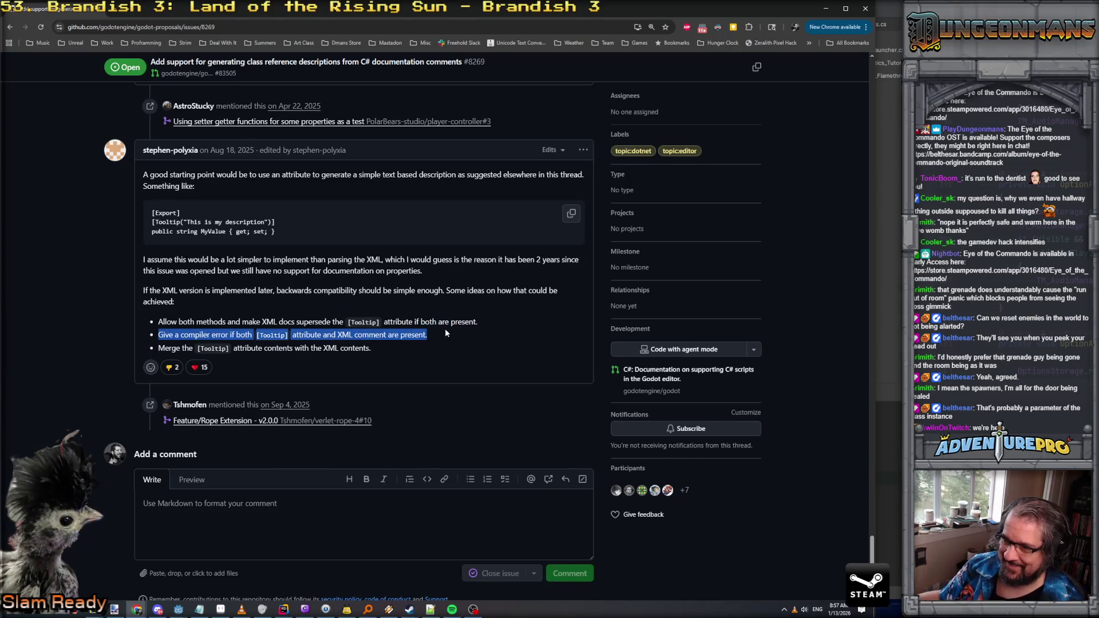
click(282, 337)
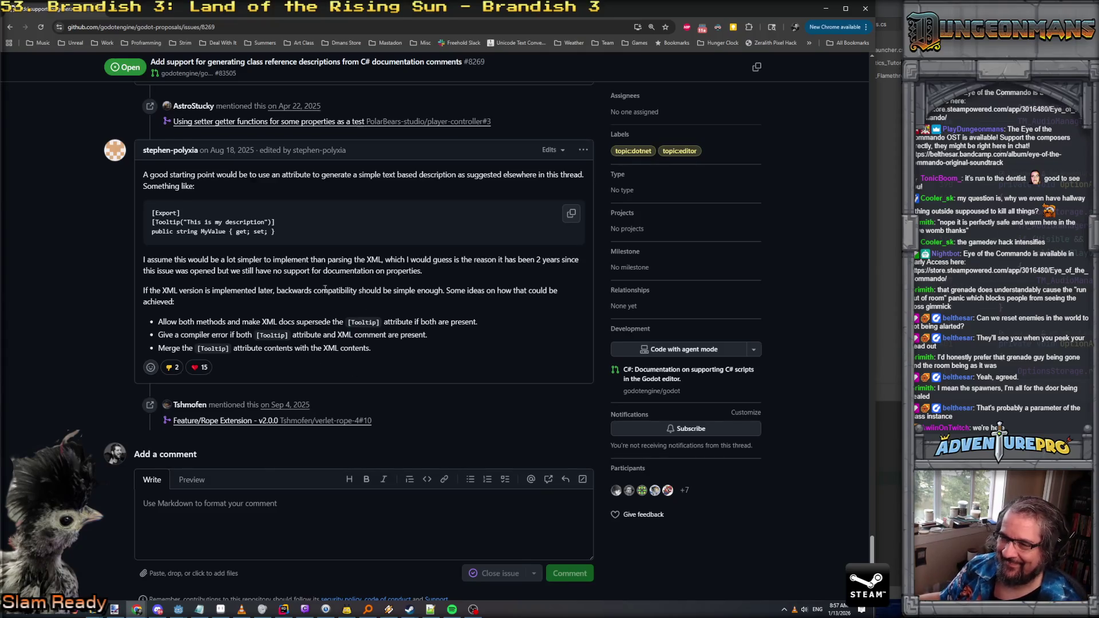
scroll(325, 288, up, 3)
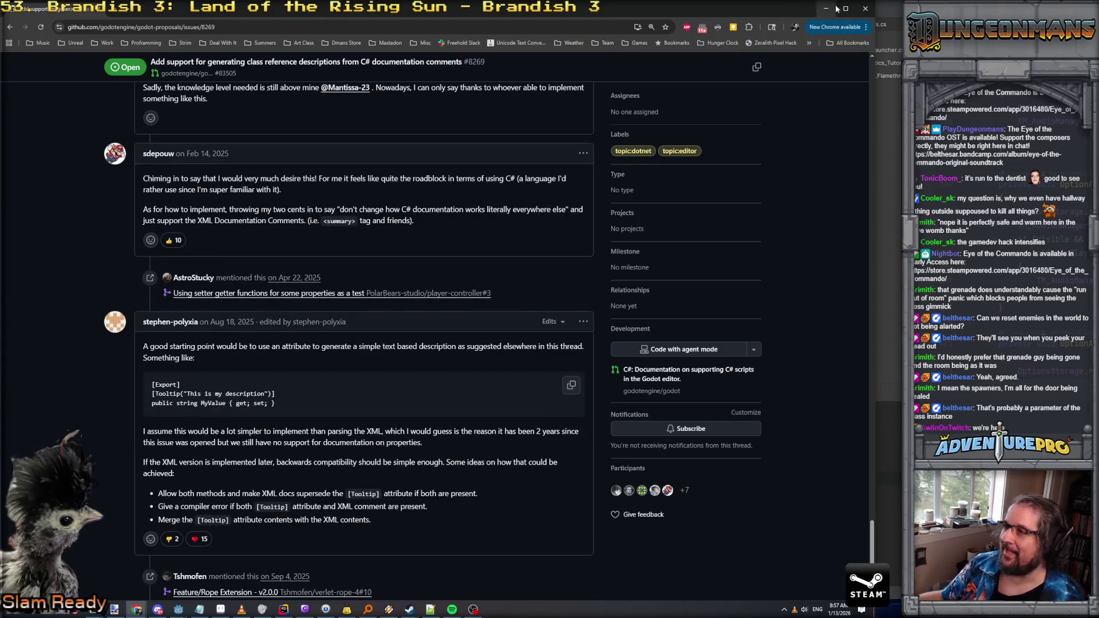
click(826, 9)
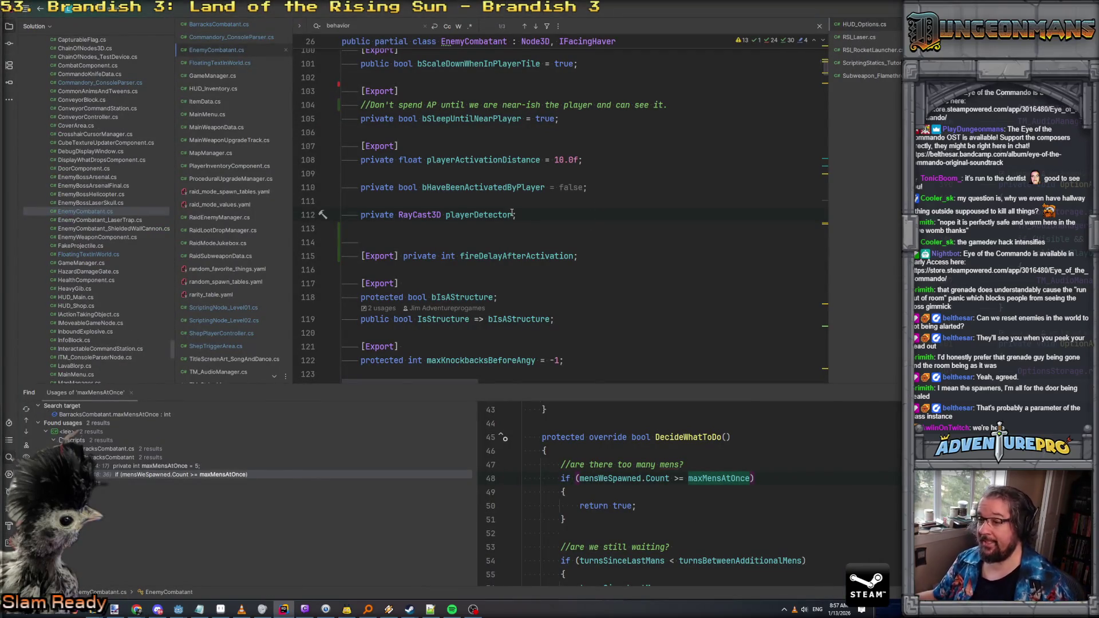
Step: Select fireDelayAfterActivation, find 'fire(' in EnemyCombatant.cs, and go to the Fire() declaration
scroll(512, 212, down, 3)
scroll(486, 200, up, 7)
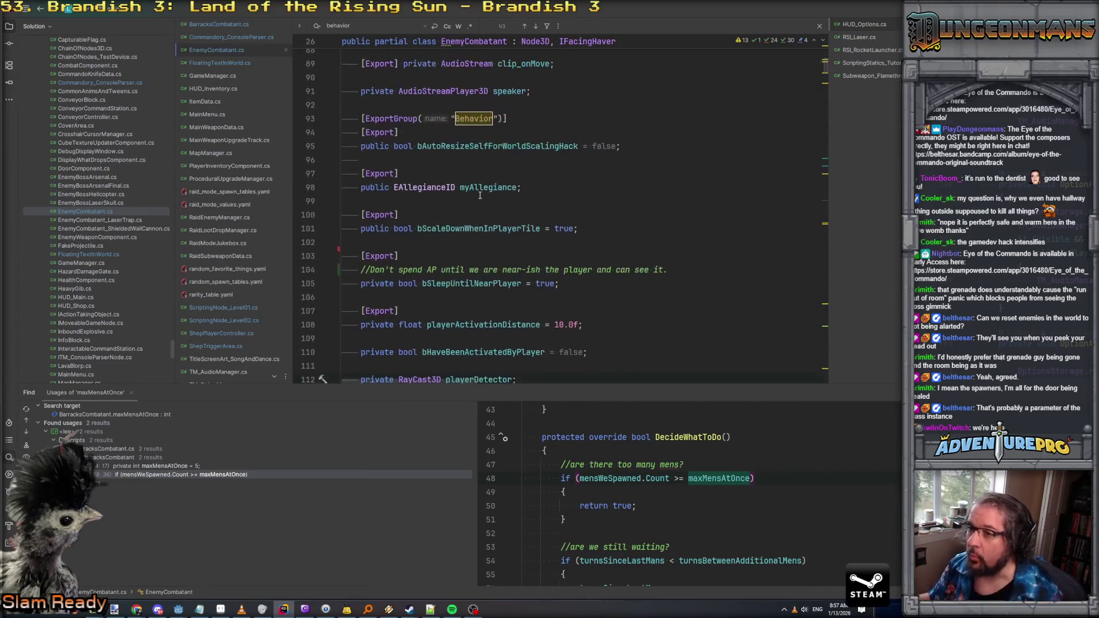
scroll(487, 224, down, 3)
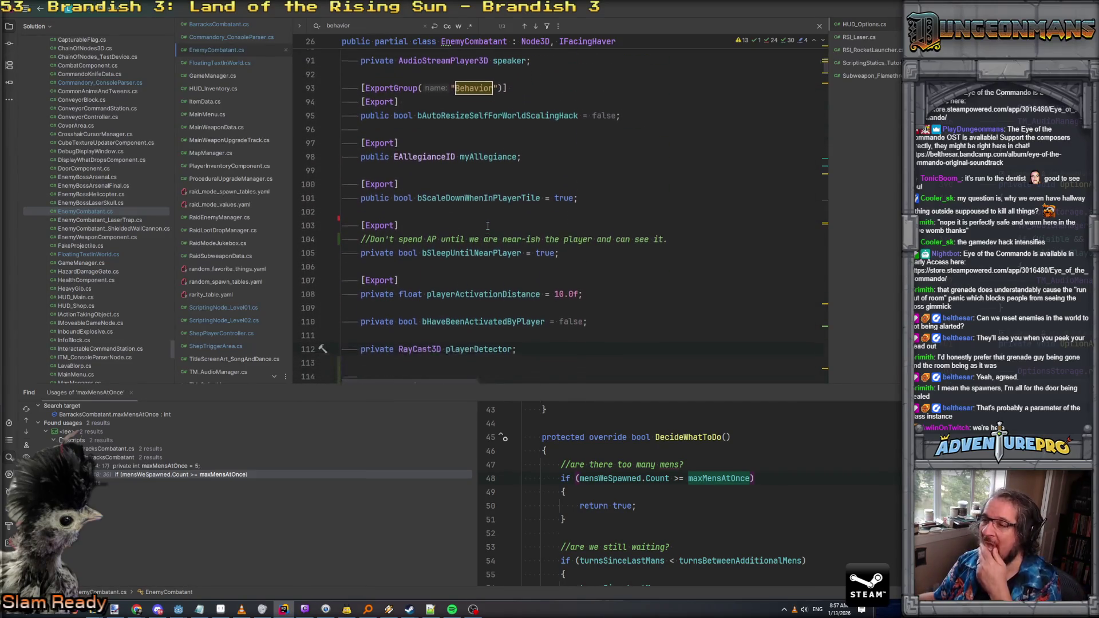
scroll(504, 241, down, 3)
double_click(515, 256)
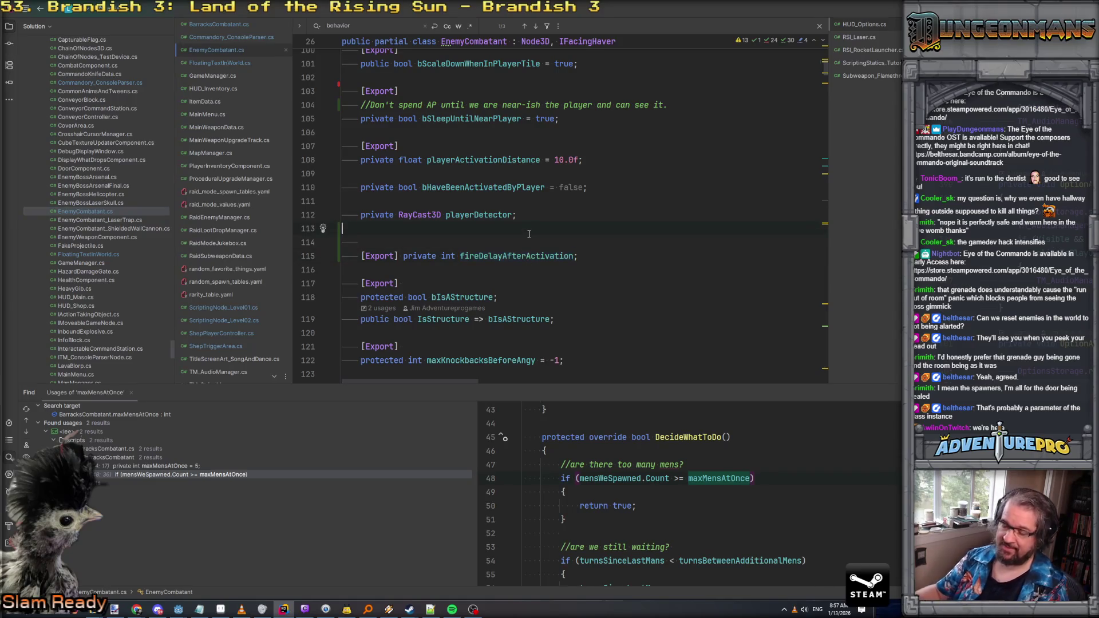
key(ctrl+f)
text(fire()
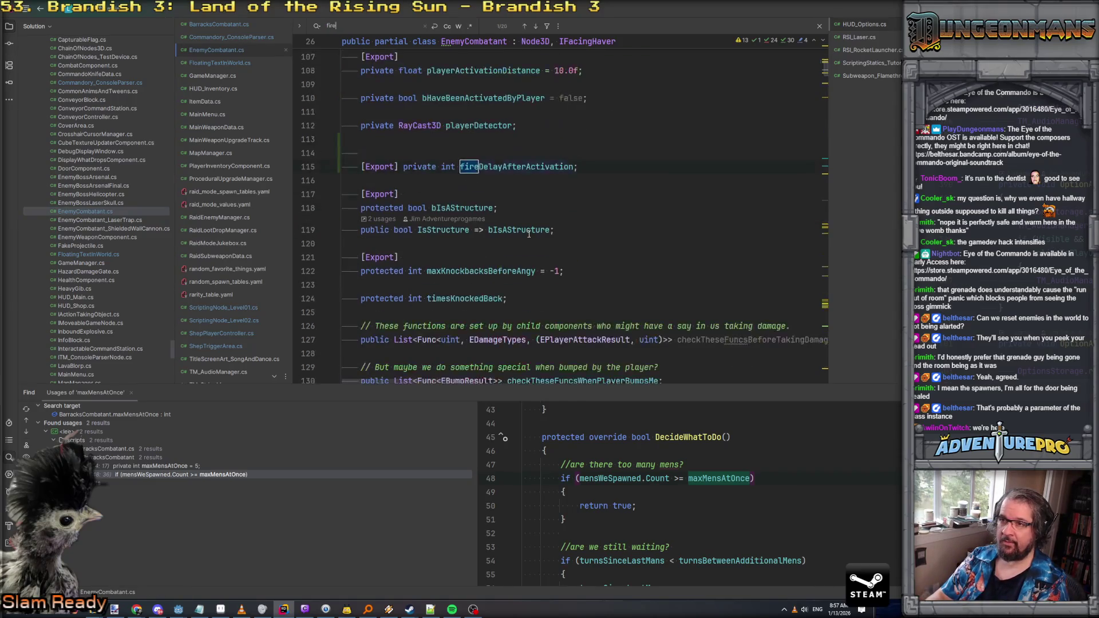
scroll(523, 236, up, 1)
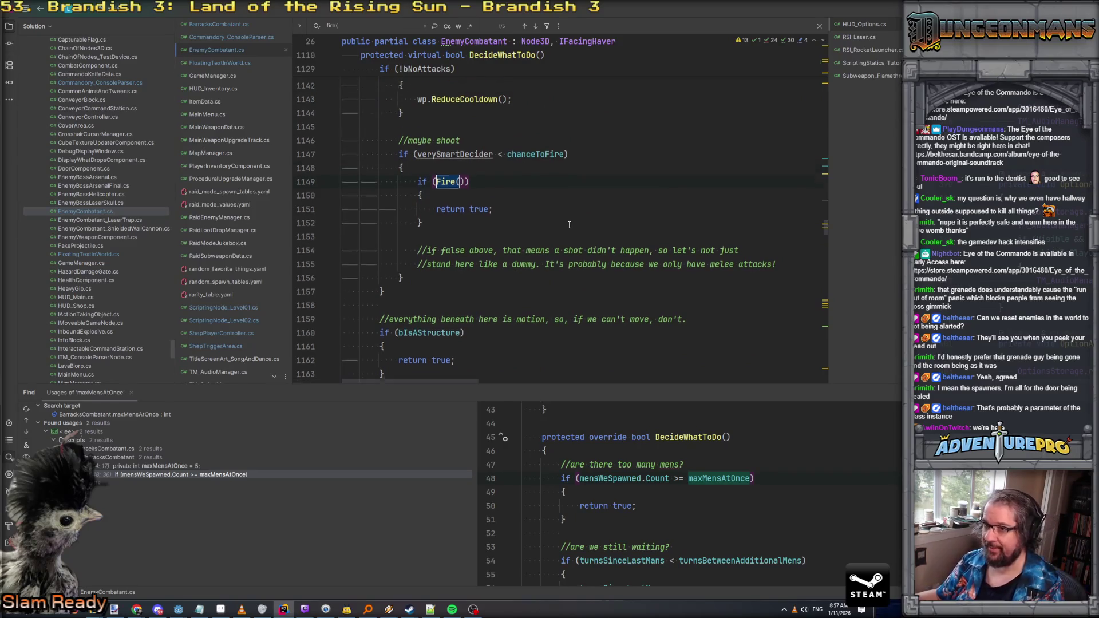
ctrl+click(445, 208)
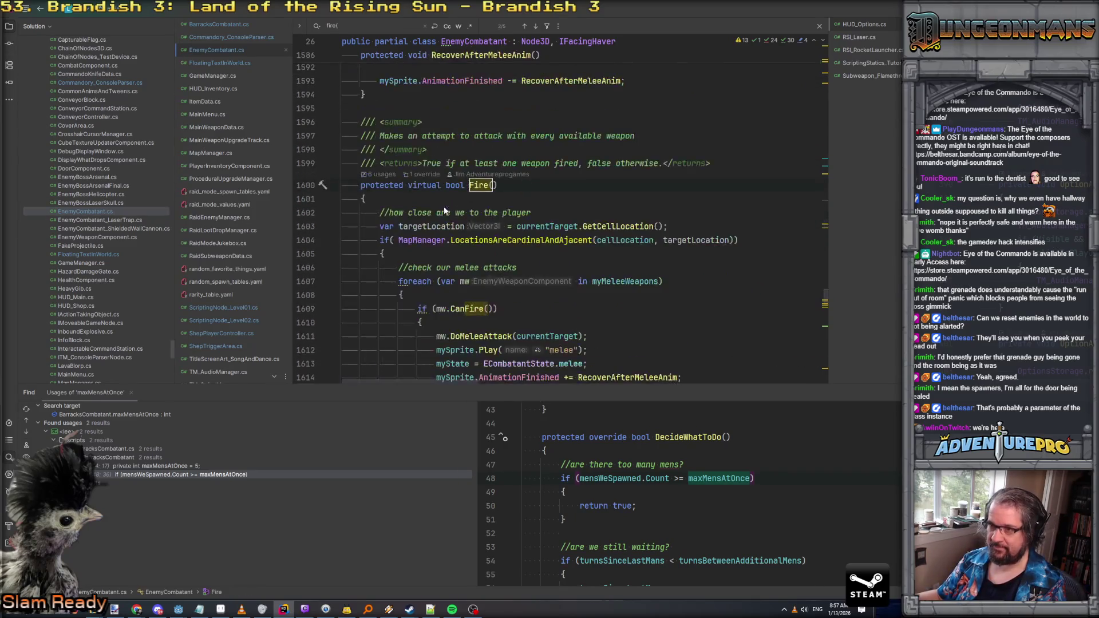
Step: Open Fire() with an if (fireDelayAfterActivation > 0) block that decrements it and returns true
click(497, 203)
key(Return)
text(if( fire)
key(Return)
text(> 0)
key(Return)
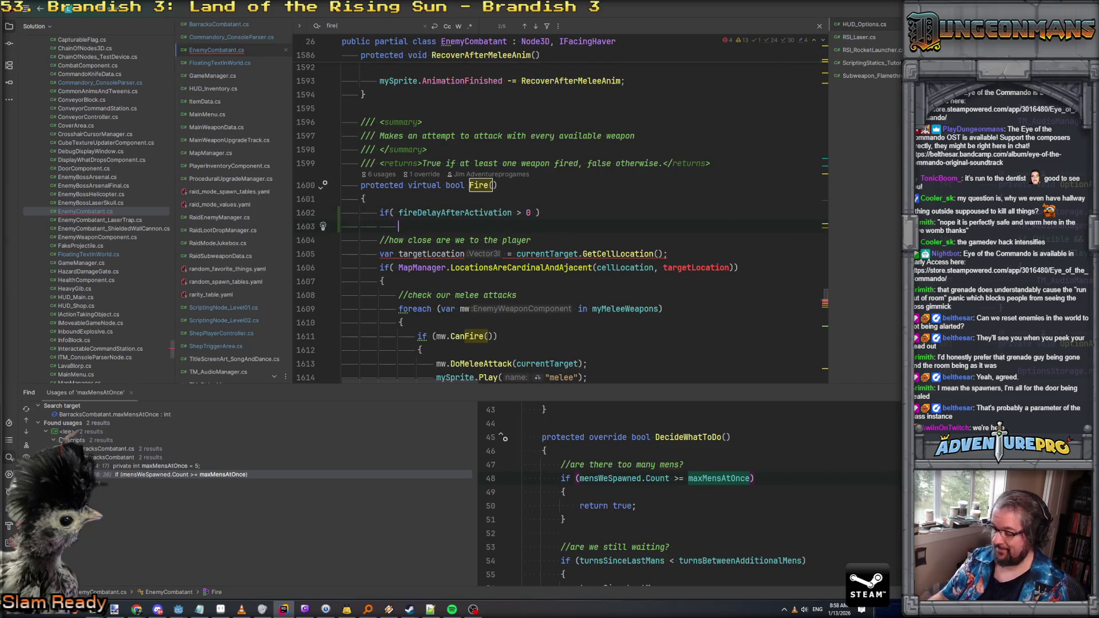
text({)
key(Return)
text(fireDelayAfterActivation-)
key(Return)
text(-)
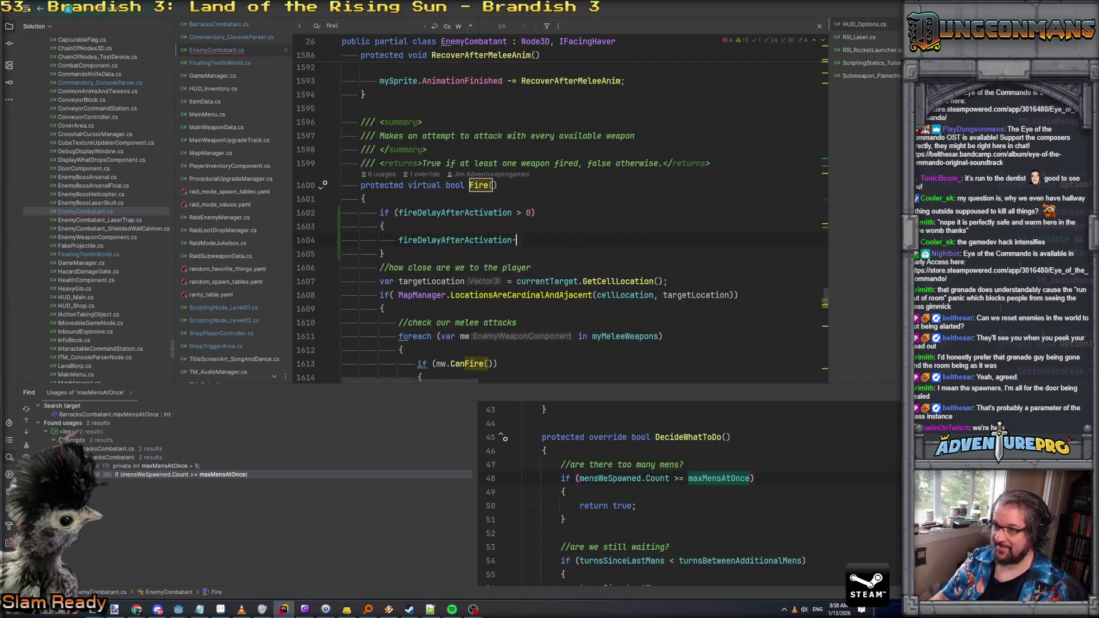
text(-;)
key(Return)
text(return;)
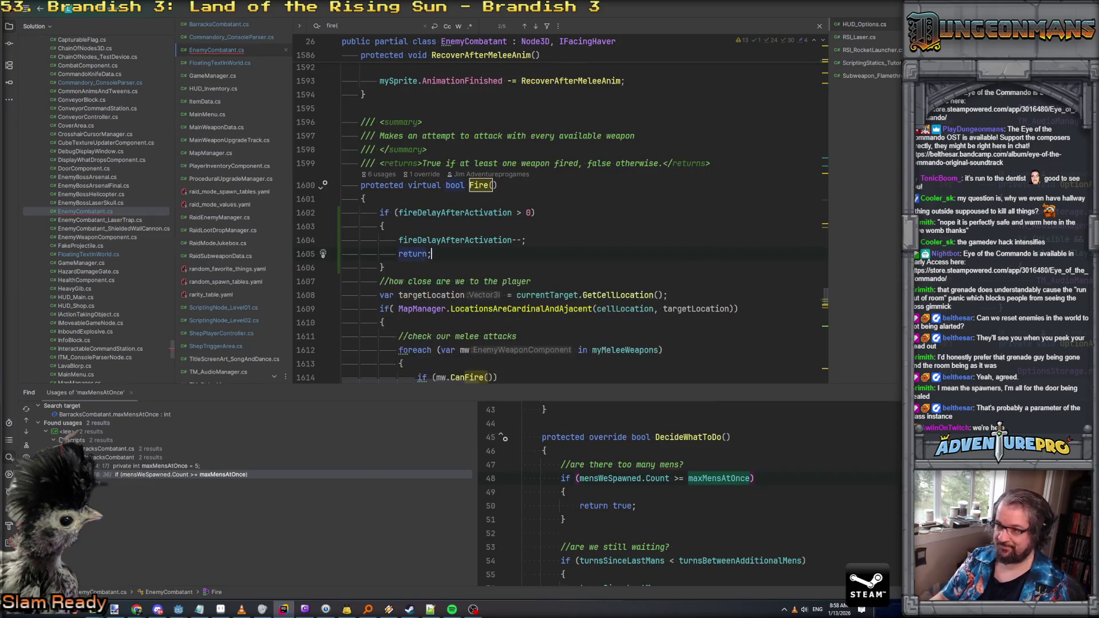
key(Down)
key(Return)
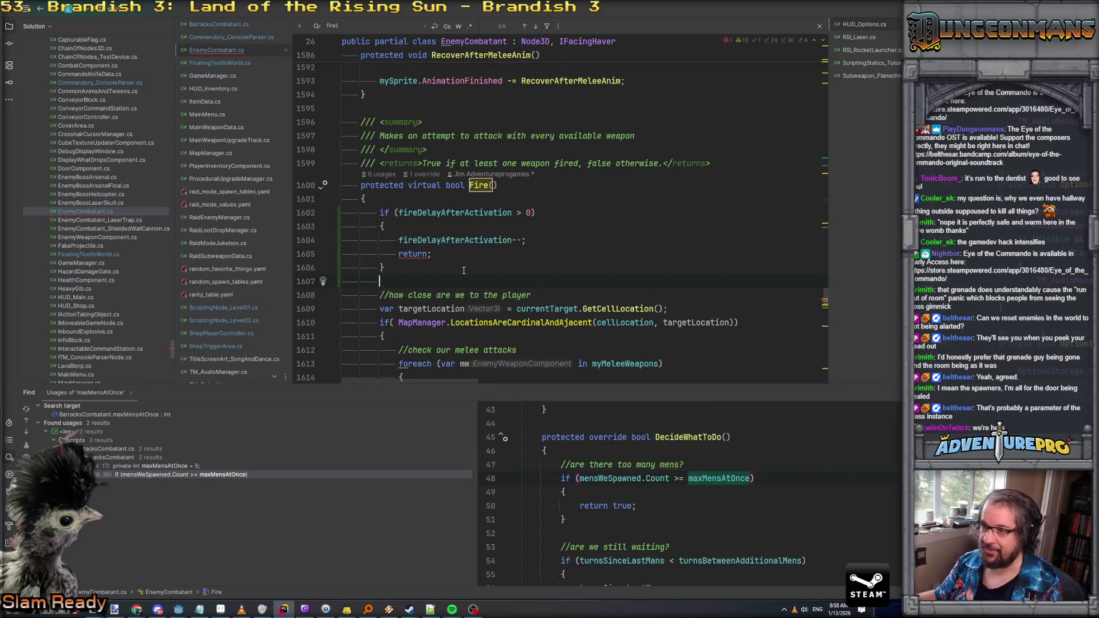
click(428, 254)
text(true)
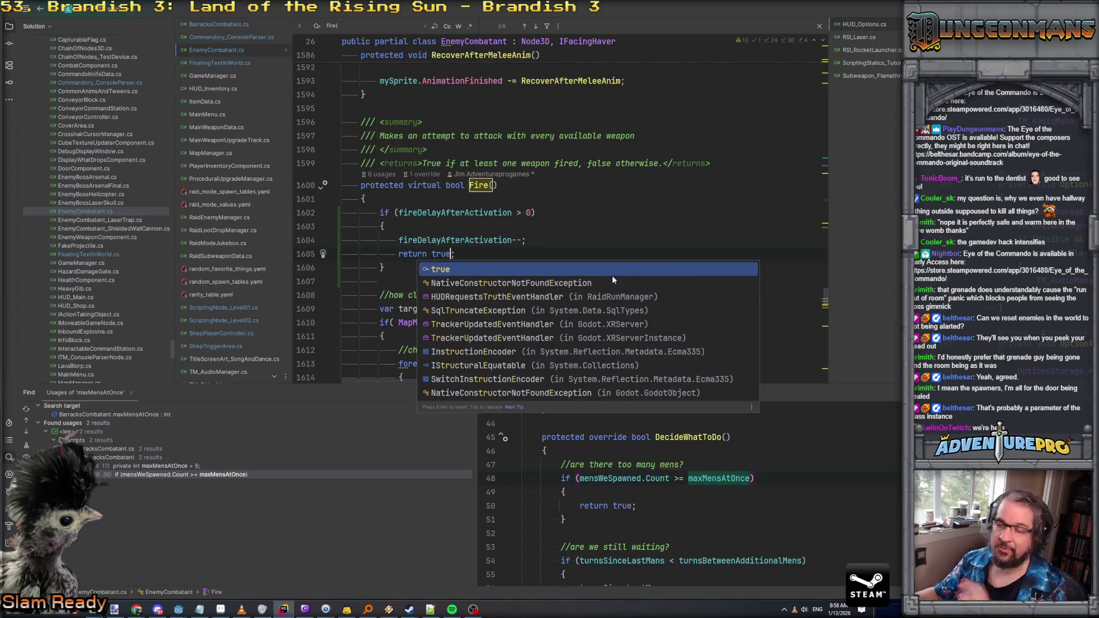
Step: Comment that returning true eats the turn during the delay even though nothing fired
click(578, 243)
key(Return)
key(Return)
text(//return true as if we suc)
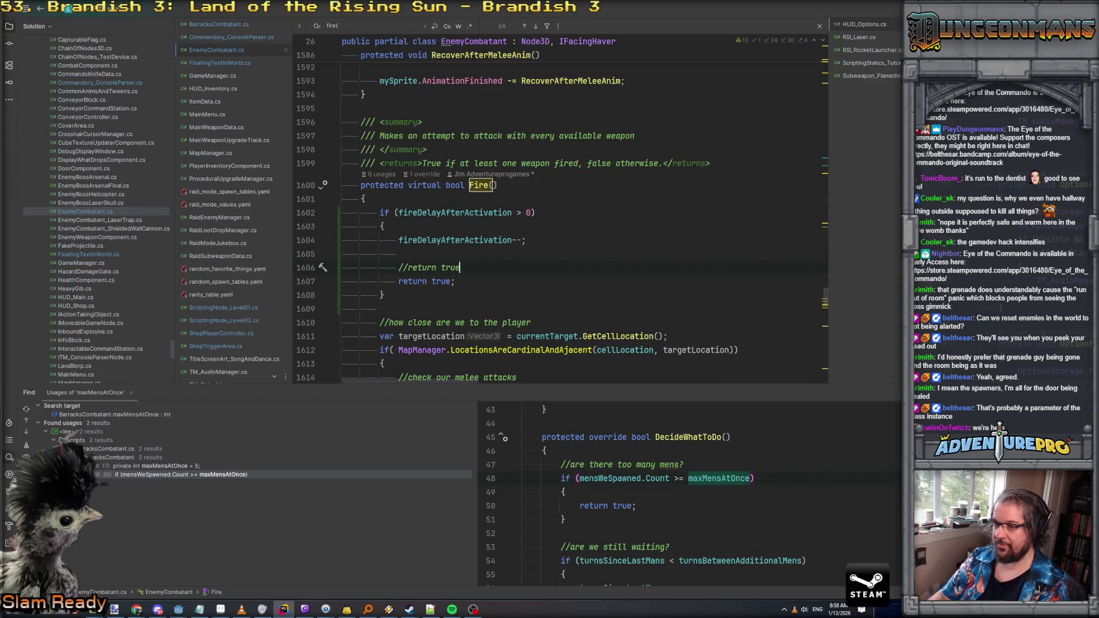
text(cee)
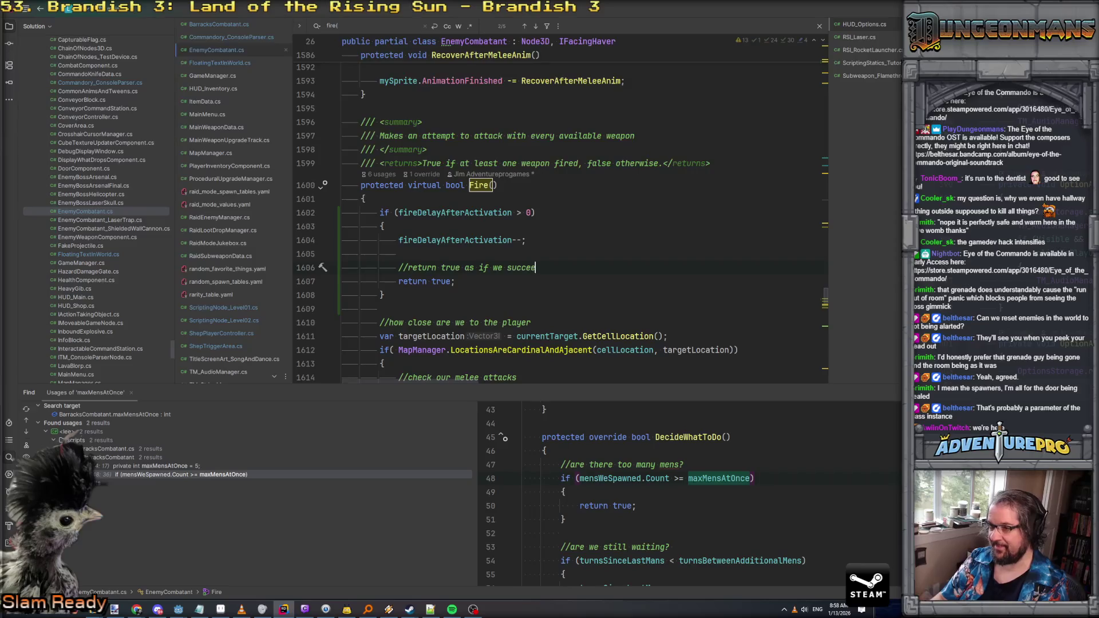
text(ded at firin)
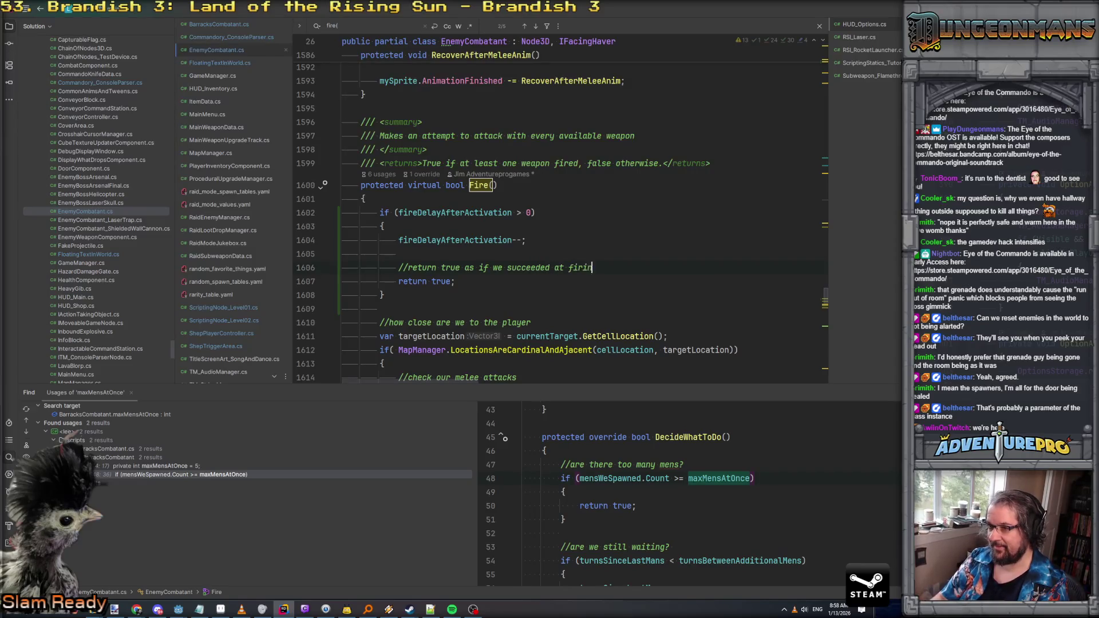
text(g, even though we did n)
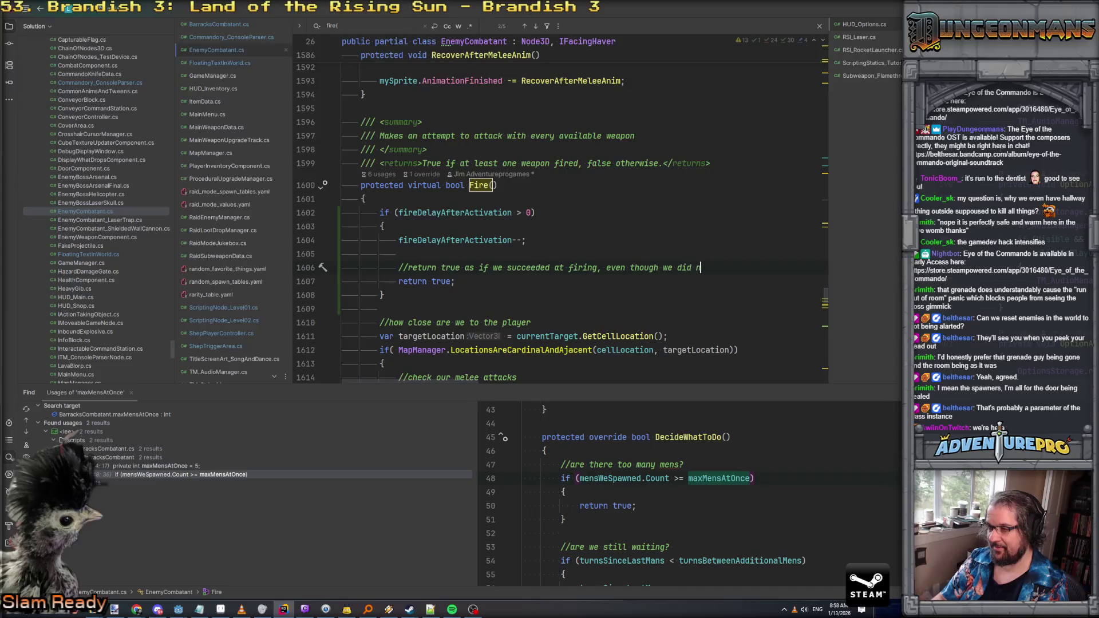
text(ot, because we)
key(Return)
text(//want to eat the turn up b)
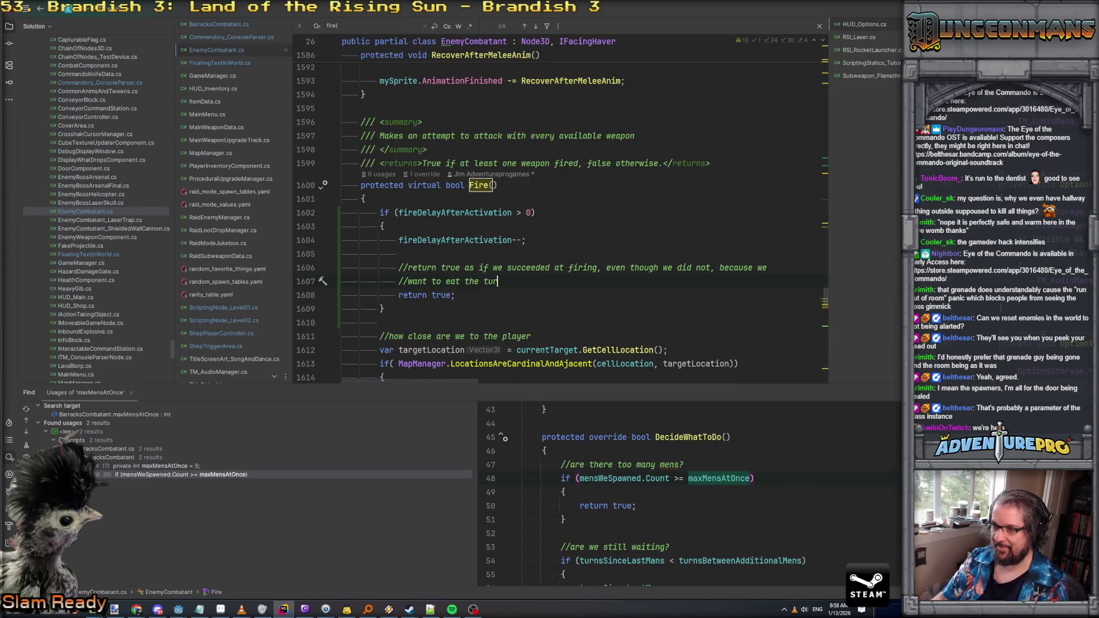
text(ecaus)
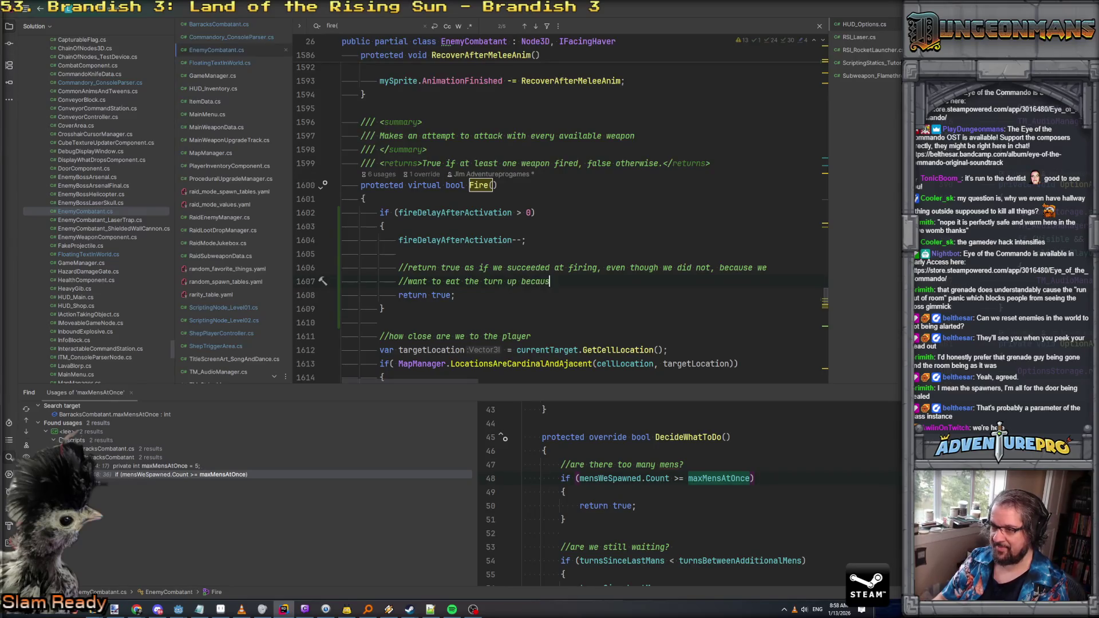
text(e of the delay.)
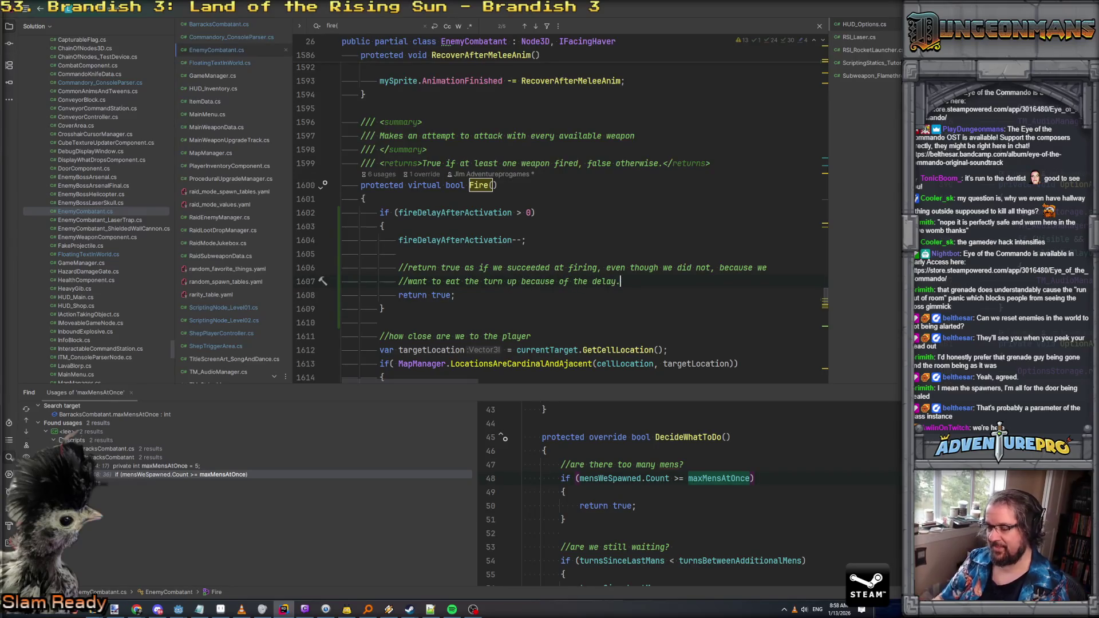
scroll(519, 245, down, 3)
Step: Review the Fire() call site and its comments in DecideWhatToDo
scroll(520, 245, up, 3)
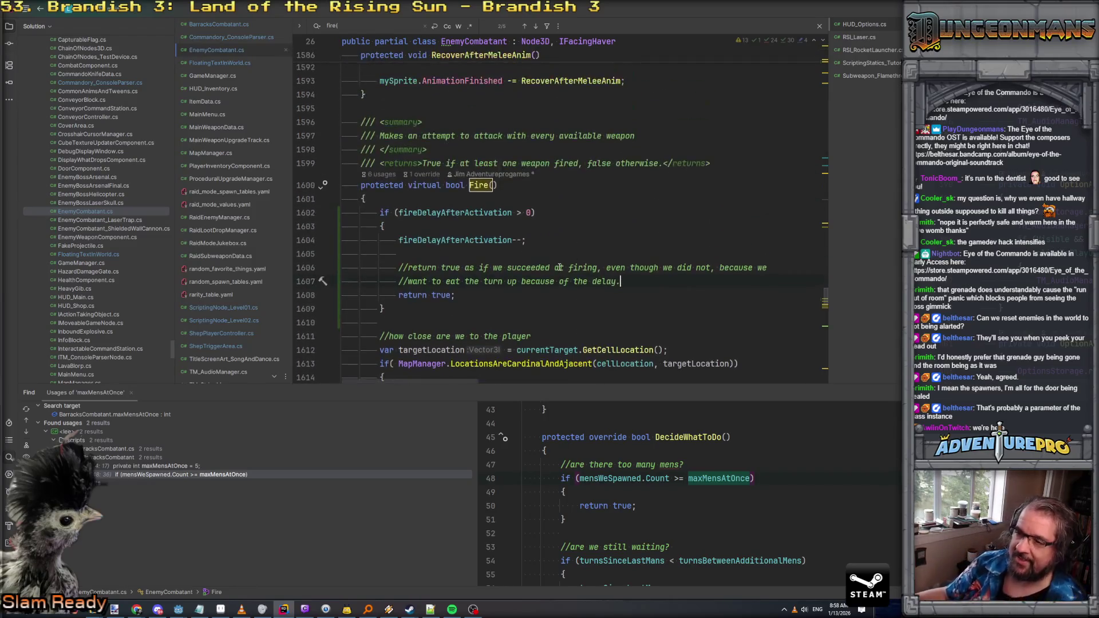
key(shift+F3)
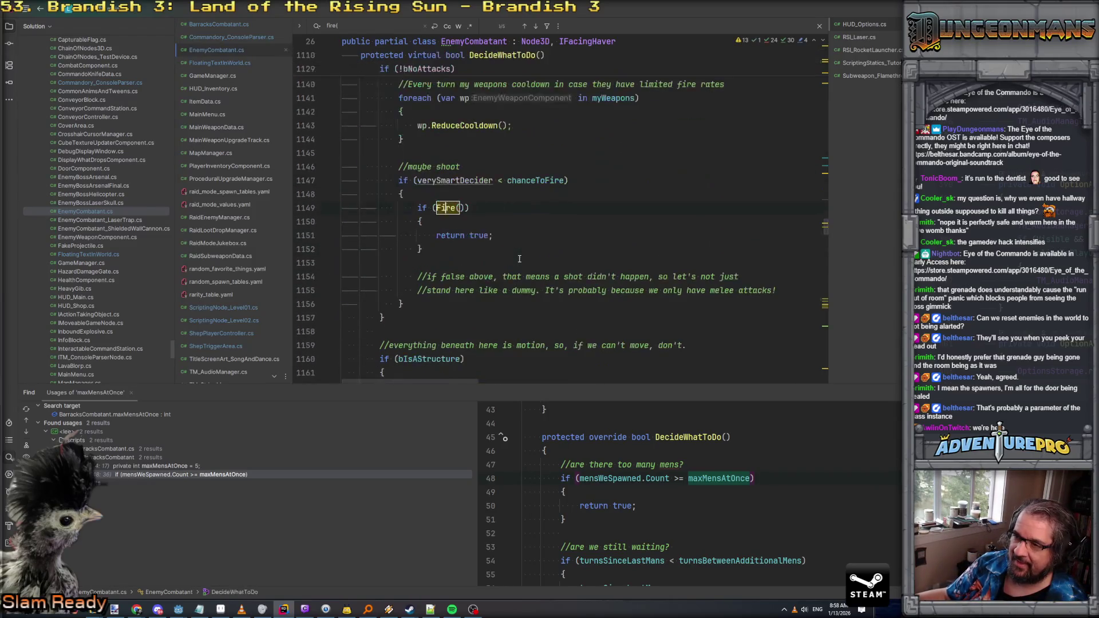
click(437, 235)
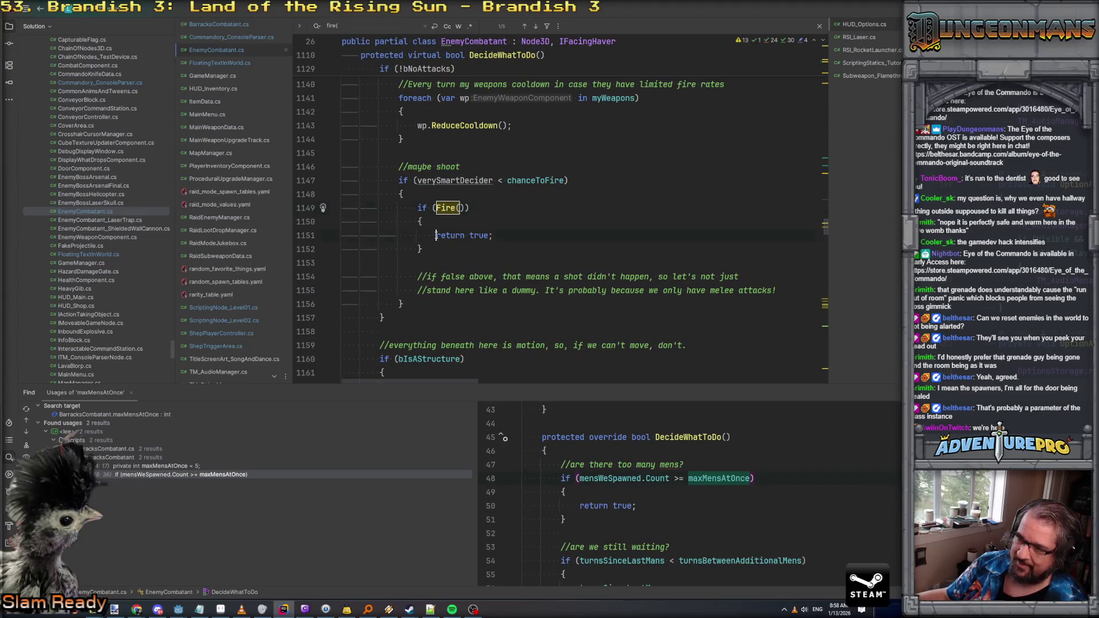
scroll(579, 259, down, 1)
click(482, 249)
key(Up)
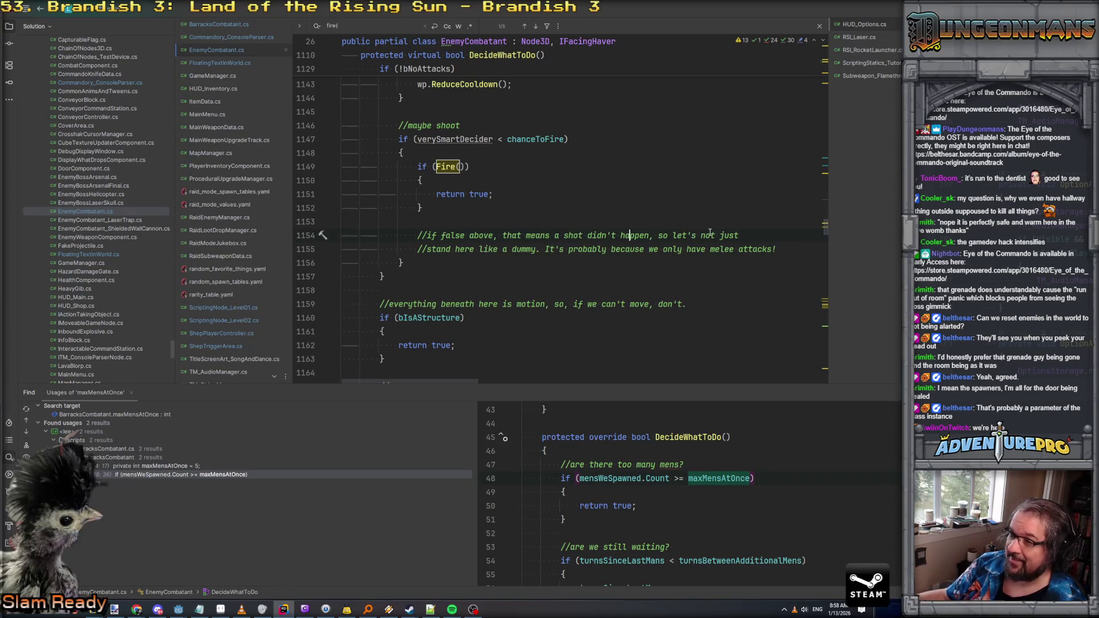
key(Down)
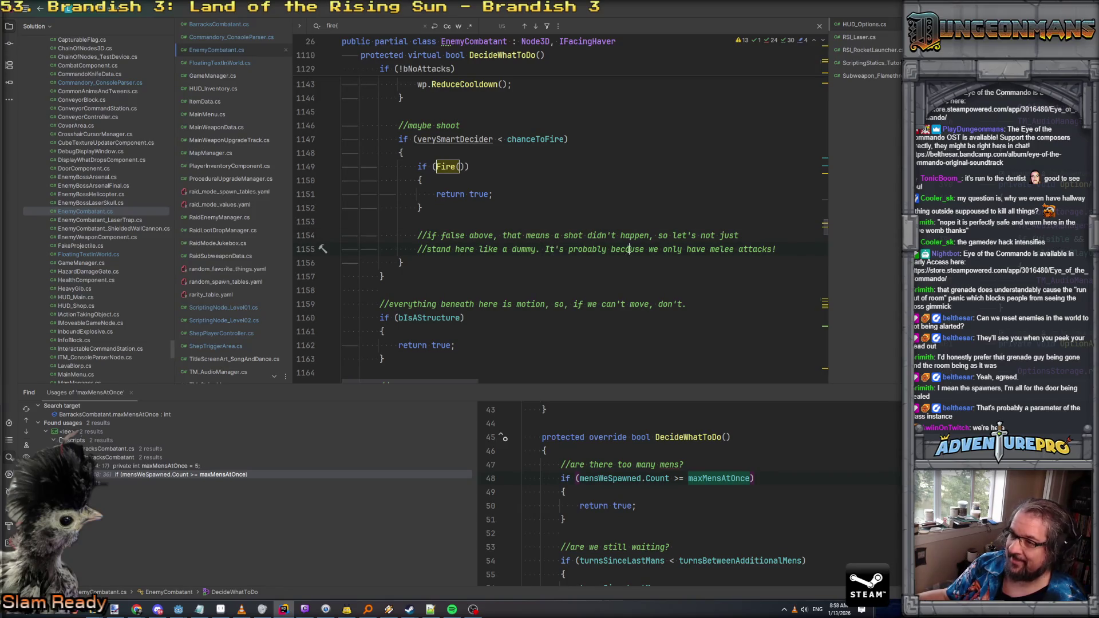
scroll(688, 253, down, 5)
scroll(688, 254, up, 4)
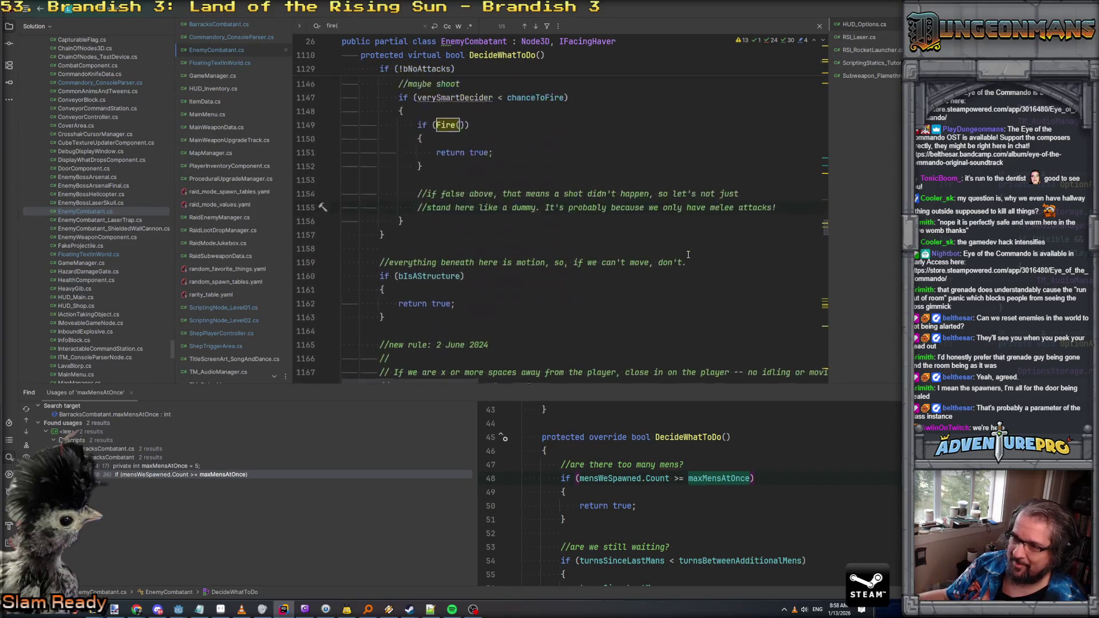
scroll(688, 253, down, 7)
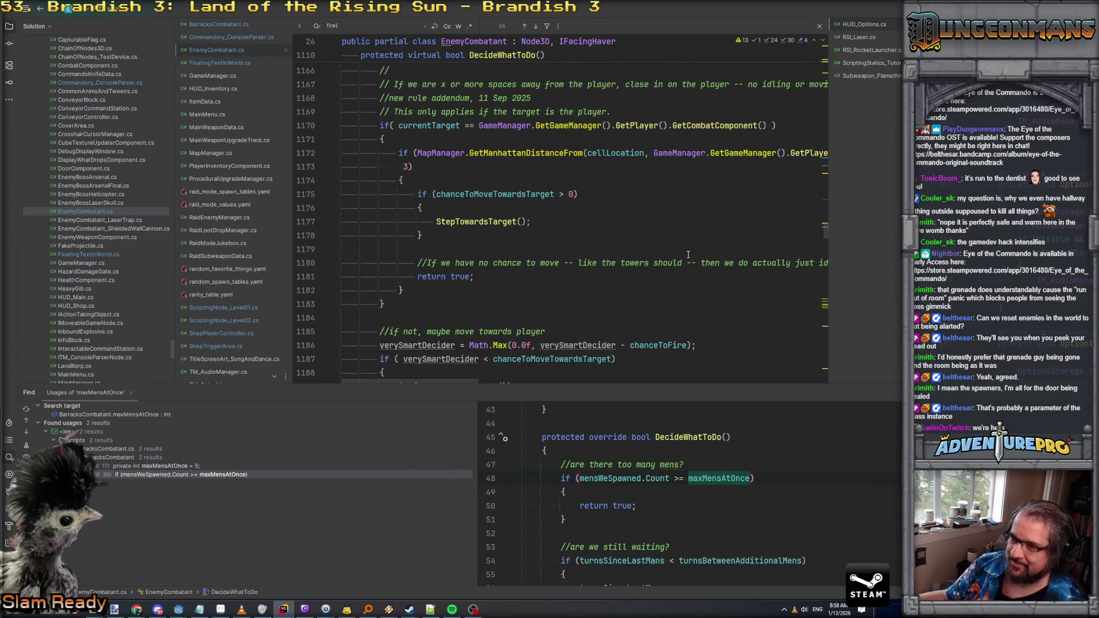
scroll(688, 254, down, 14)
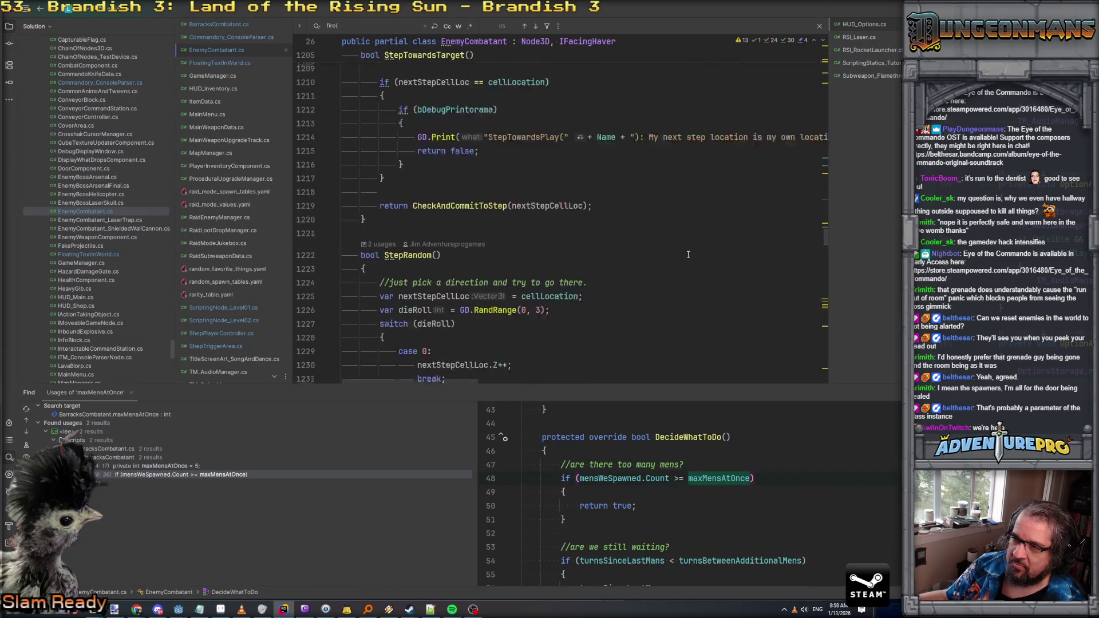
scroll(688, 254, down, 1)
scroll(688, 254, down, 12)
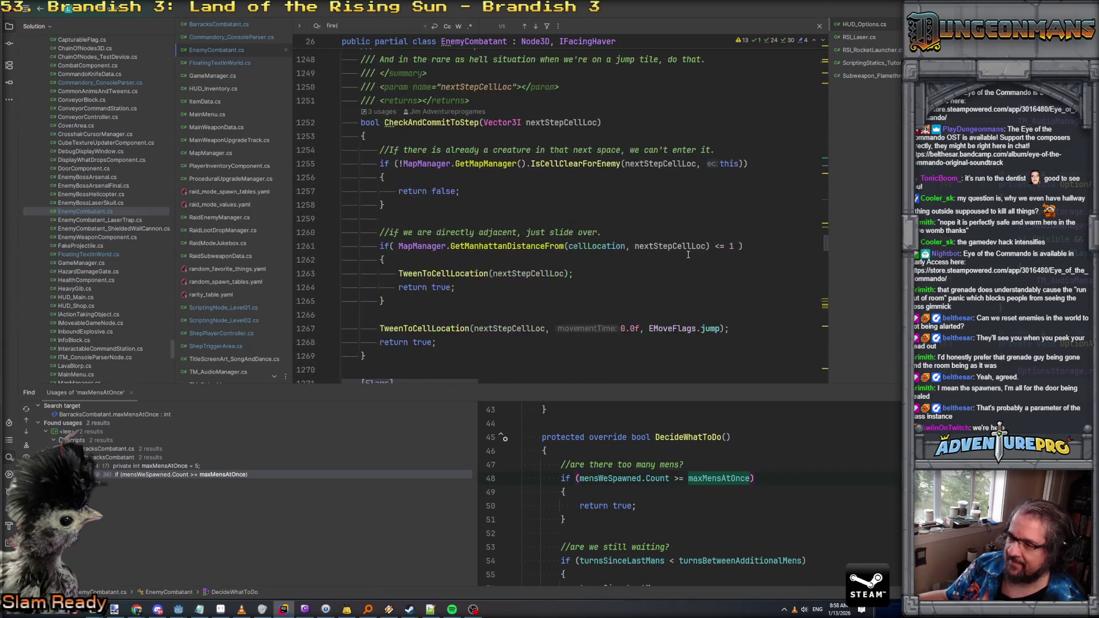
Step: Search the file for 'saved' and place the caret after the "awake" entry in Save()
key(ctrl+f)
text(save)
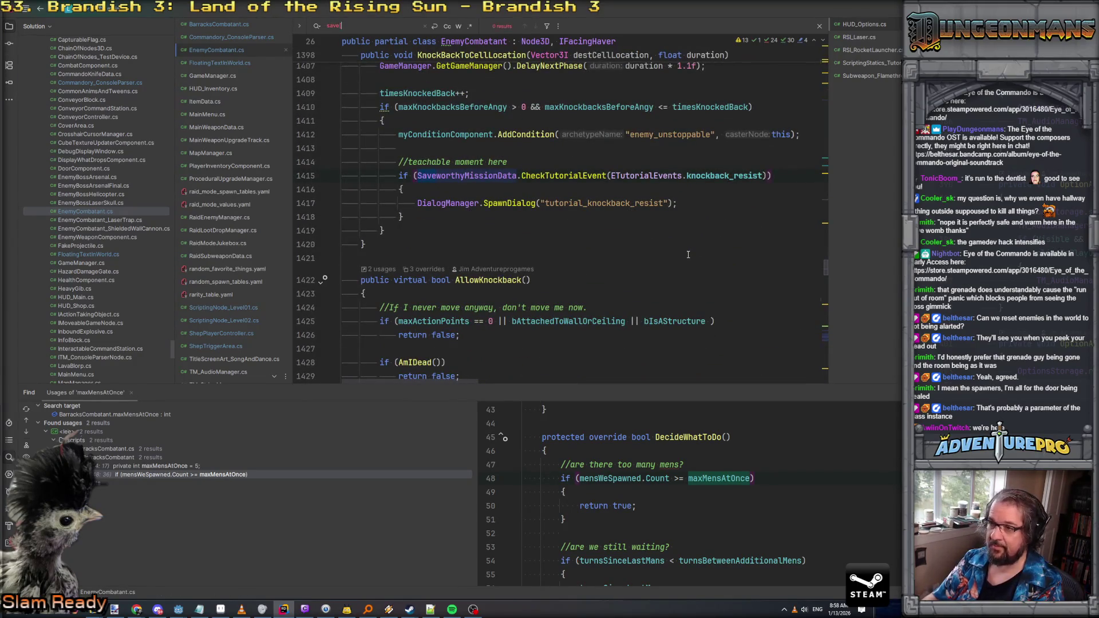
text(d)
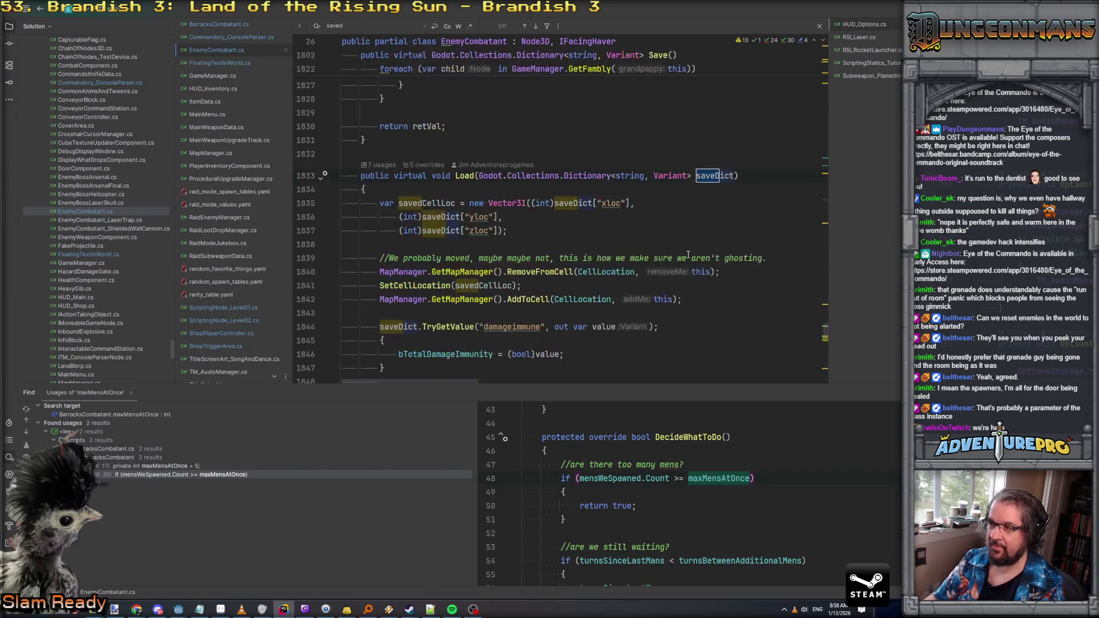
scroll(688, 254, down, 6)
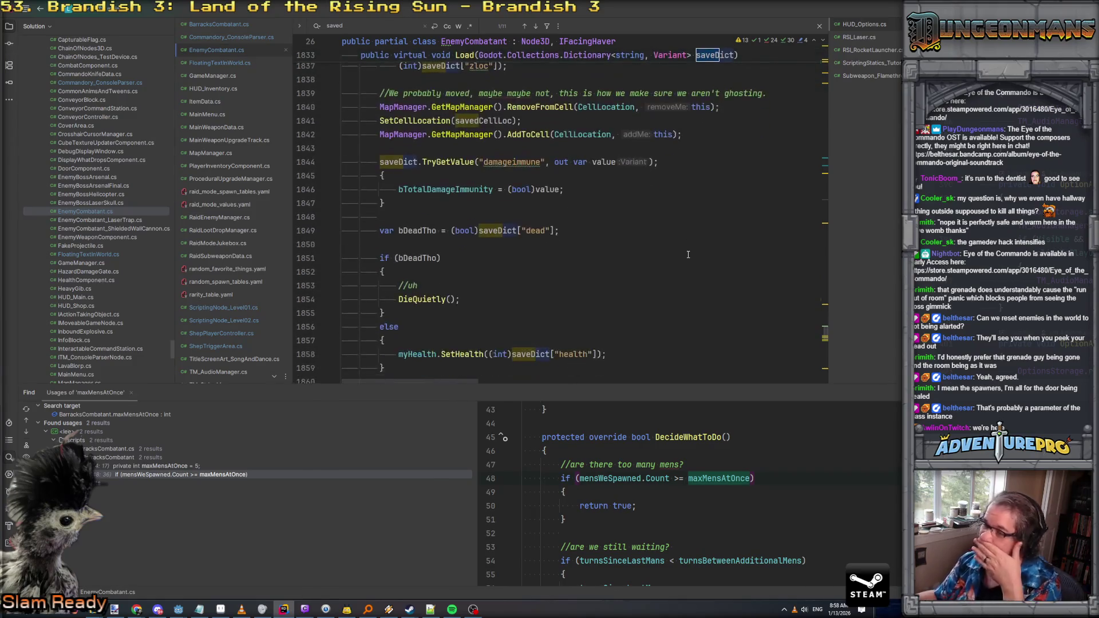
scroll(688, 254, down, 5)
scroll(688, 254, up, 9)
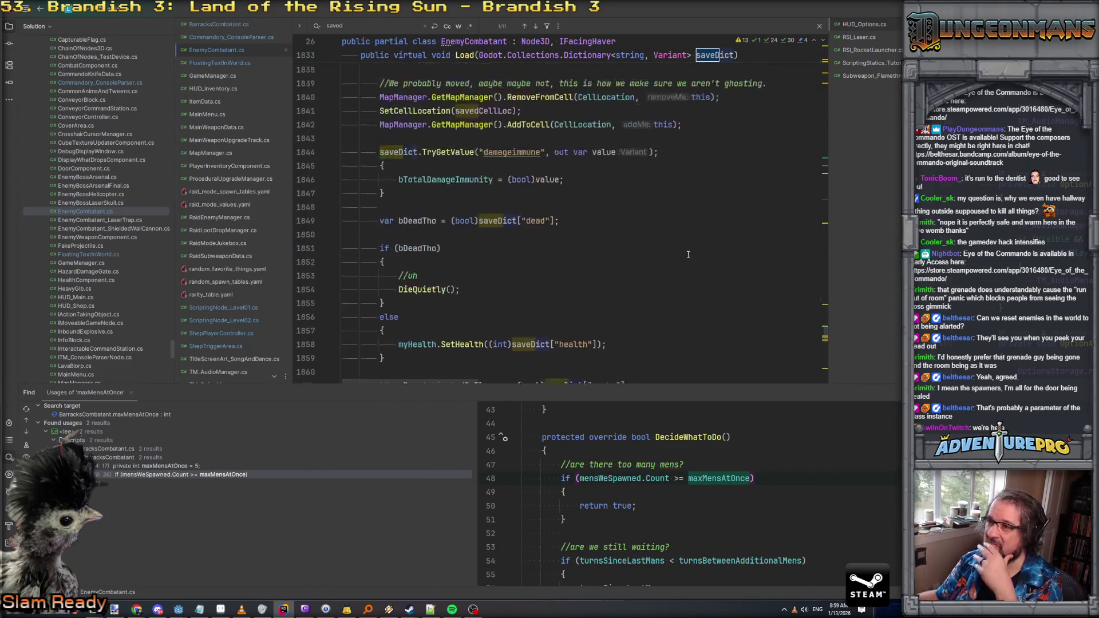
scroll(688, 254, down, 6)
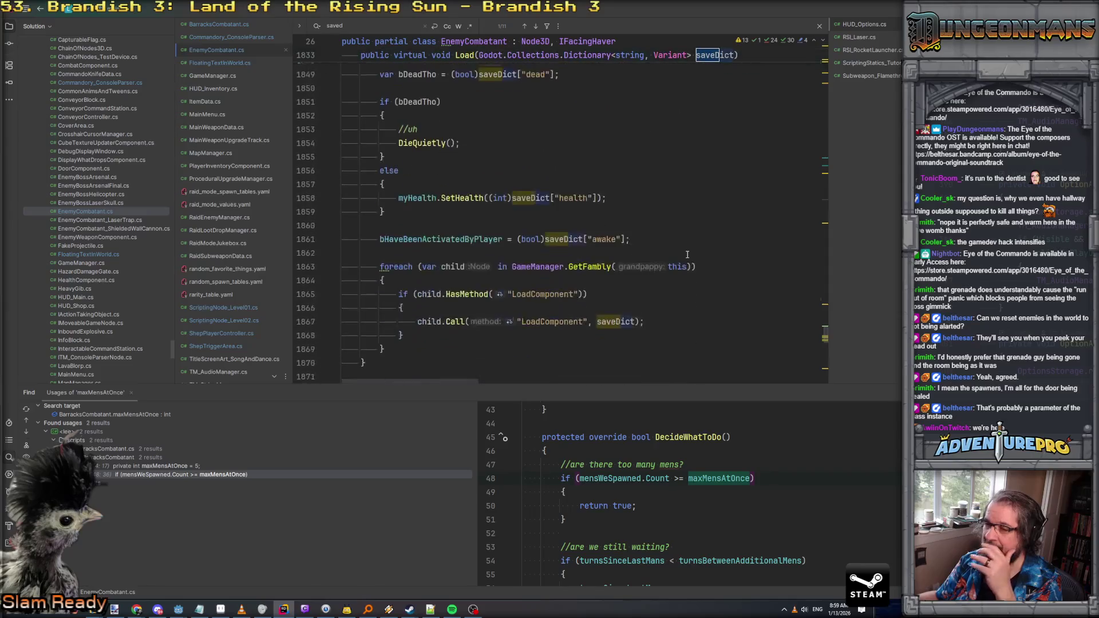
scroll(688, 254, up, 6)
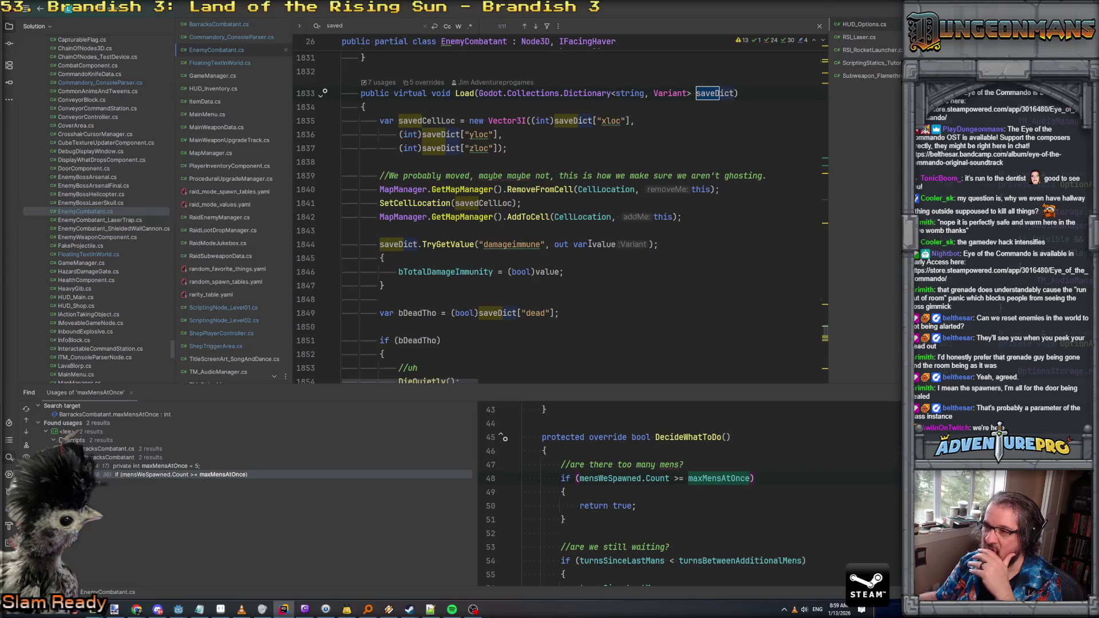
scroll(589, 244, down, 9)
scroll(532, 253, up, 16)
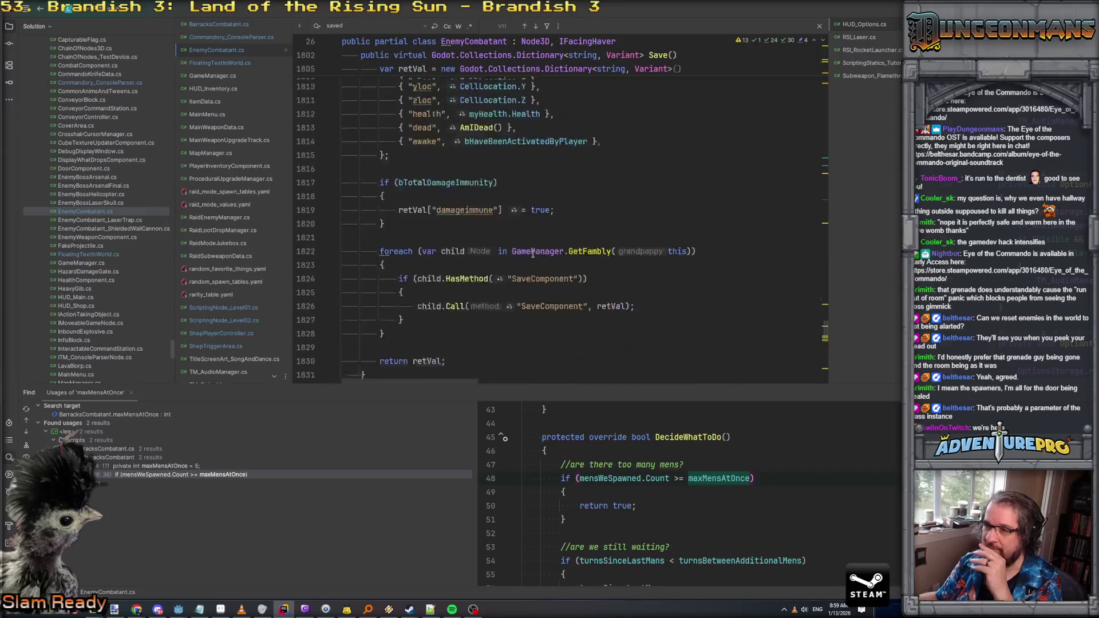
scroll(533, 253, up, 4)
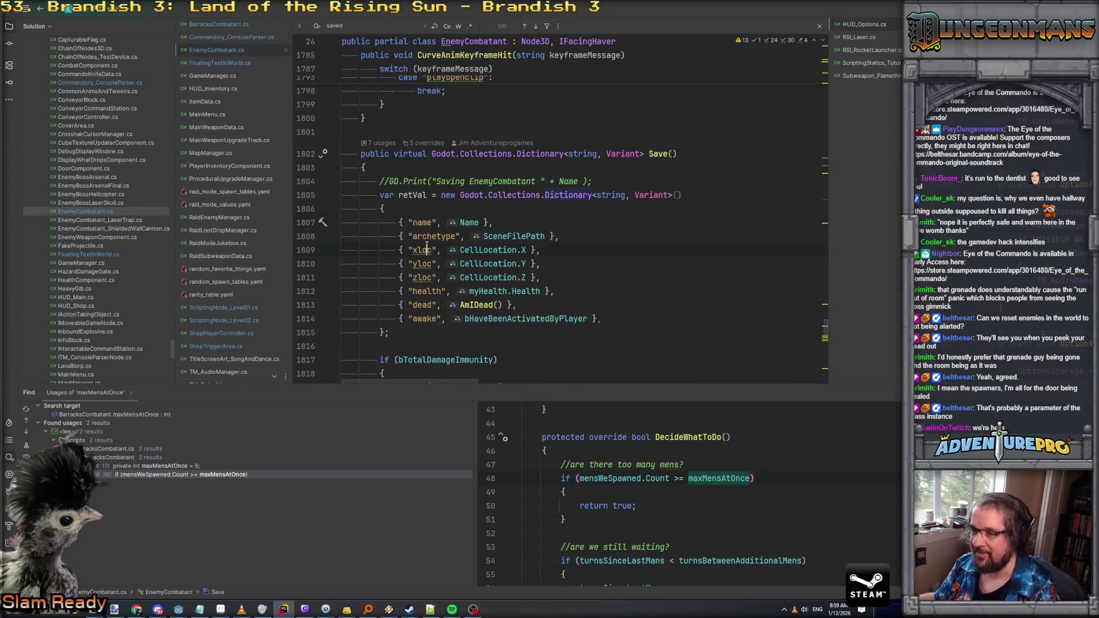
click(627, 316)
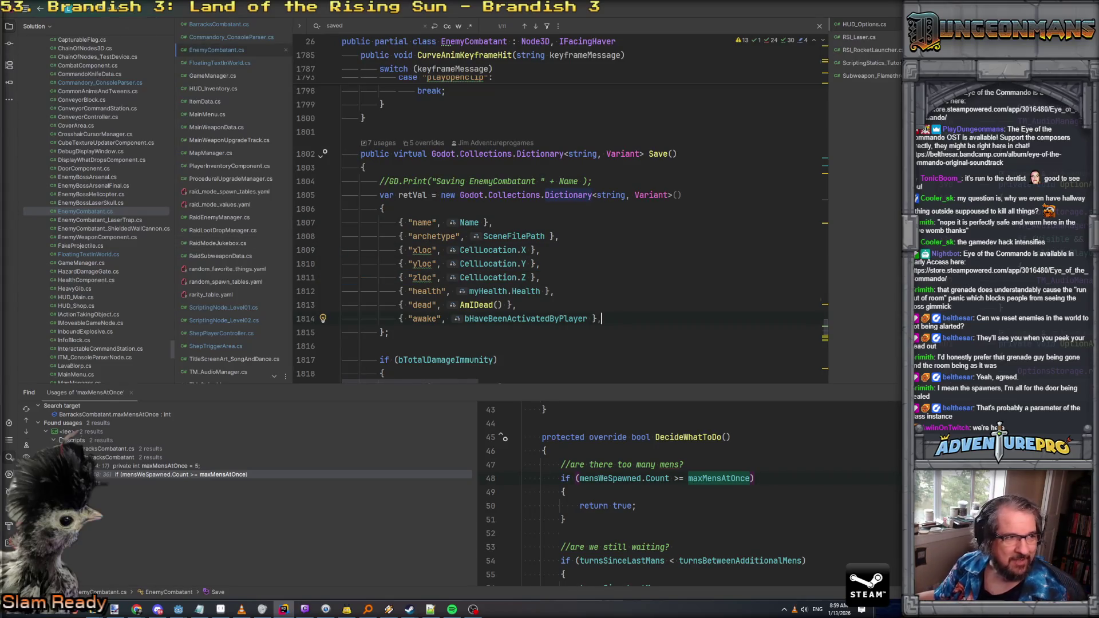
key(alt+Tab)
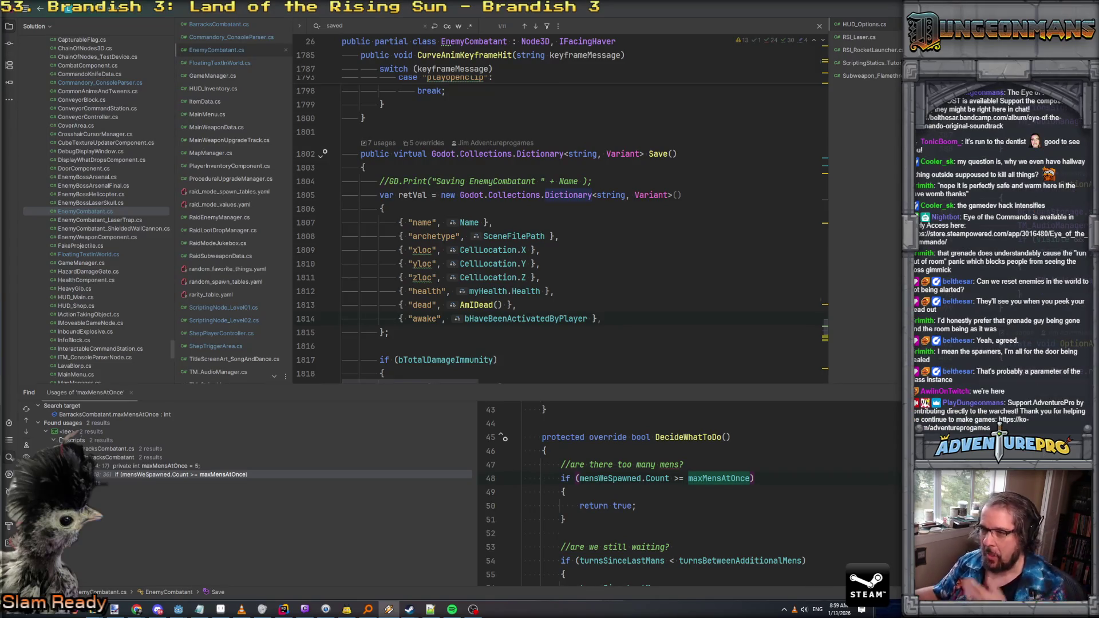
key(alt+Tab)
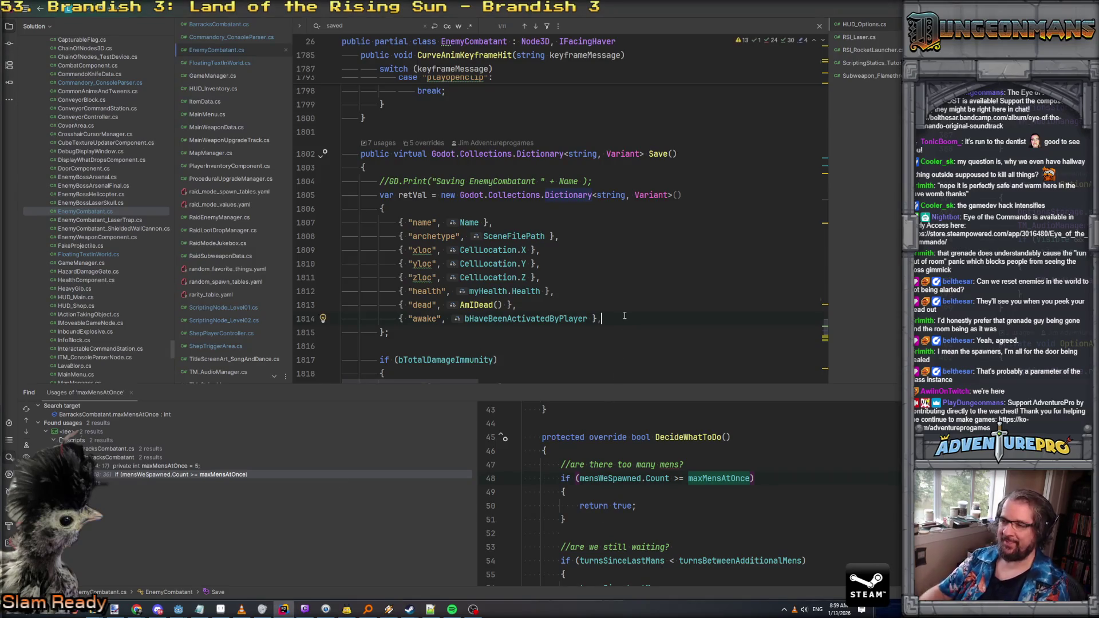
Step: Add a "firedelay" entry holding fireDelayAfterActivation to the Save dictionary
key(Return)
text({ "firedelay)
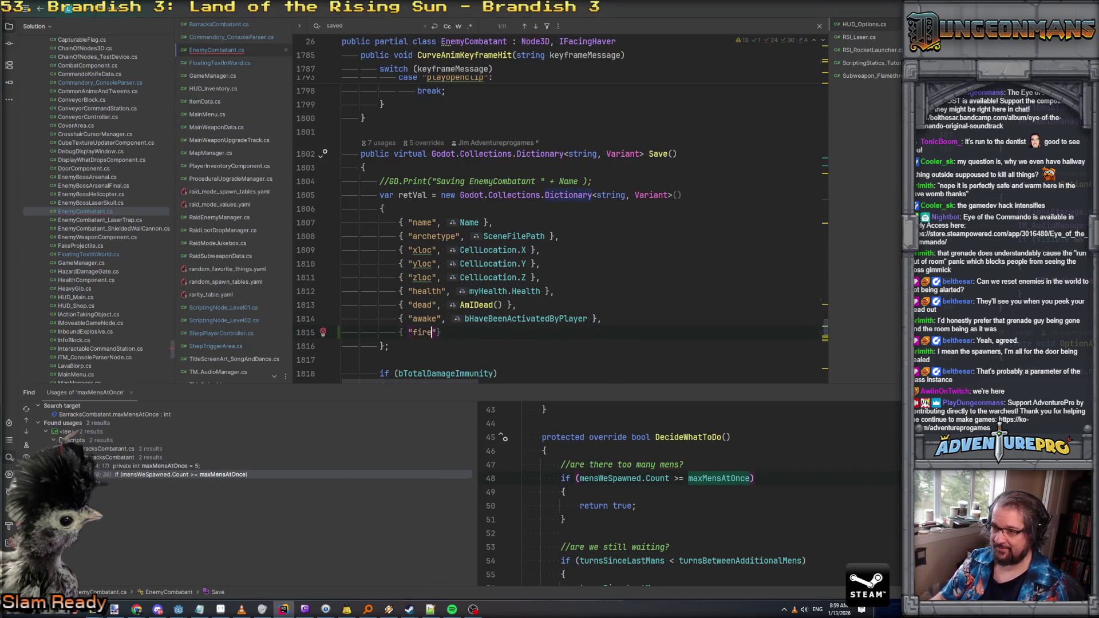
text(", fireD)
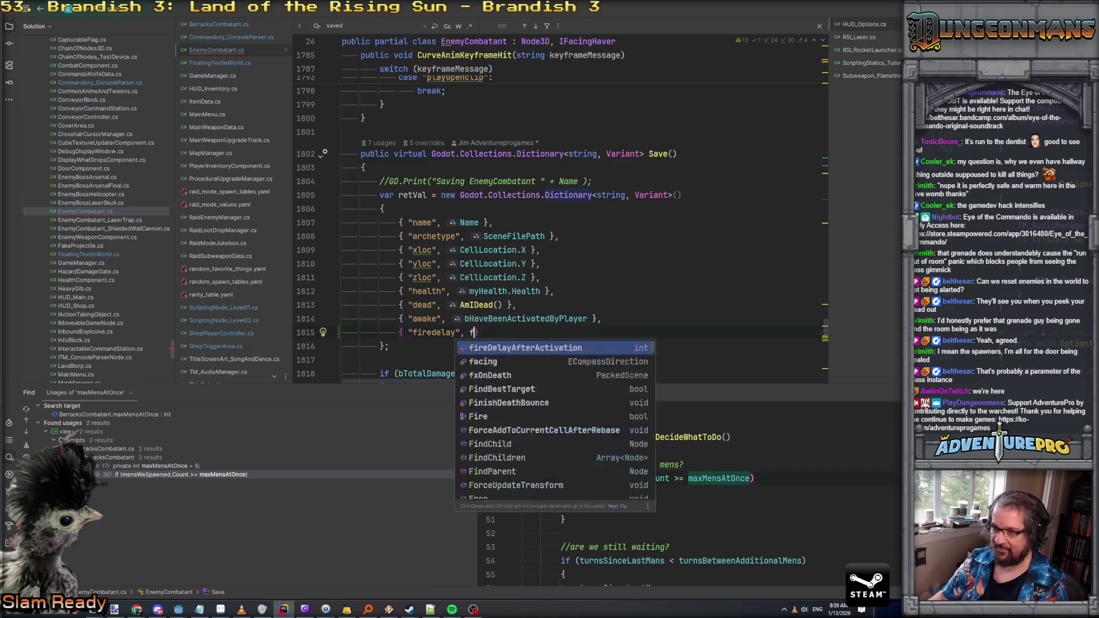
key(Return)
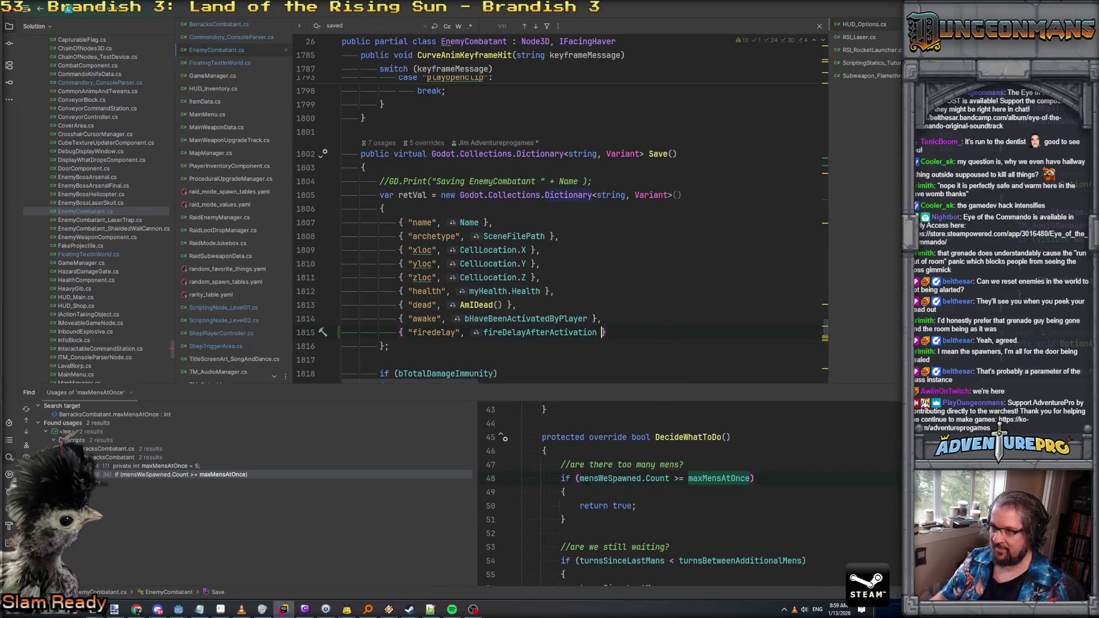
Step: In Load, add fireDelayAfterActivation = (int)saveDict.GetValueOrDefault("firedelay"); below the awake line
scroll(612, 330, down, 10)
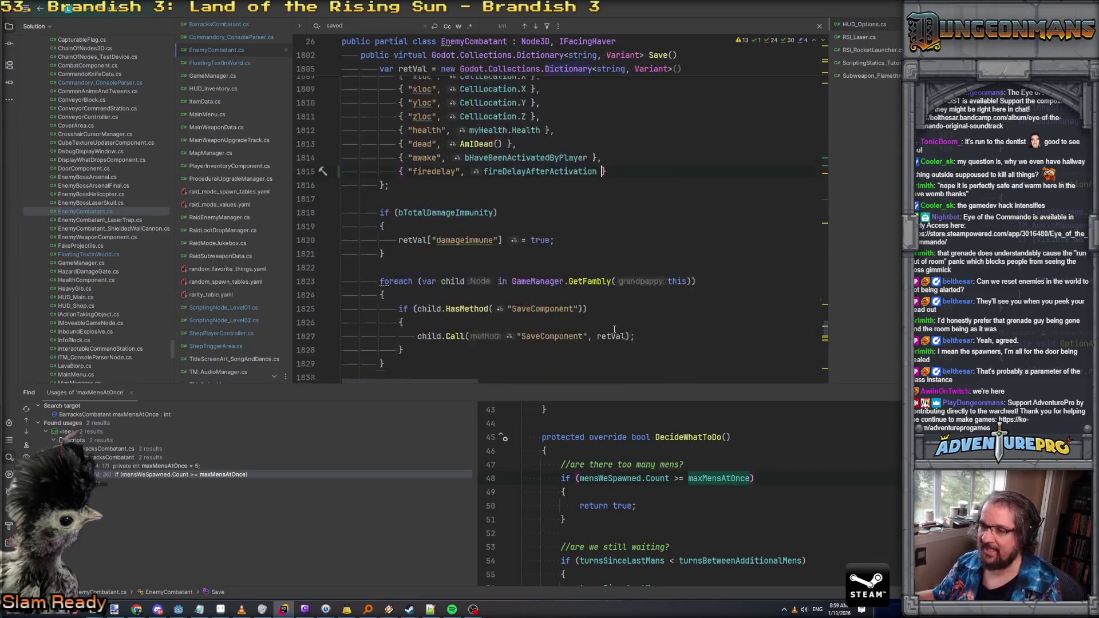
scroll(612, 330, down, 8)
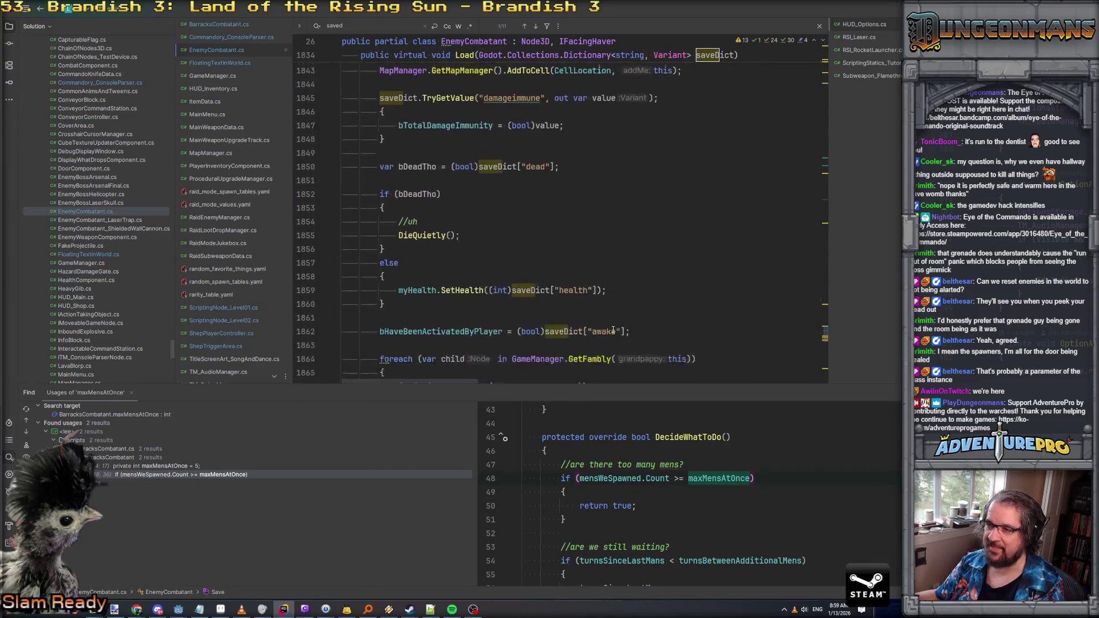
click(663, 206)
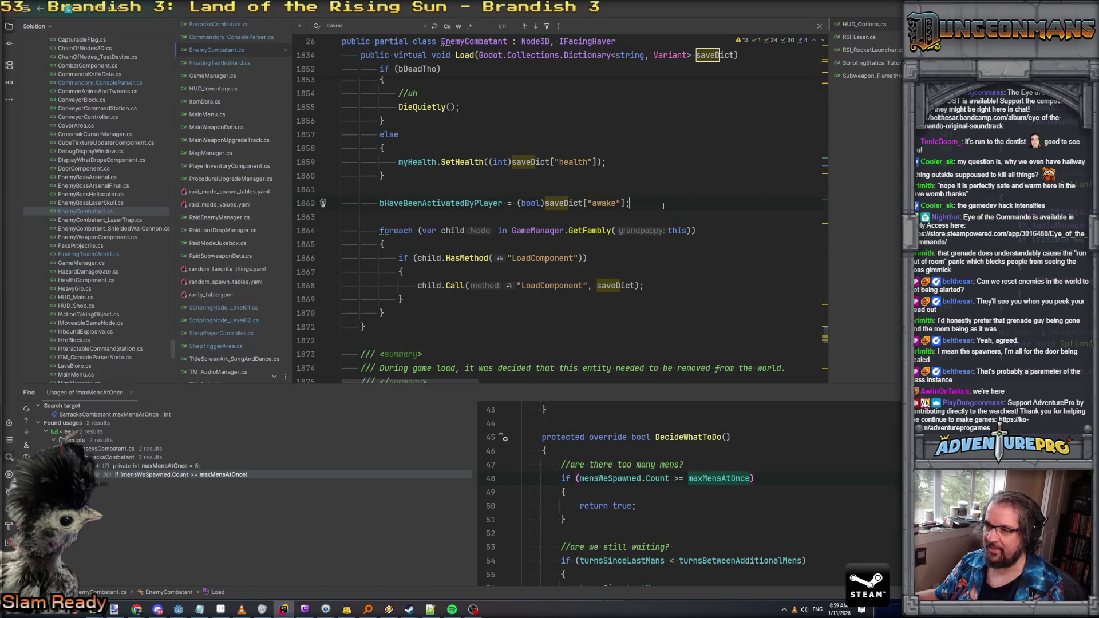
key(Return)
key(Return)
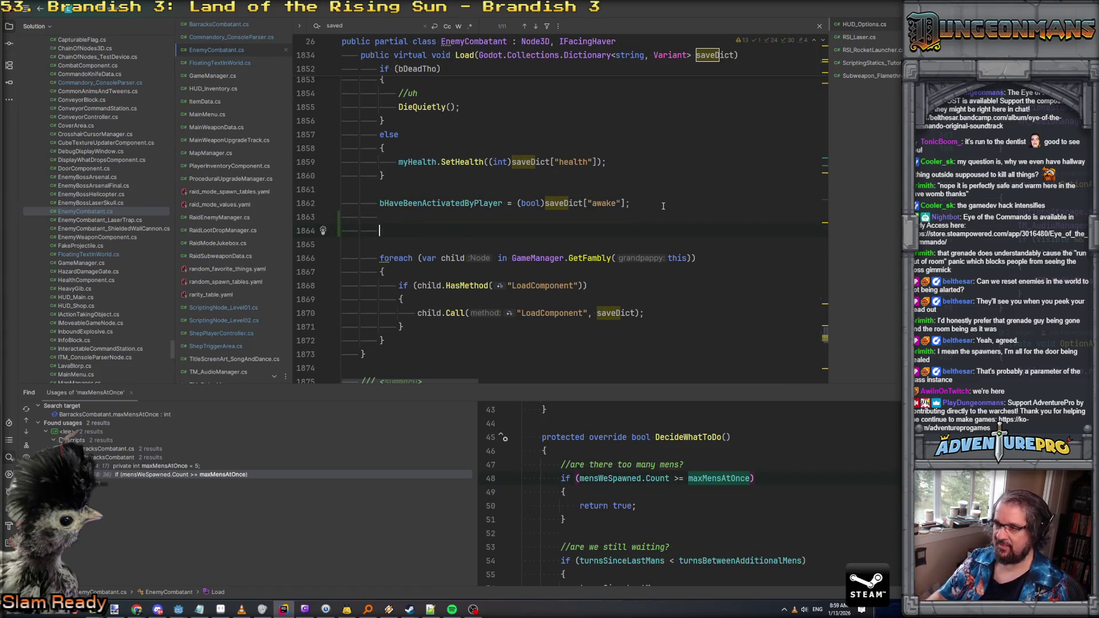
text(fireDelayAfterActivation = )
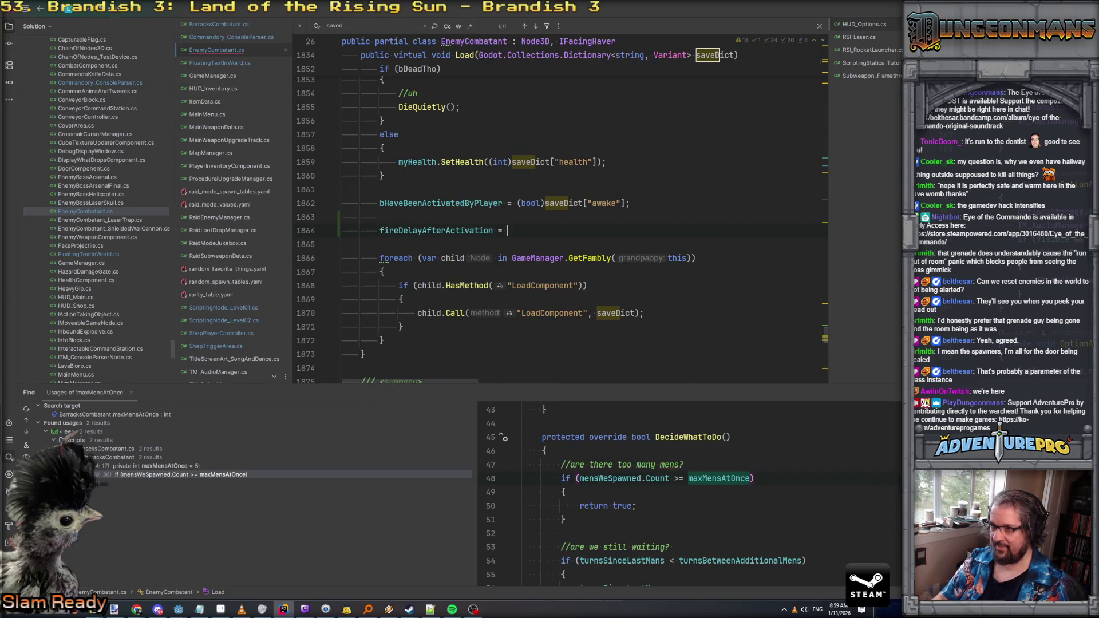
text(save)
key(Down)
key(Return)
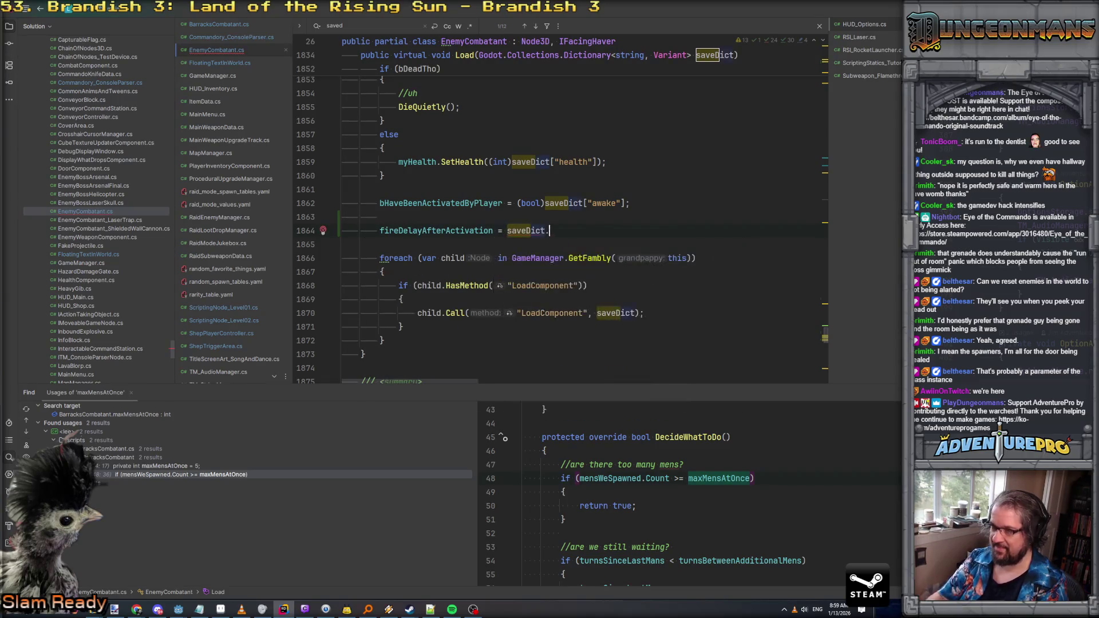
text(.getv)
key(Down)
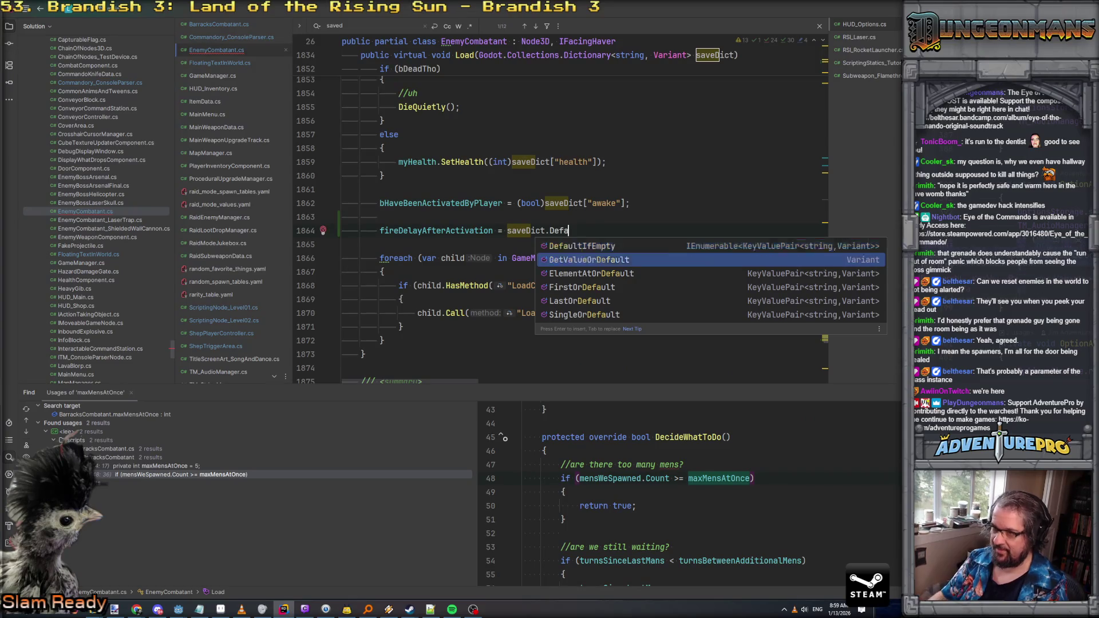
key(Return)
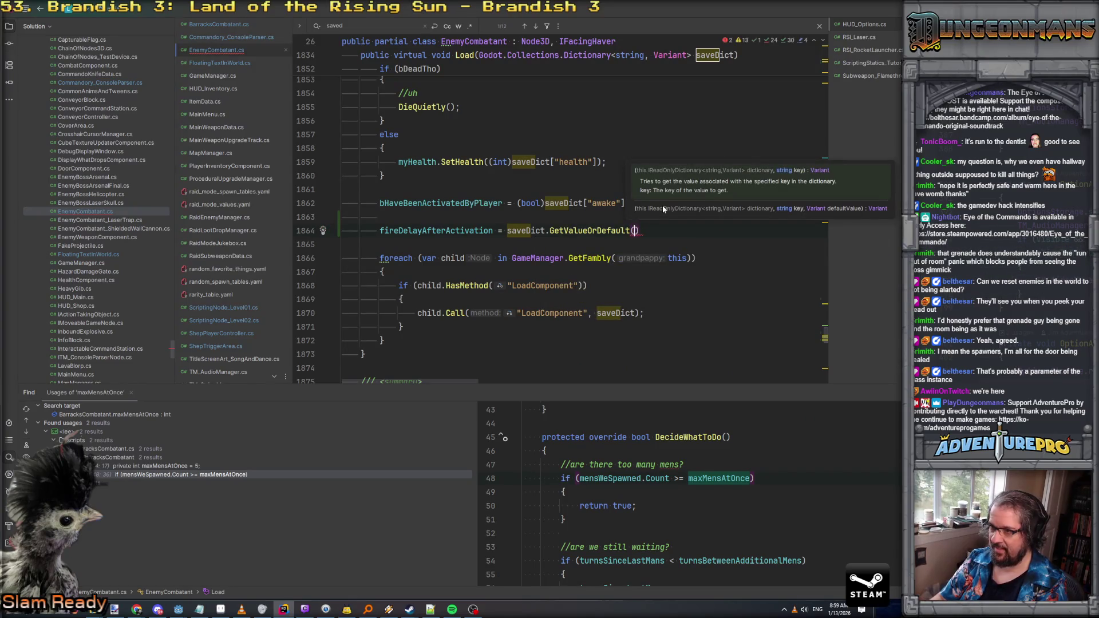
text("firedelay");)
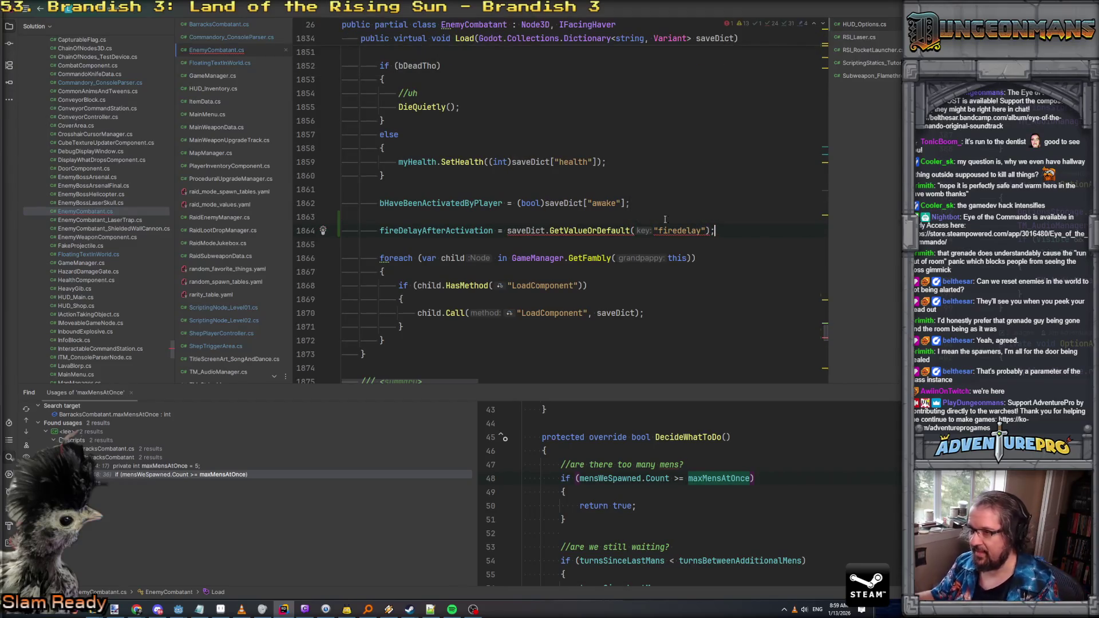
click(585, 233)
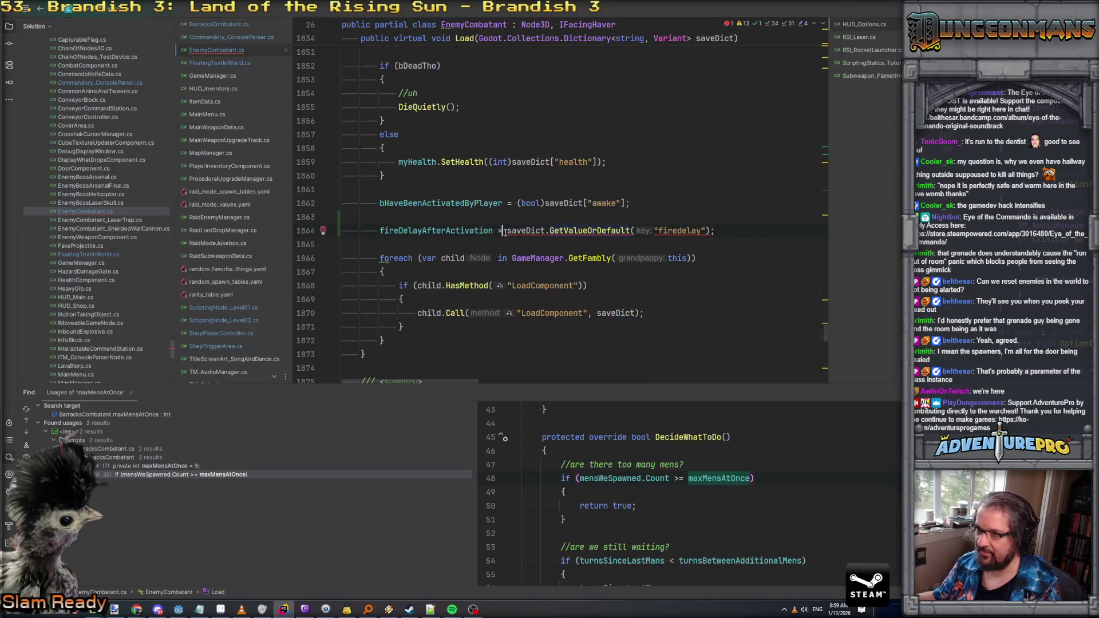
text((ijnt)
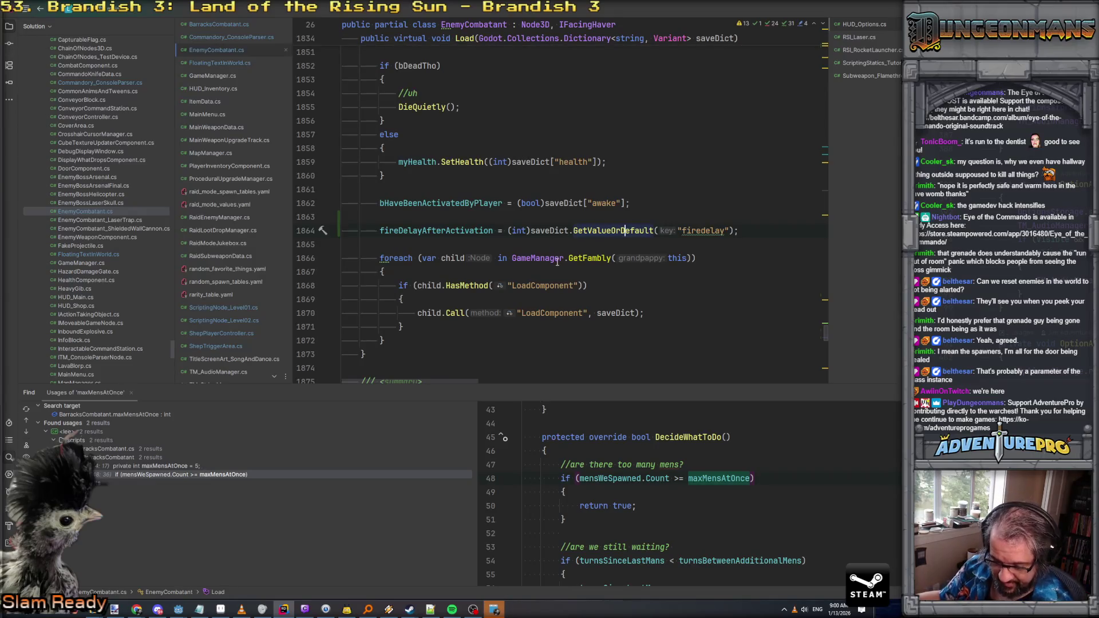
Step: Dismiss the appointment reminder and bring the Godot editor back to the front
click(500, 610)
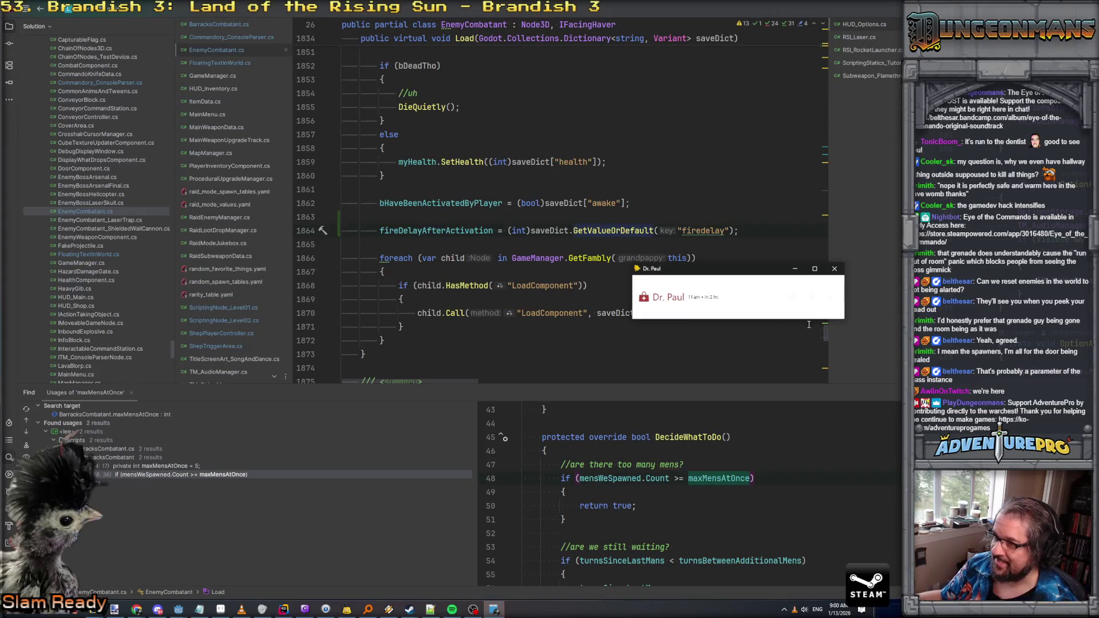
click(833, 297)
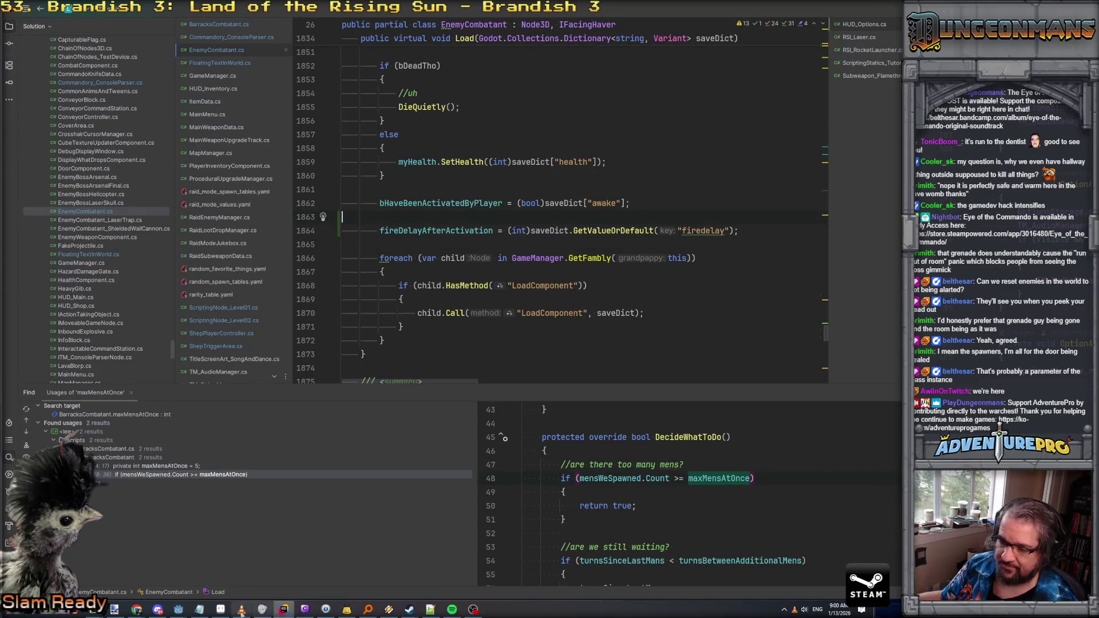
mouse_move(180, 611)
click(197, 583)
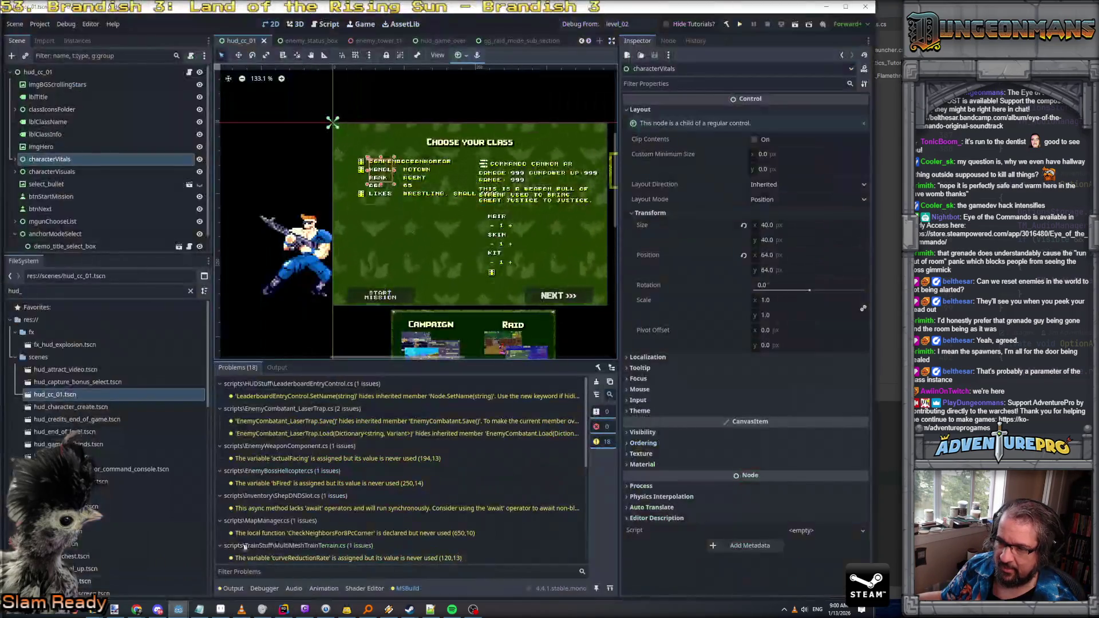
Step: Close hud_cc_01 and open level_02.tscn from the FileSystem filtered by 'level_02'
click(263, 41)
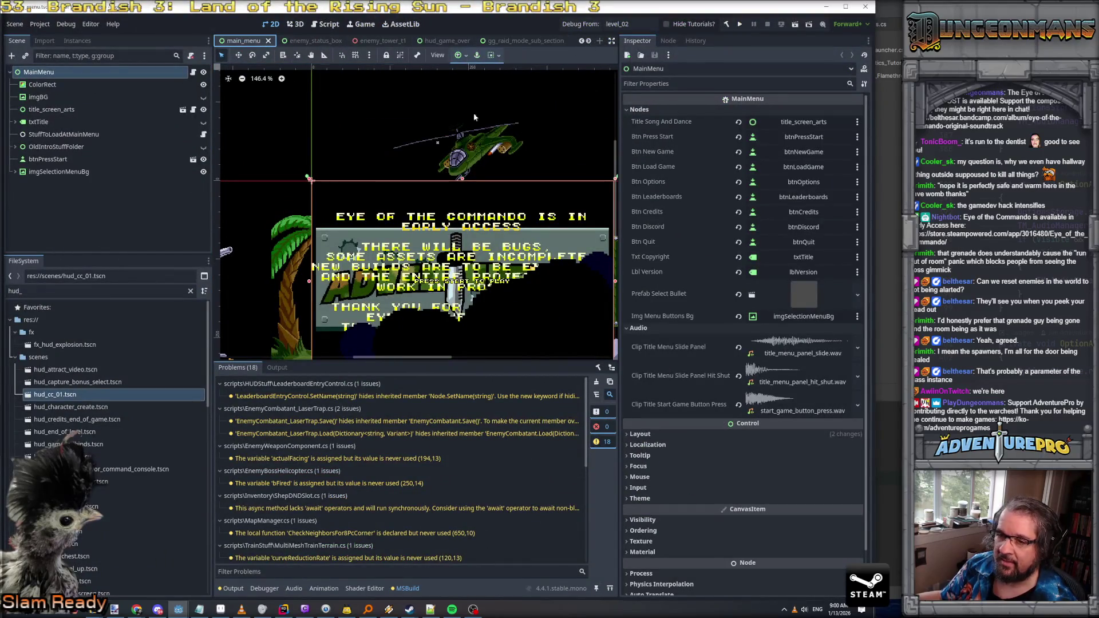
click(97, 291)
text(level_02)
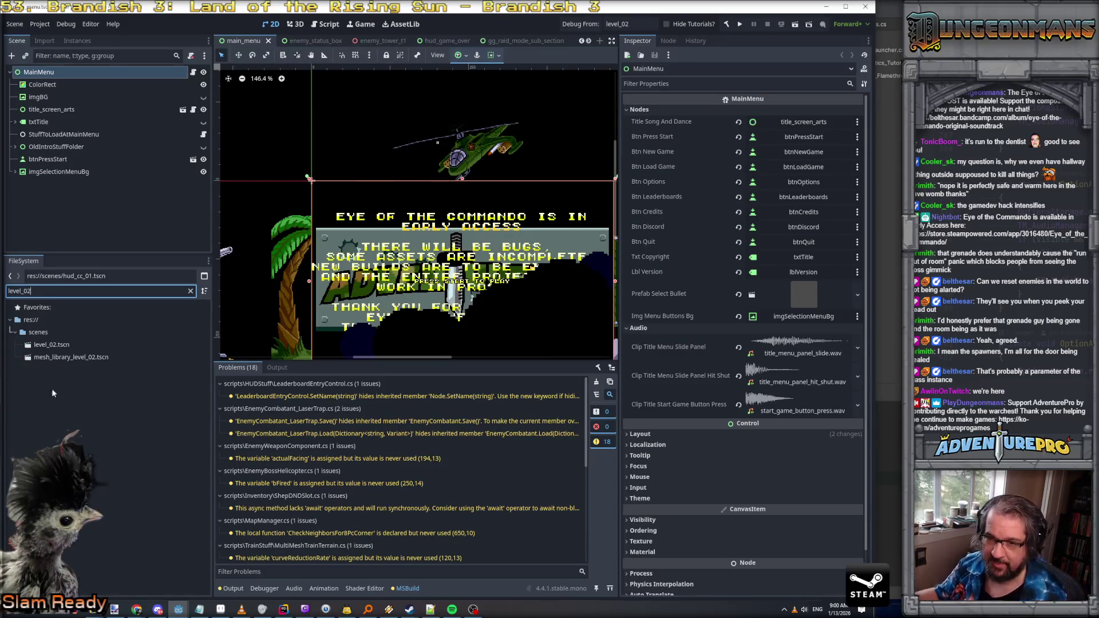
double_click(51, 344)
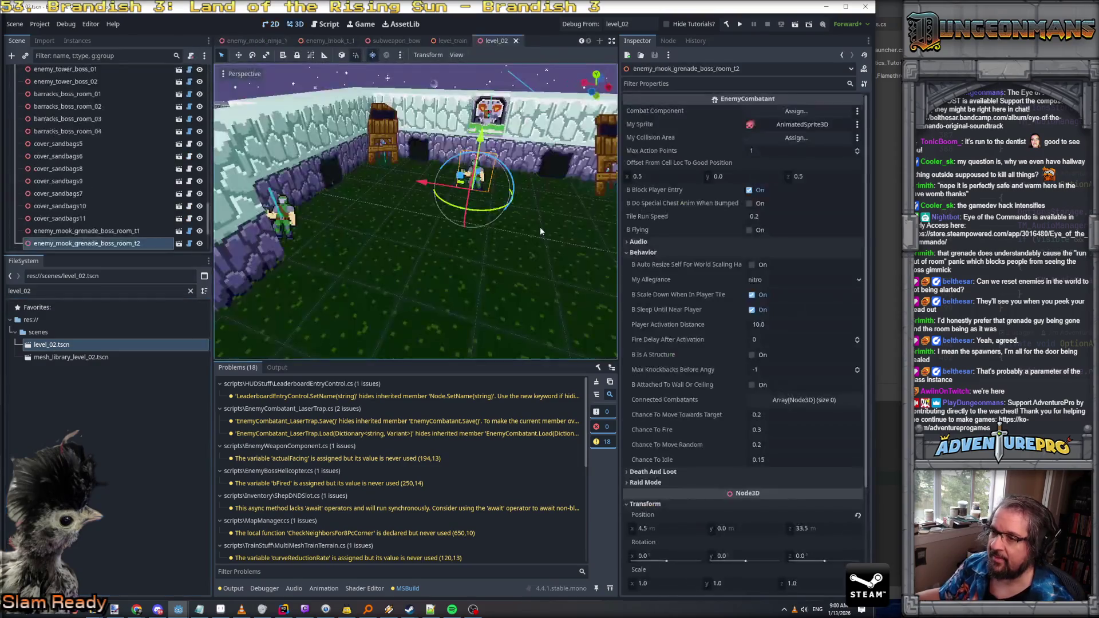
mouse_move(533, 231)
mouse_down()
mouse_move(480, 286)
mouse_move(531, 221)
mouse_up()
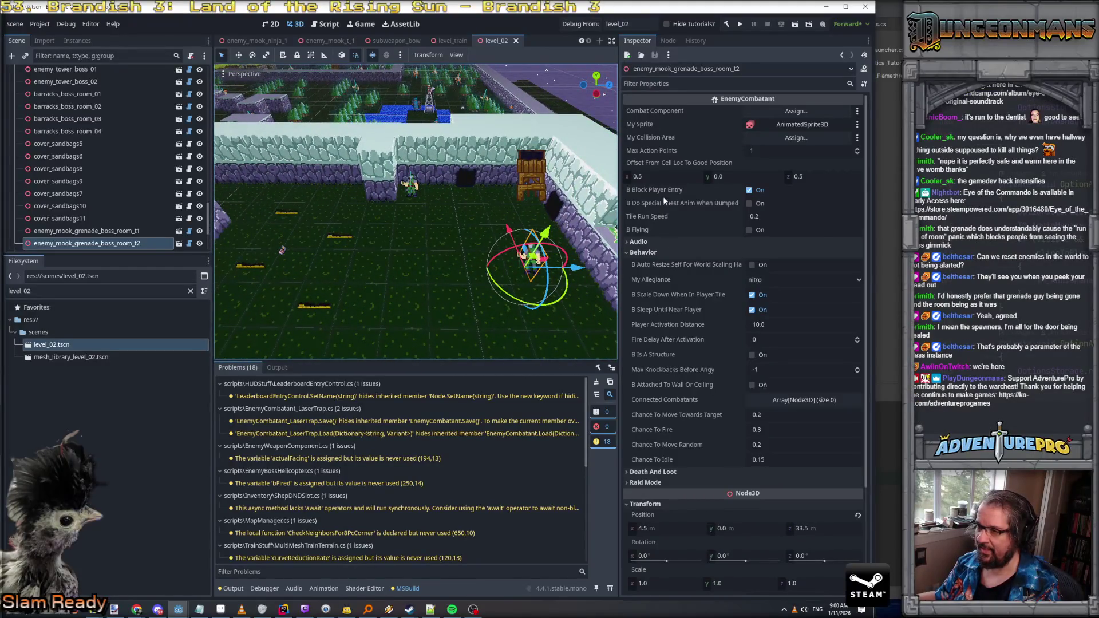
Step: Set Fire Delay After Activation to 3 on grenade mooks t2 and t1, then save level_02
click(767, 338)
text(3)
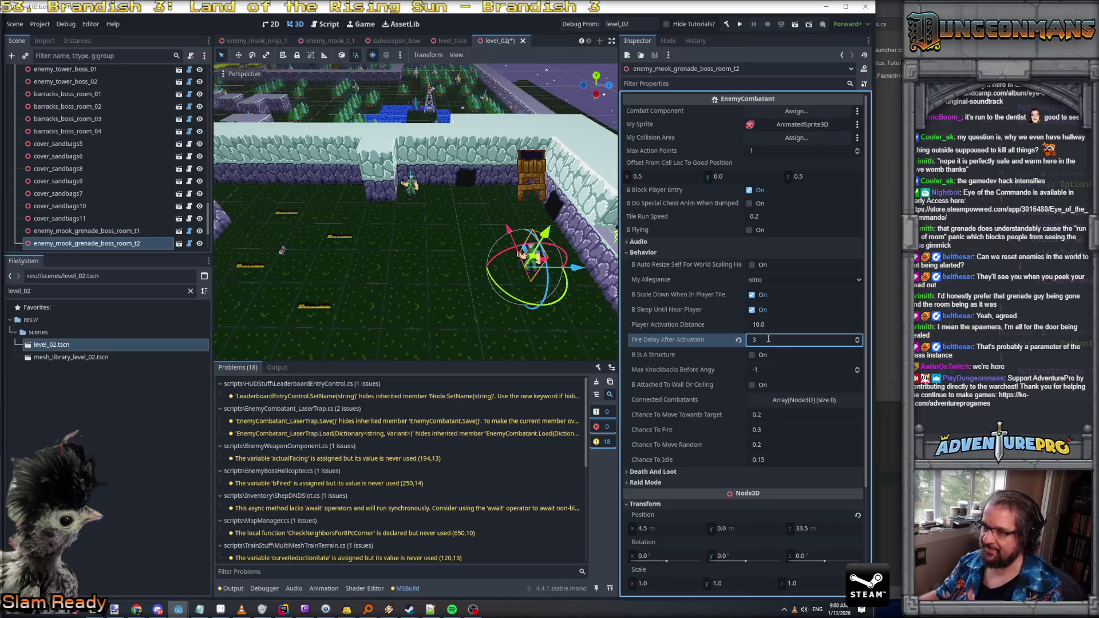
click(416, 188)
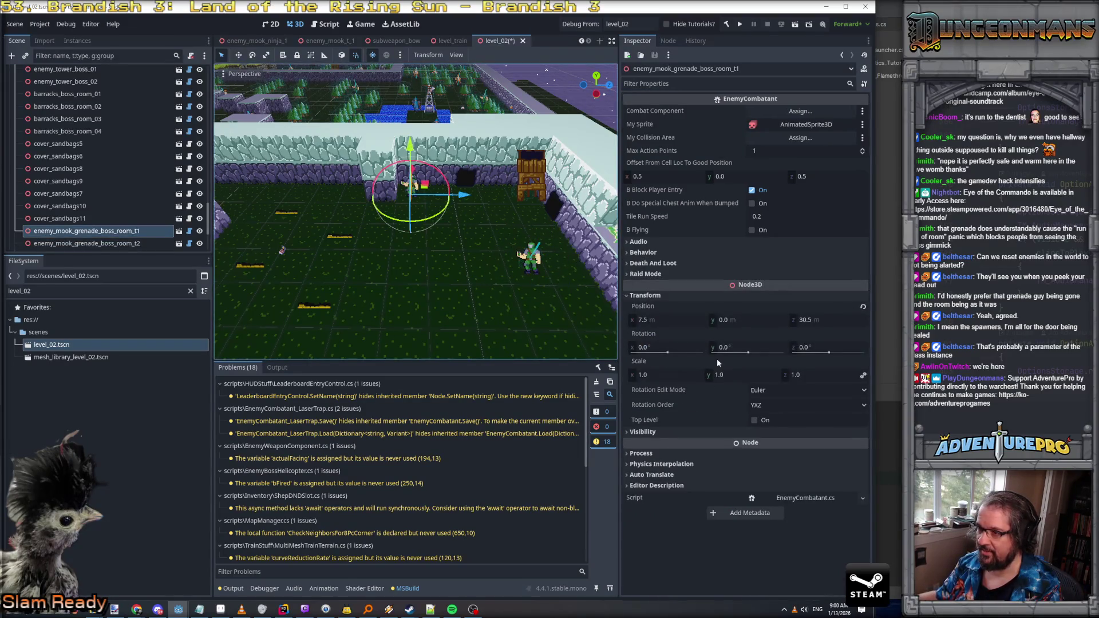
click(643, 253)
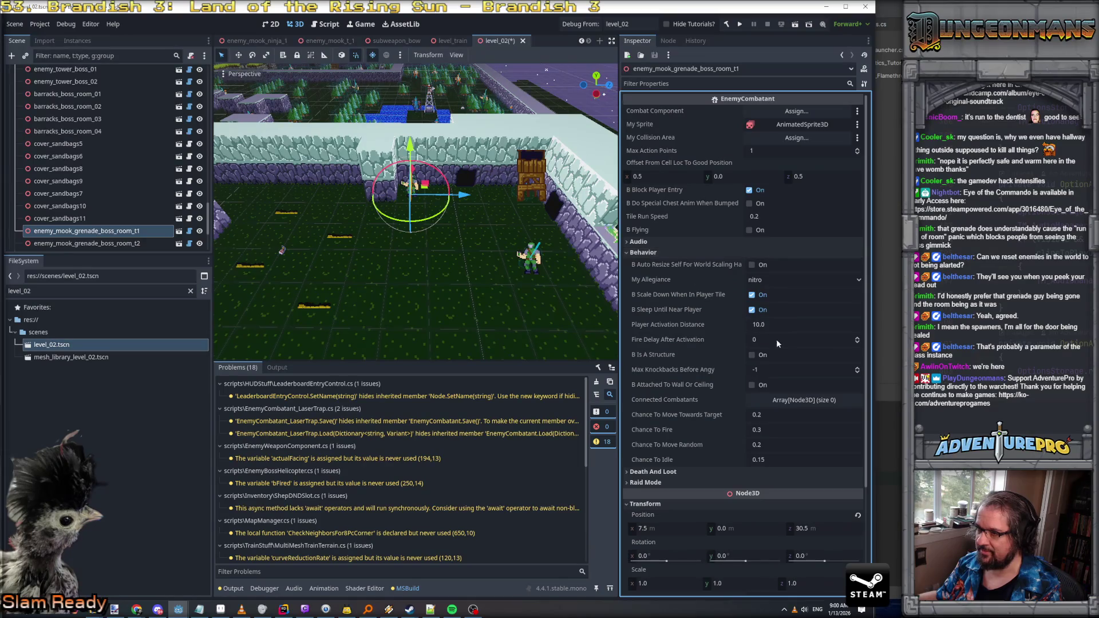
text(3)
key(ctrl+s)
mouse_move(504, 310)
mouse_down()
mouse_move(461, 157)
mouse_move(436, 157)
mouse_up()
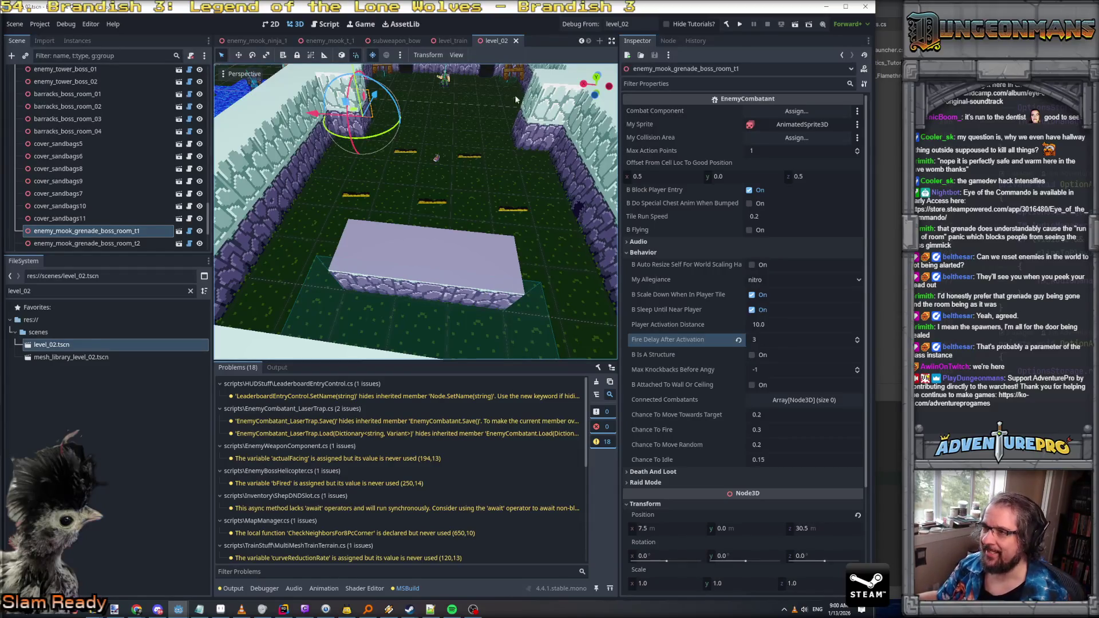
Step: Launch a debug run from level_02 and enter the WARGOD cheat for full ammo
click(590, 26)
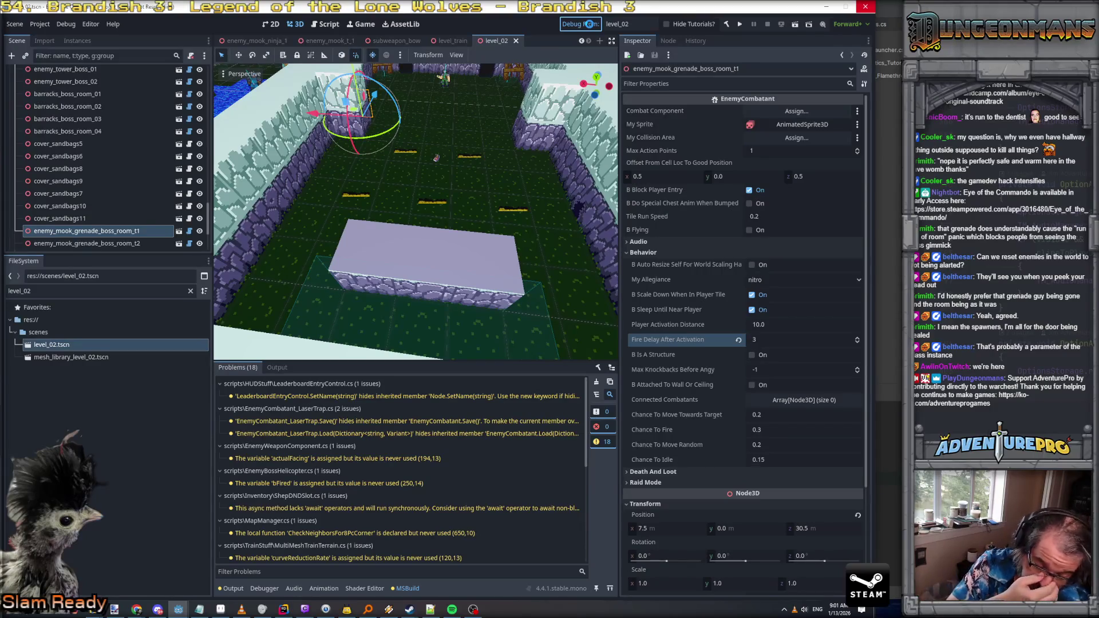
key(ctrl+s)
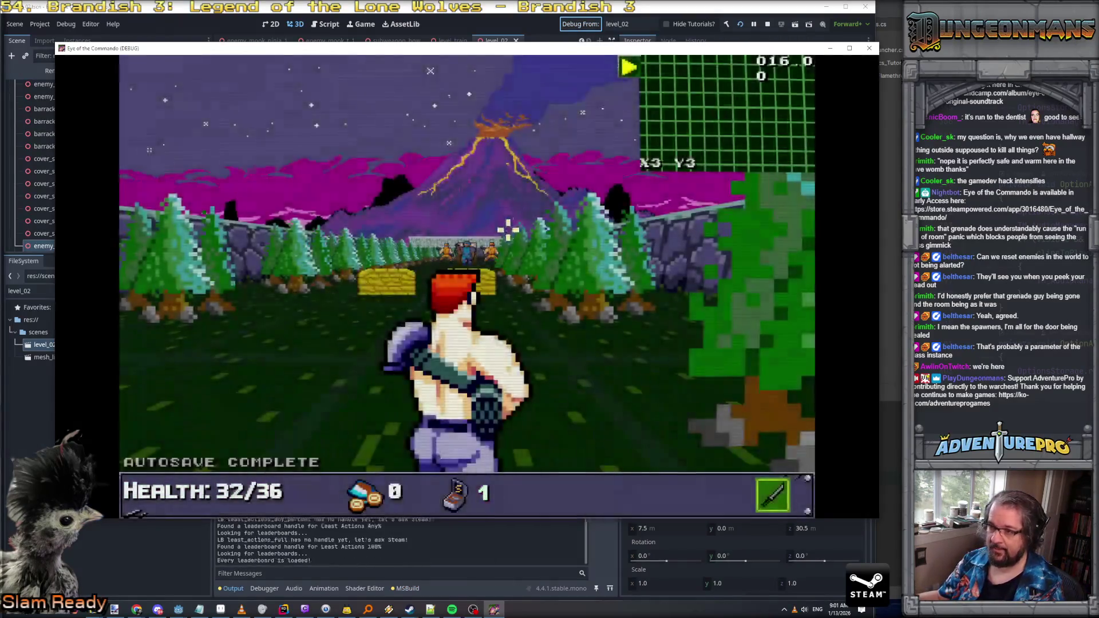
key(grave)
text(D)
key(Return)
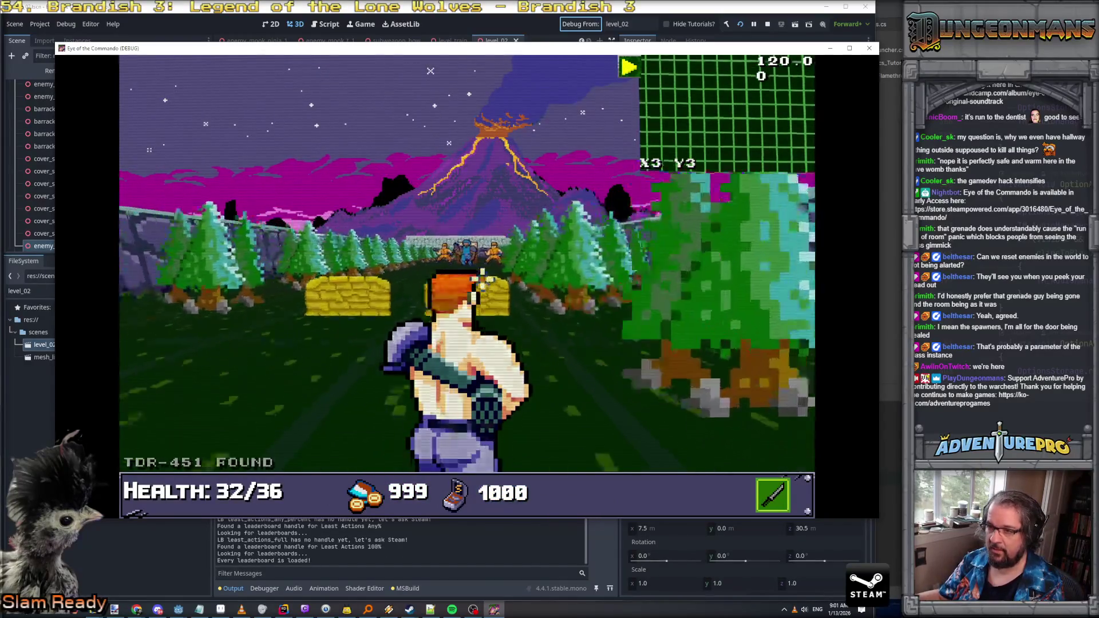
Step: Advance to cover, close the tutorial, and shoot the enemies ahead toward the compound
key(w)
key(Return)
key(Return)
click(482, 267)
click(482, 268)
click(499, 277)
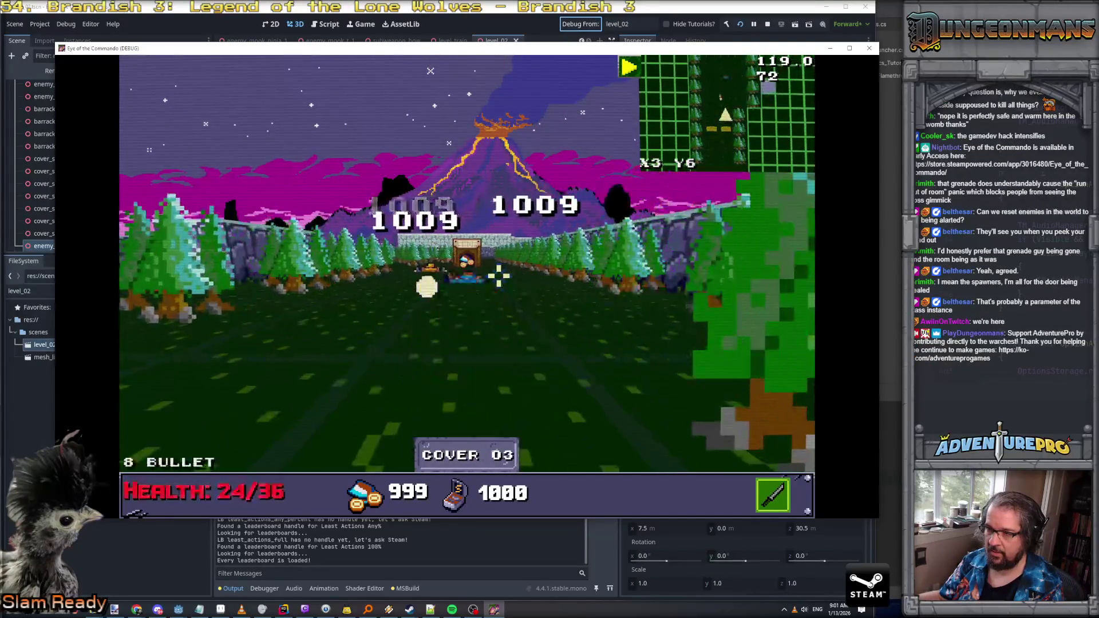
key(w)
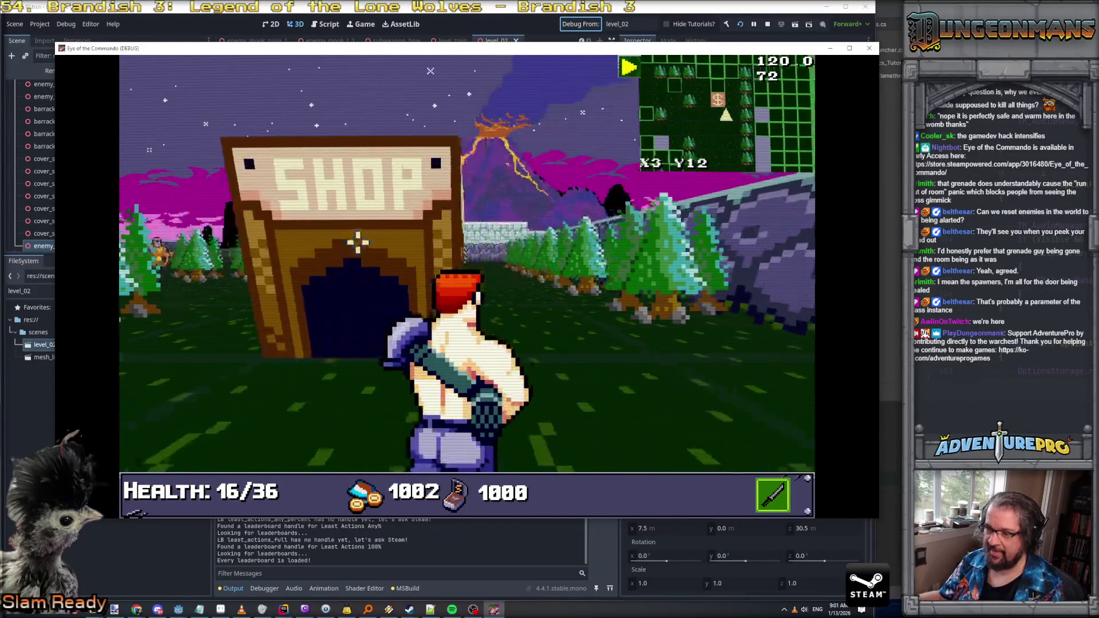
click(364, 257)
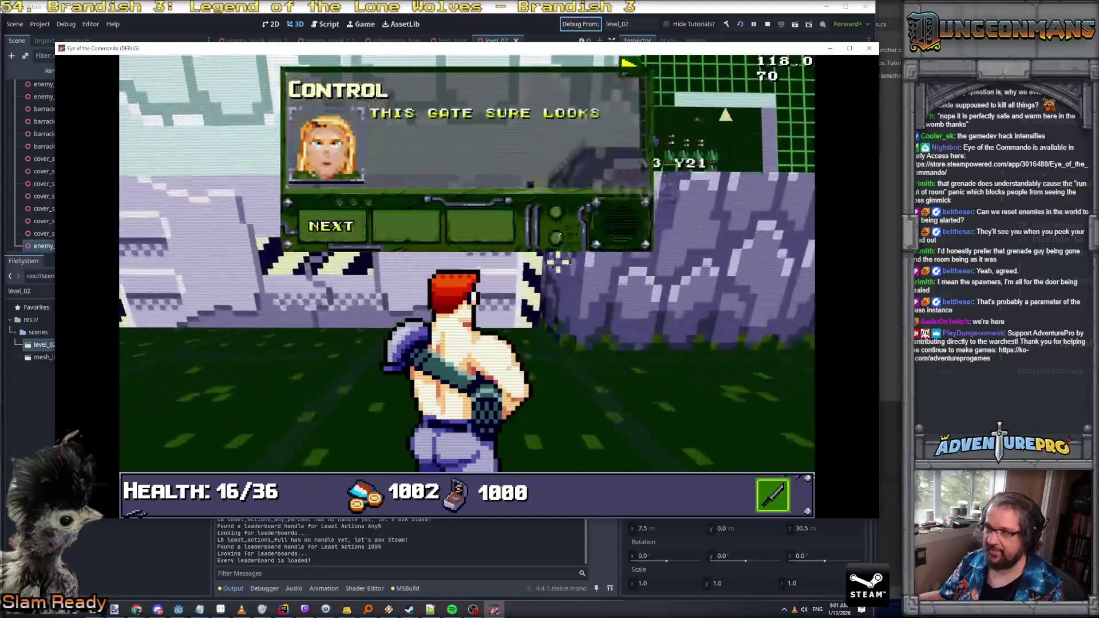
click(335, 225)
Step: Teleport to the boss gate with the L2BOSSGATES console command
key(grave)
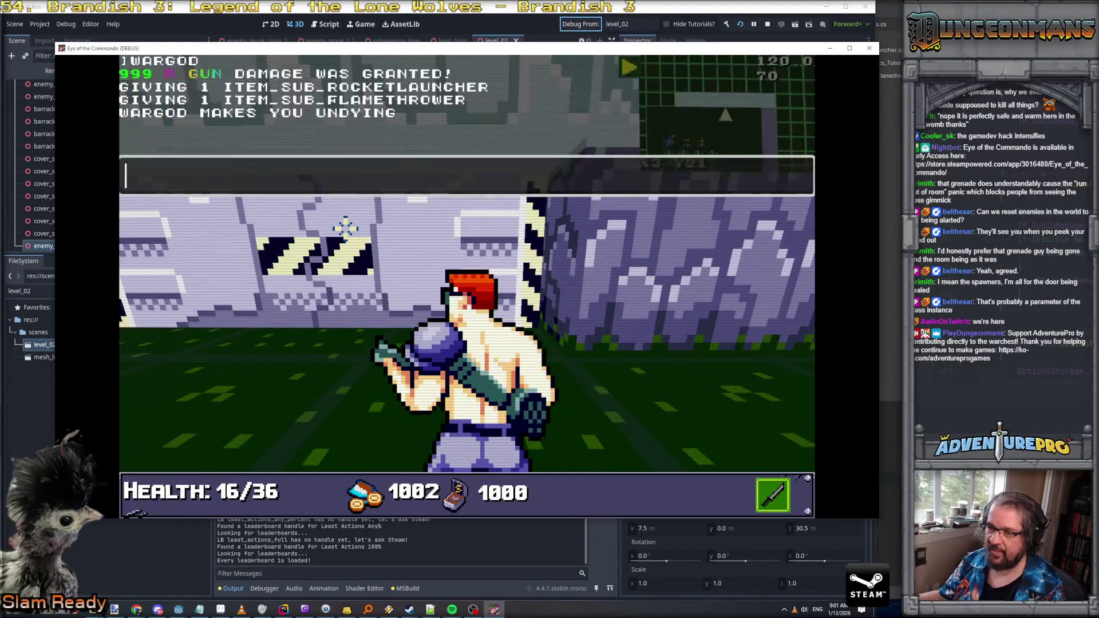
text(L2BOSSGATRE)
key(BackSpace)
key(BackSpace)
key(Return)
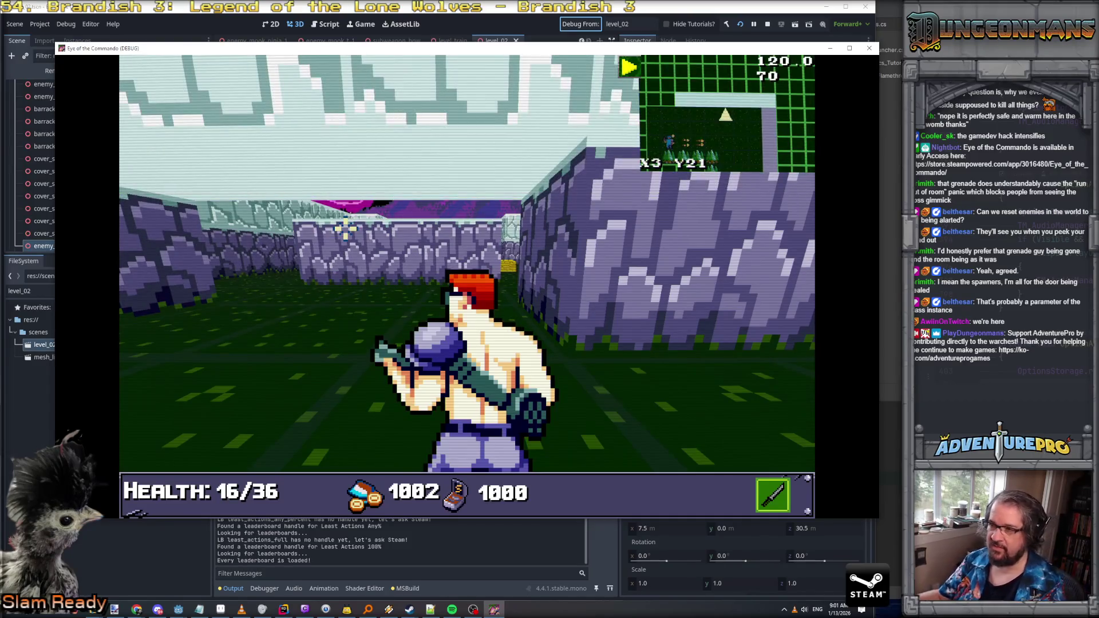
Step: Enter the boss room and sidestep while firing at the grenade mooks down the corridor
key(w)
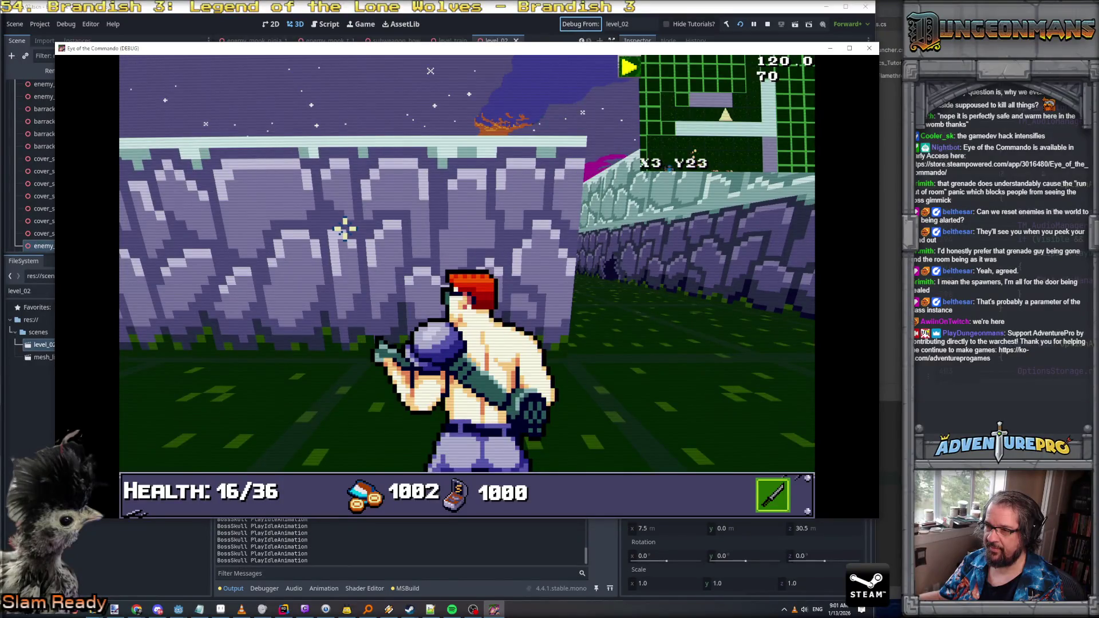
key(a)
key(d)
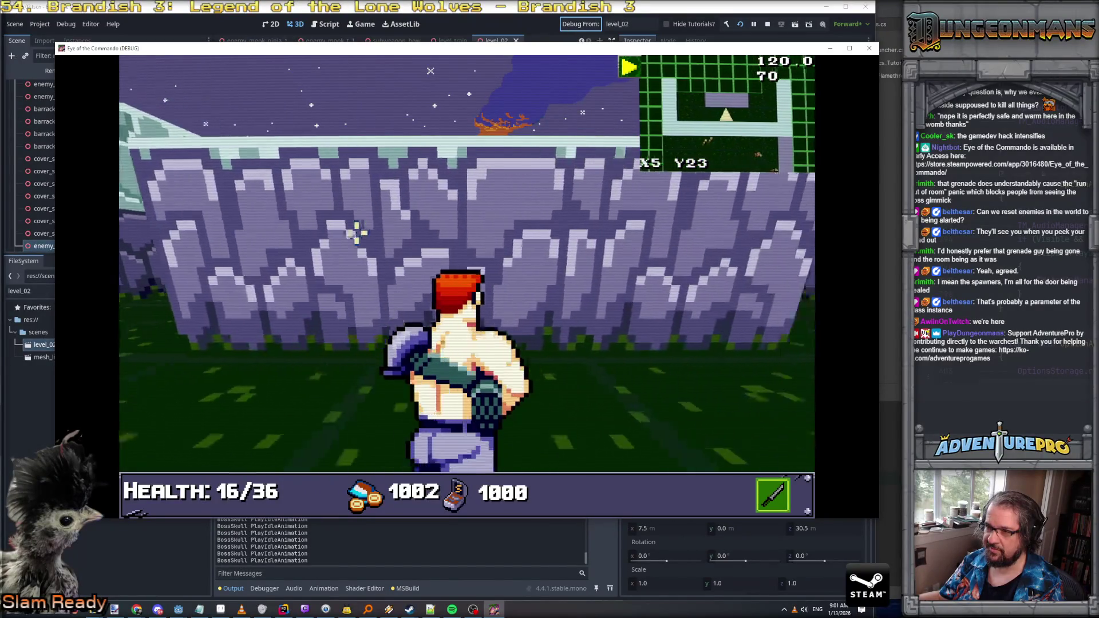
key(a)
key(d)
key(d)
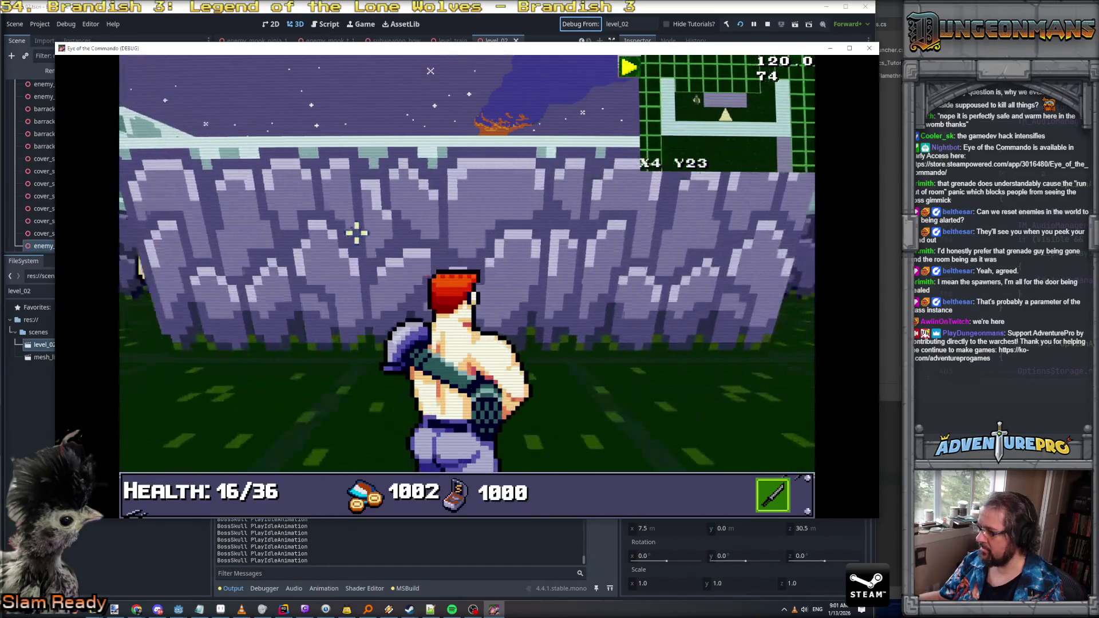
key(a)
key(a)
key(a)
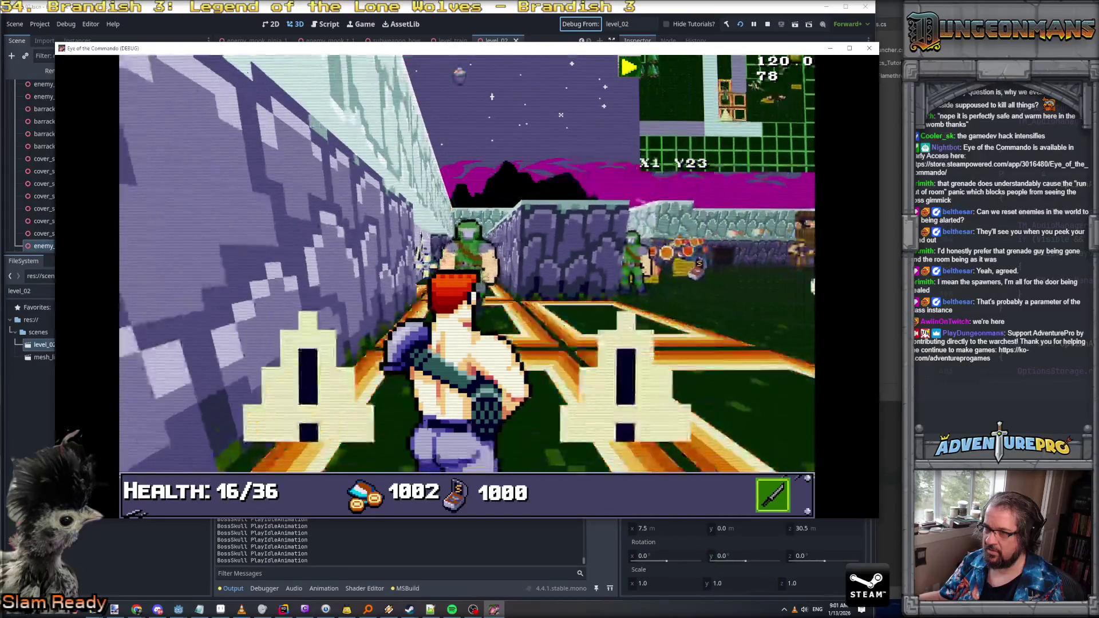
key(a)
key(d)
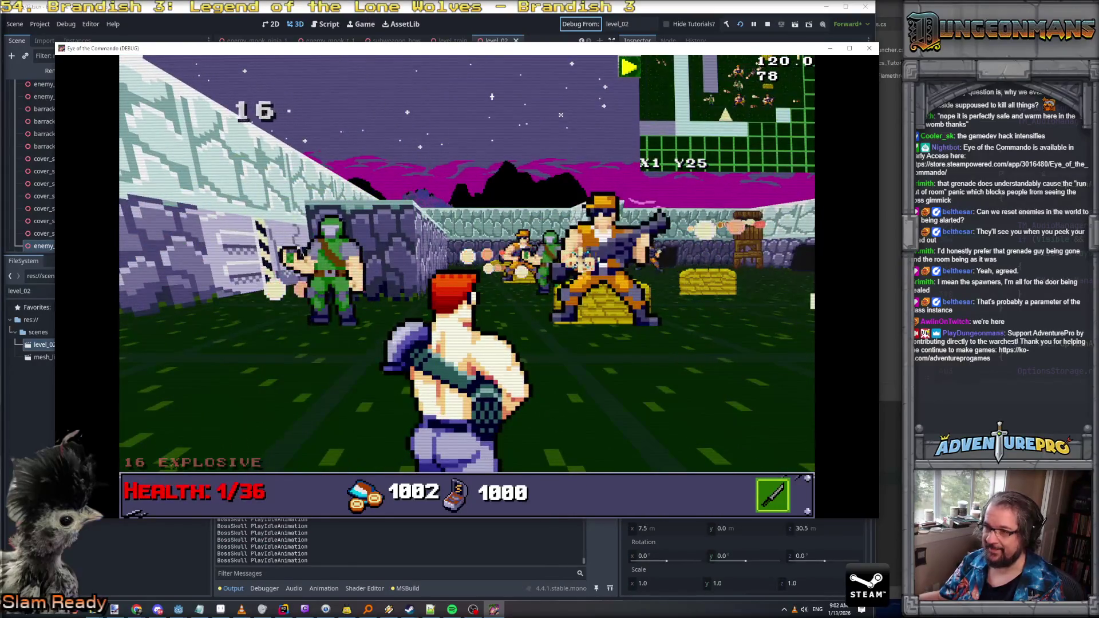
key(a)
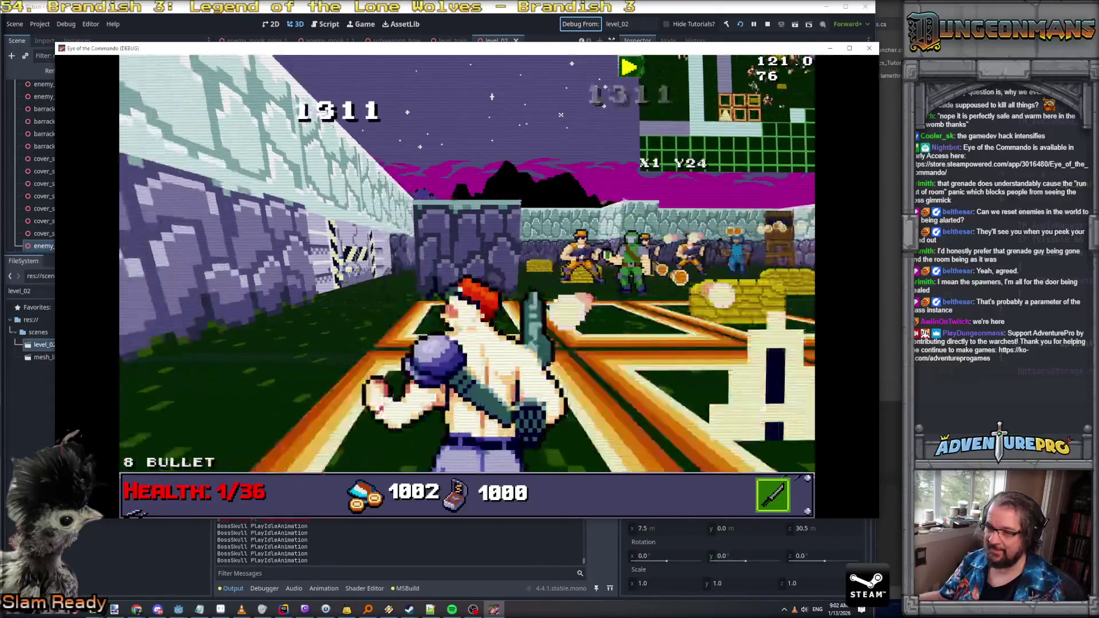
key(a)
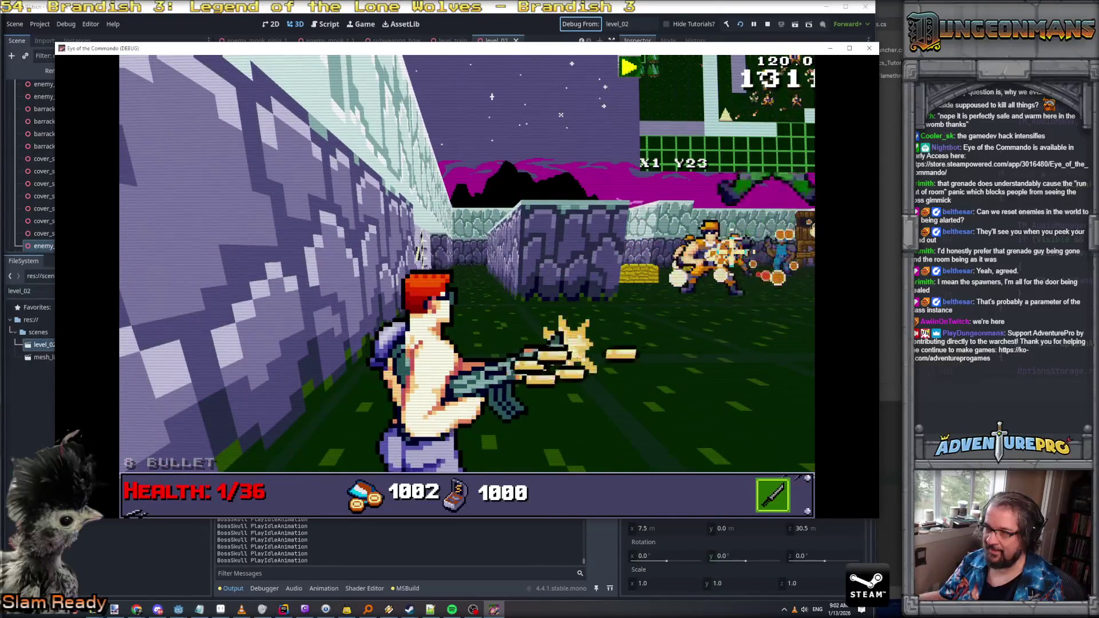
key(e)
key(w)
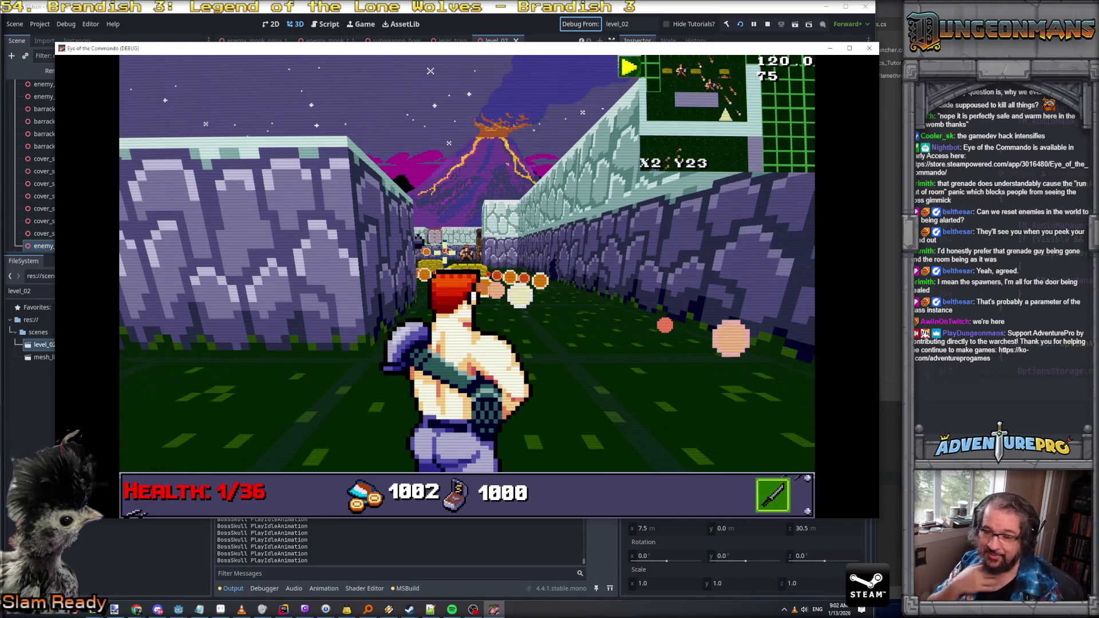
key(e)
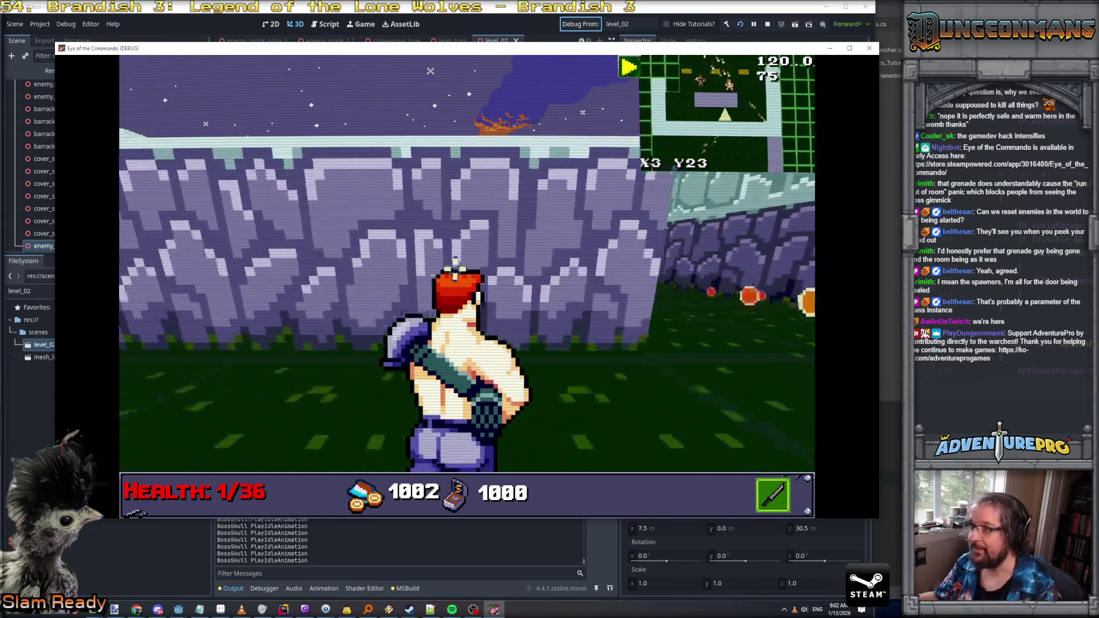
key(w)
key(w)
key(w)
Step: Push forward, dismiss the tutorial popup, fire at enemies, and take cover behind the first gold sandbag
key(space)
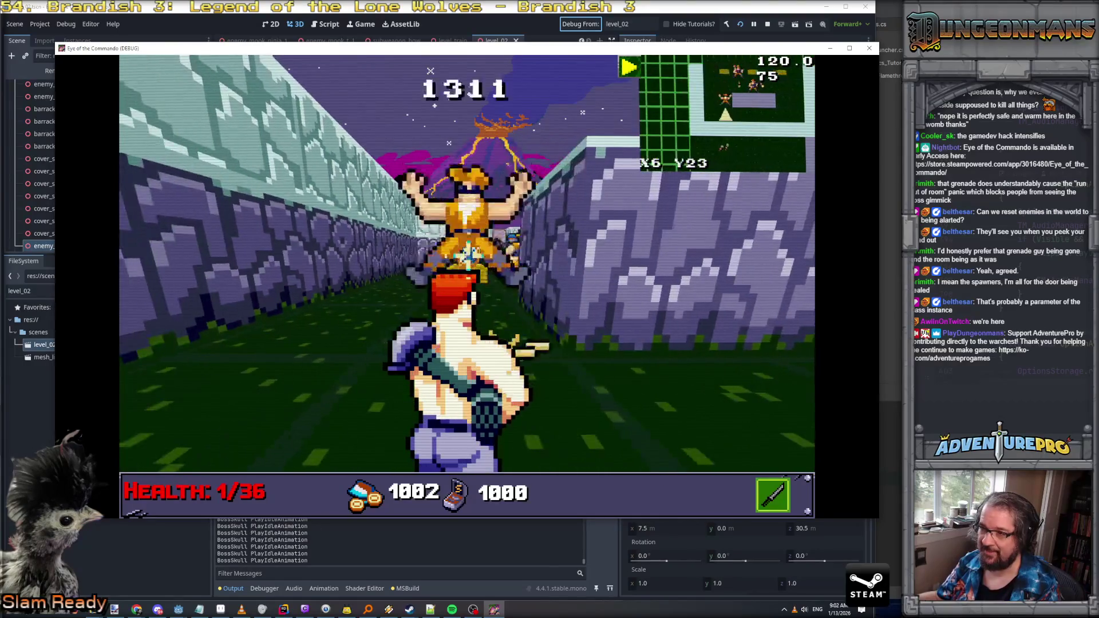
key(w)
key(w)
key(space)
key(space)
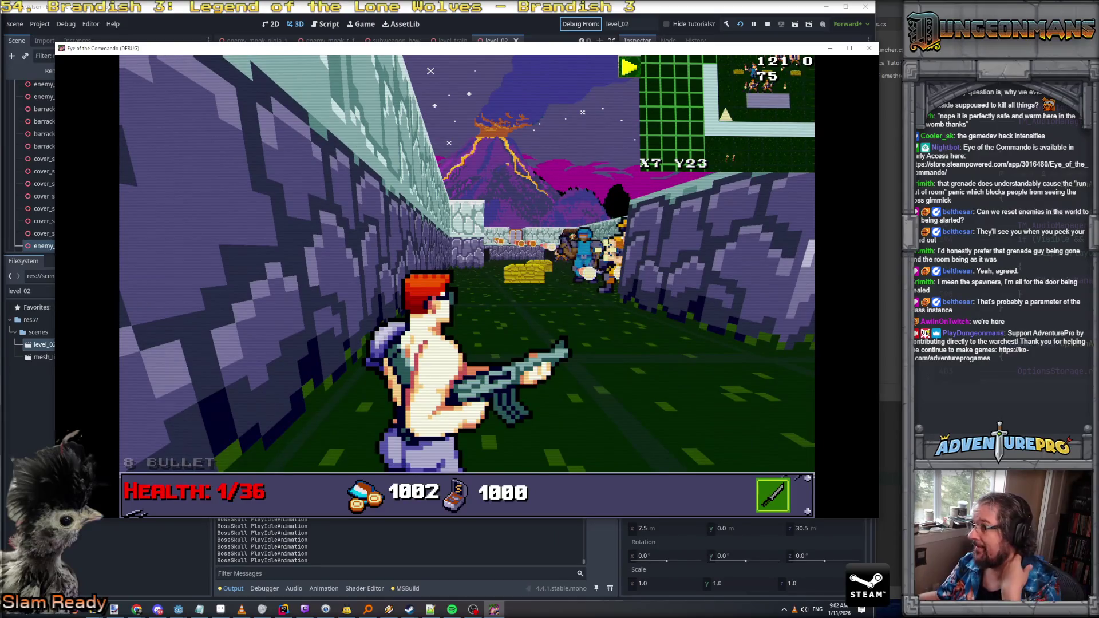
key(space)
key(space)
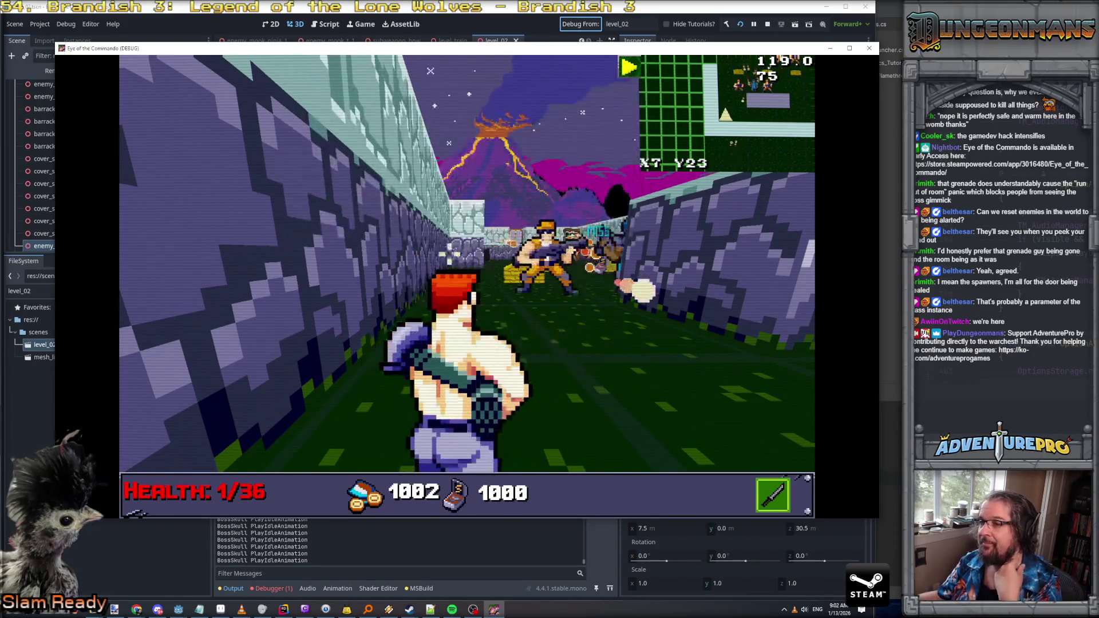
key(space)
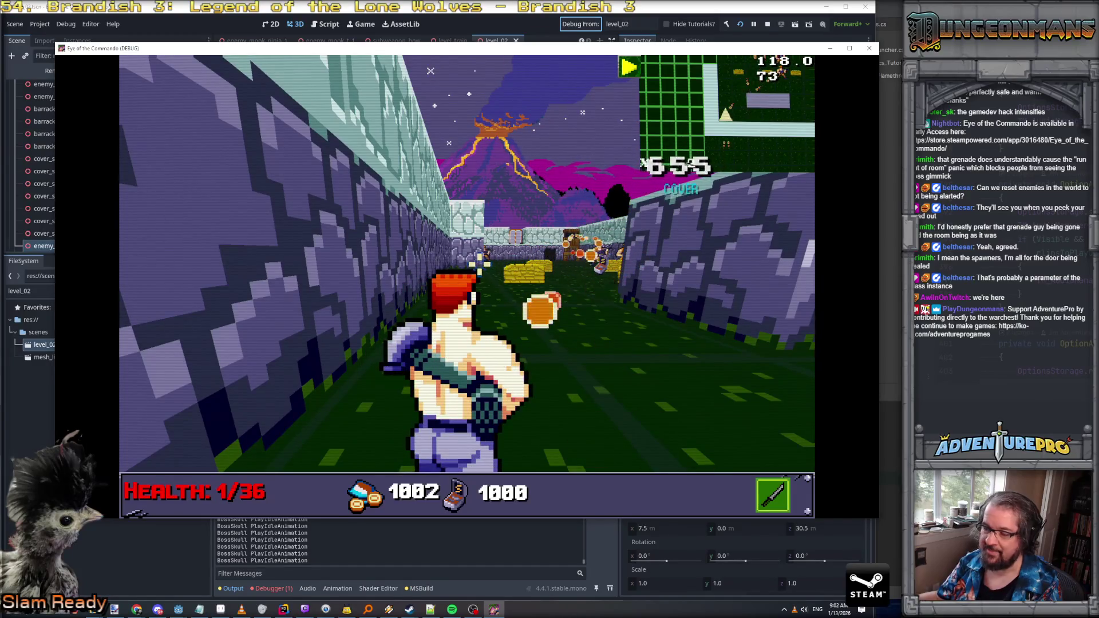
key(space)
key(space)
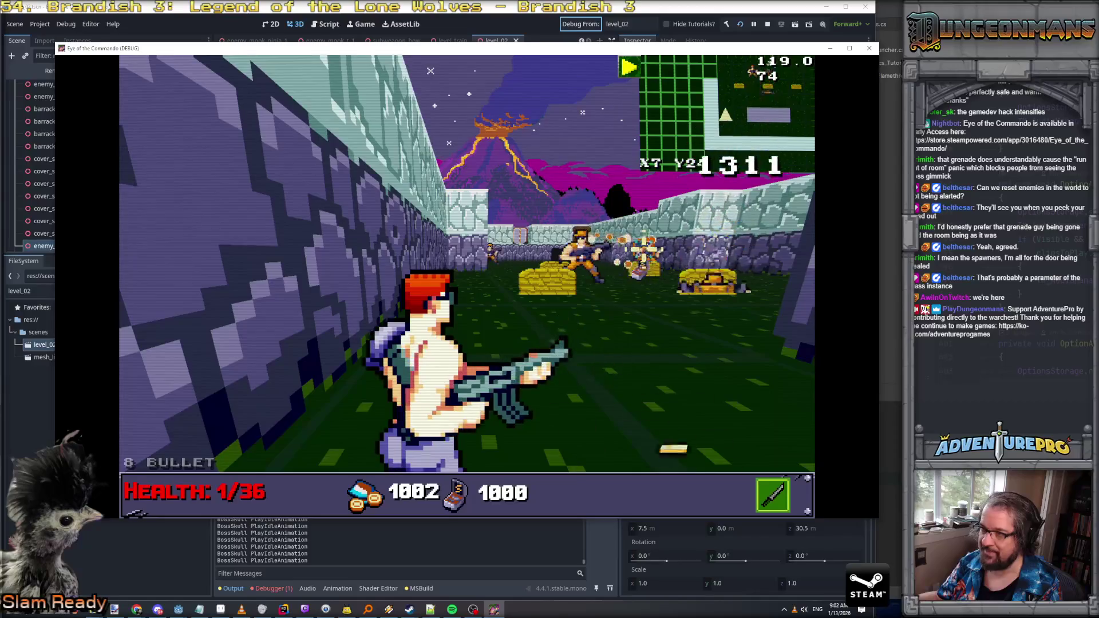
key(space)
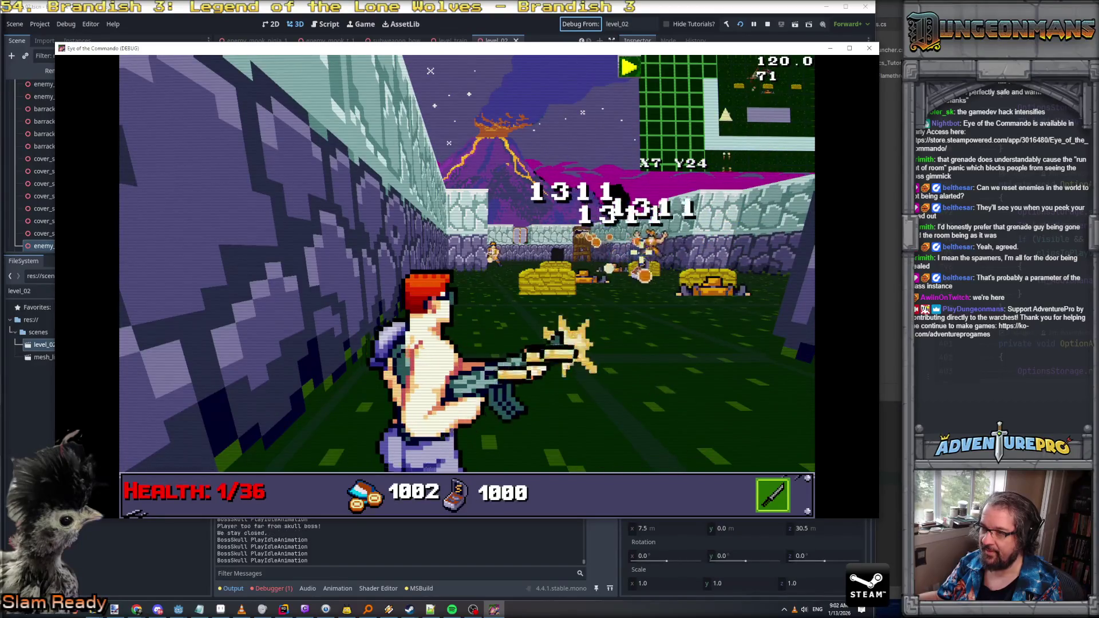
key(Up)
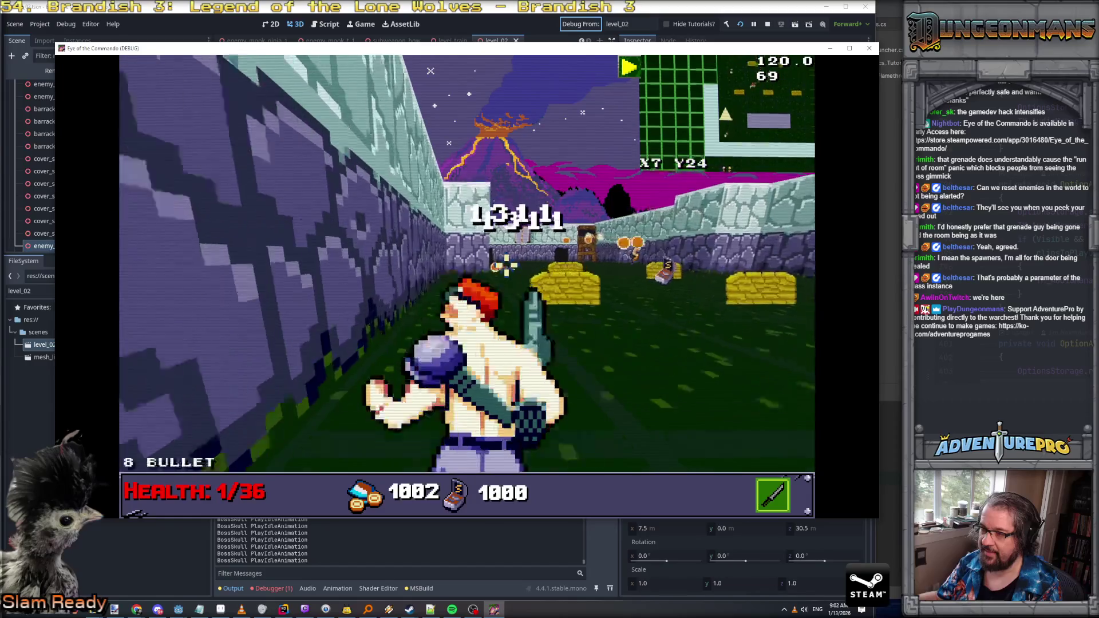
key(Left)
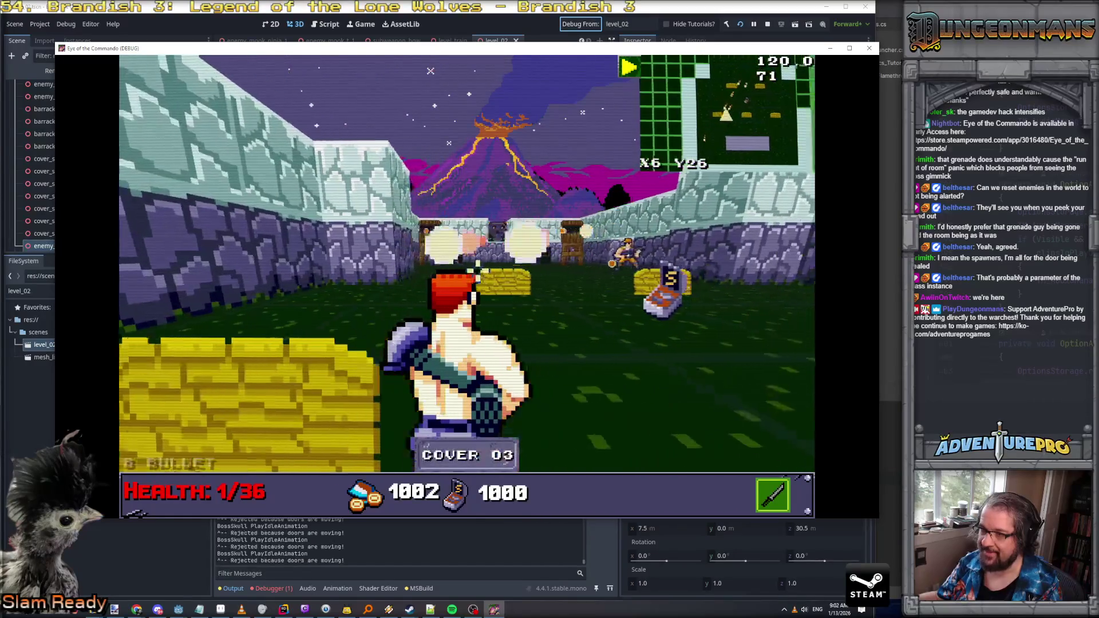
Step: Grab the S ammo and shift left between sandbag cover spots while firing at the enemies
key(Up)
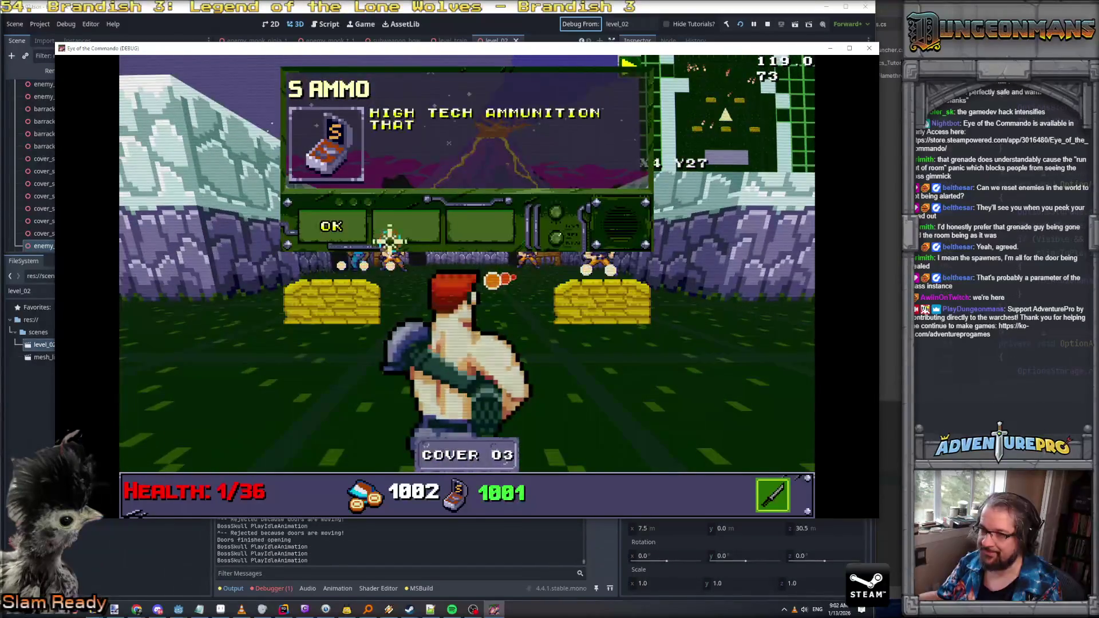
key(Left)
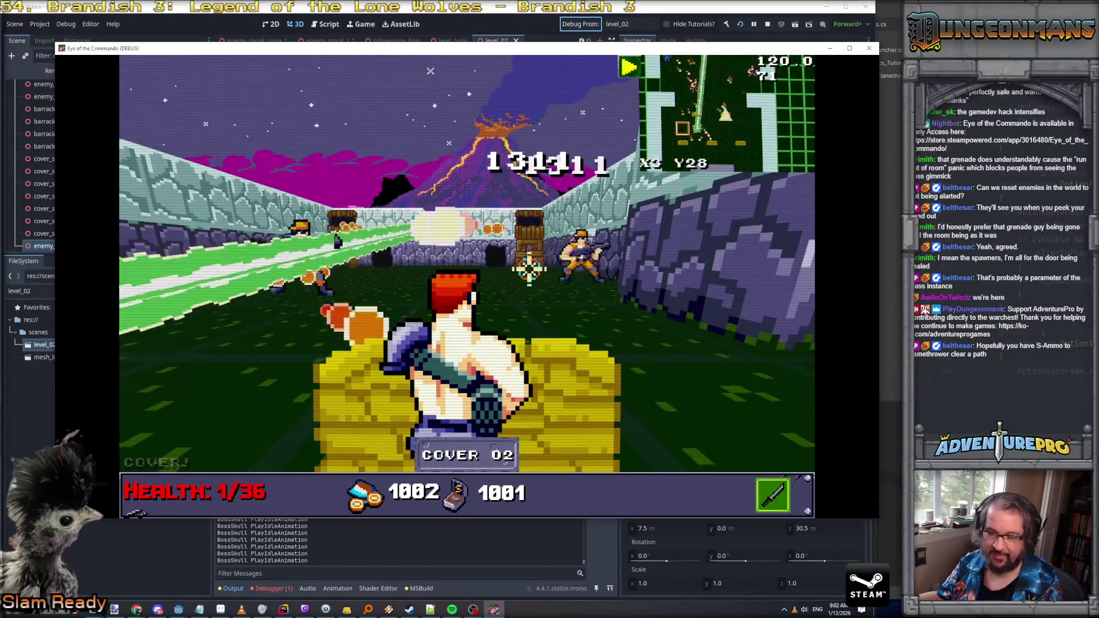
key(Left)
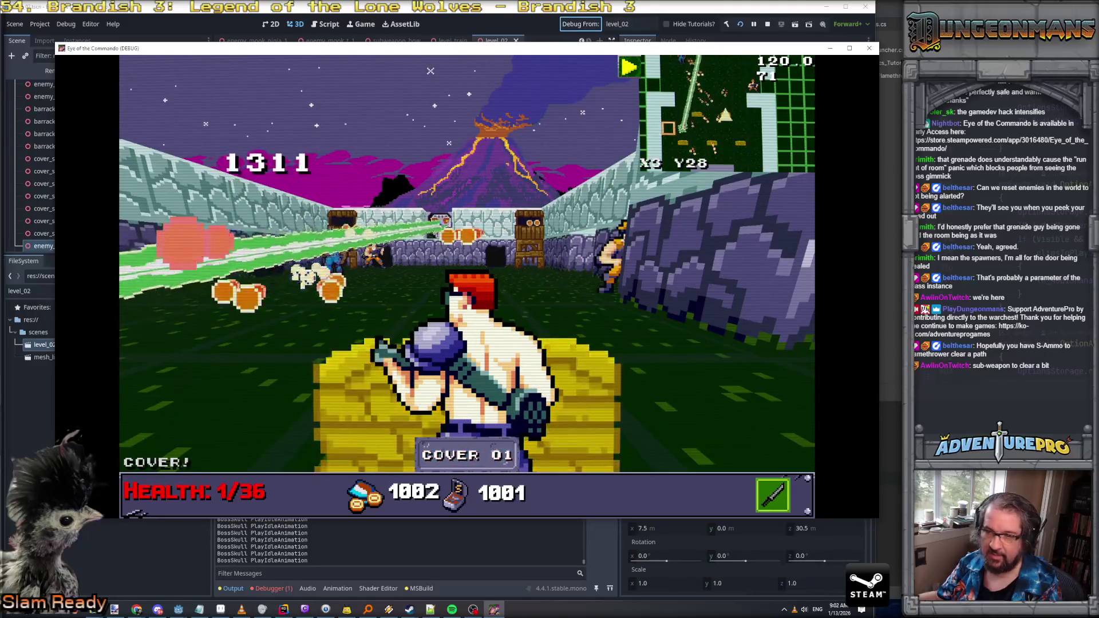
click(552, 290)
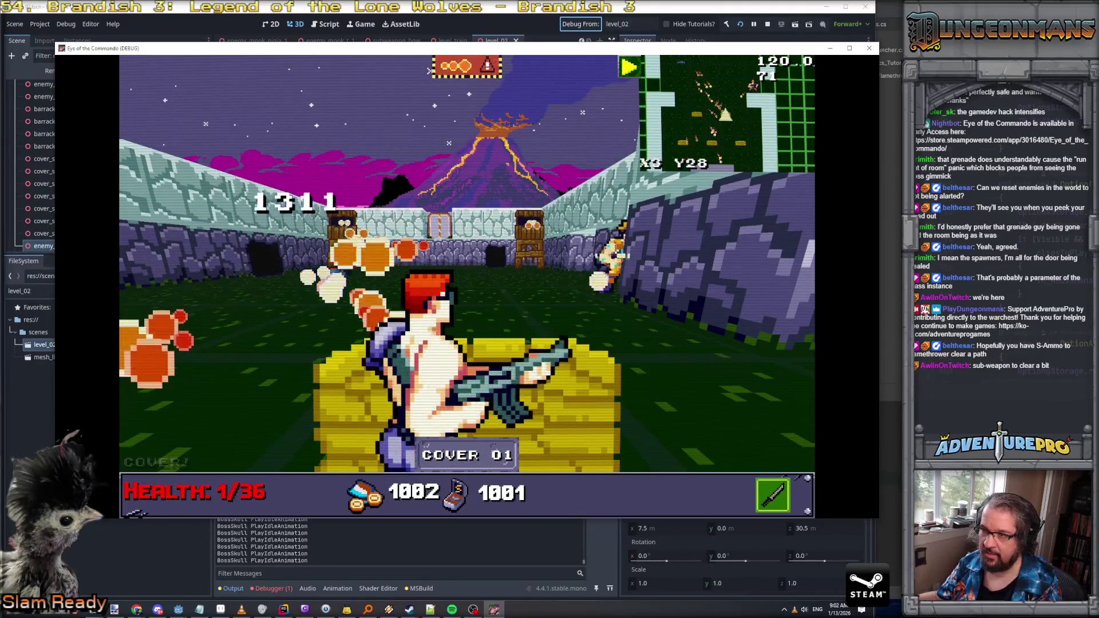
click(510, 287)
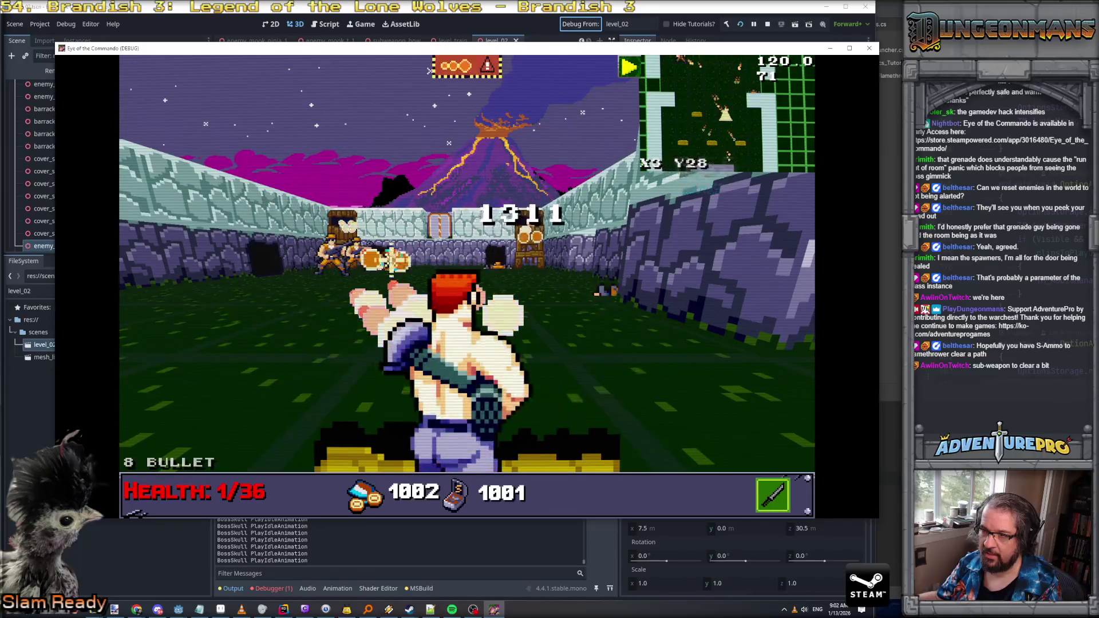
key(Left)
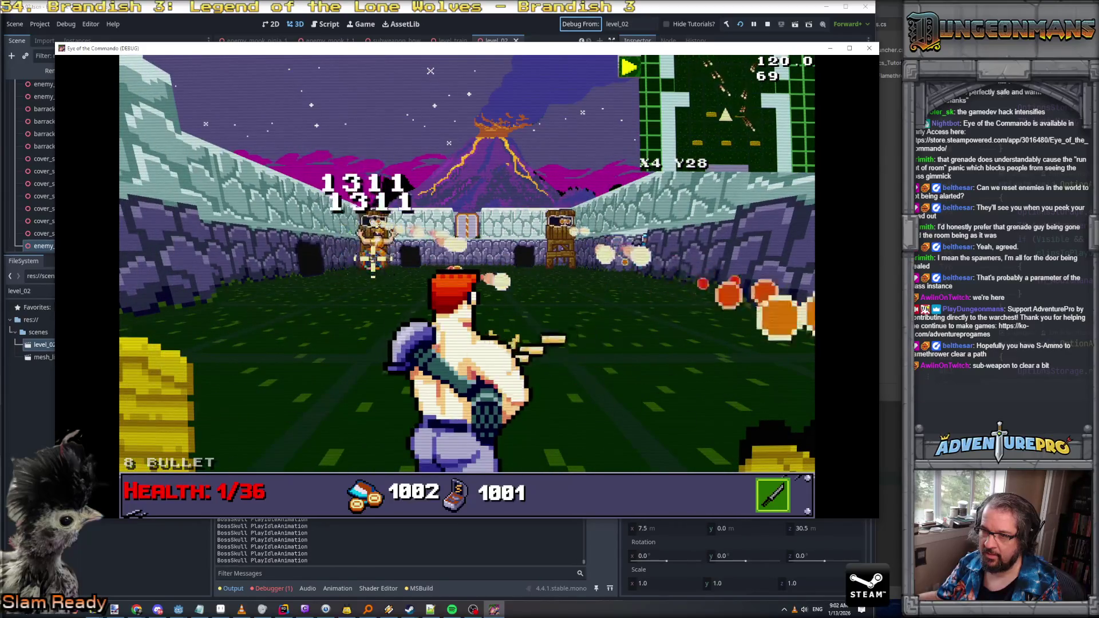
key(Left)
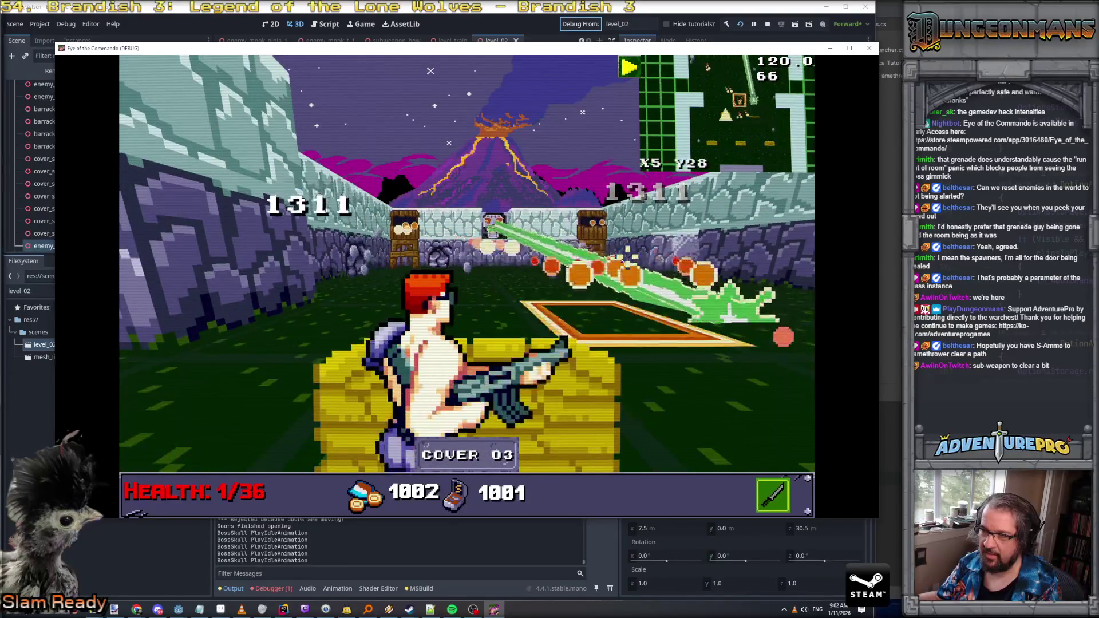
Step: Advance into further cover, blast the grenade mooks with the sub-weapon, then close the game window
key(Up)
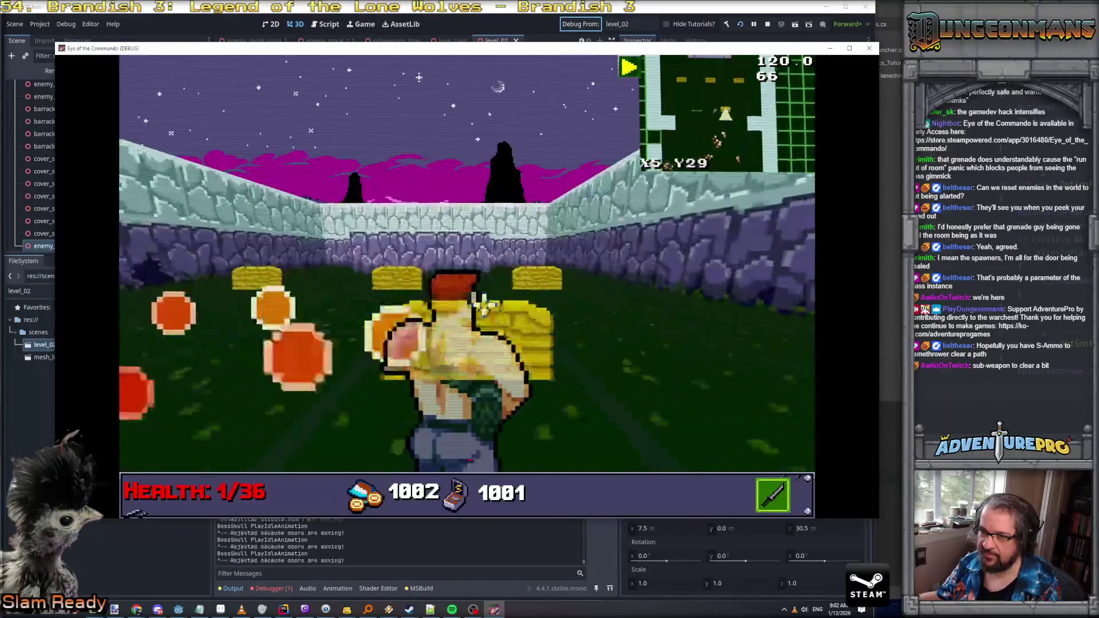
key(Up)
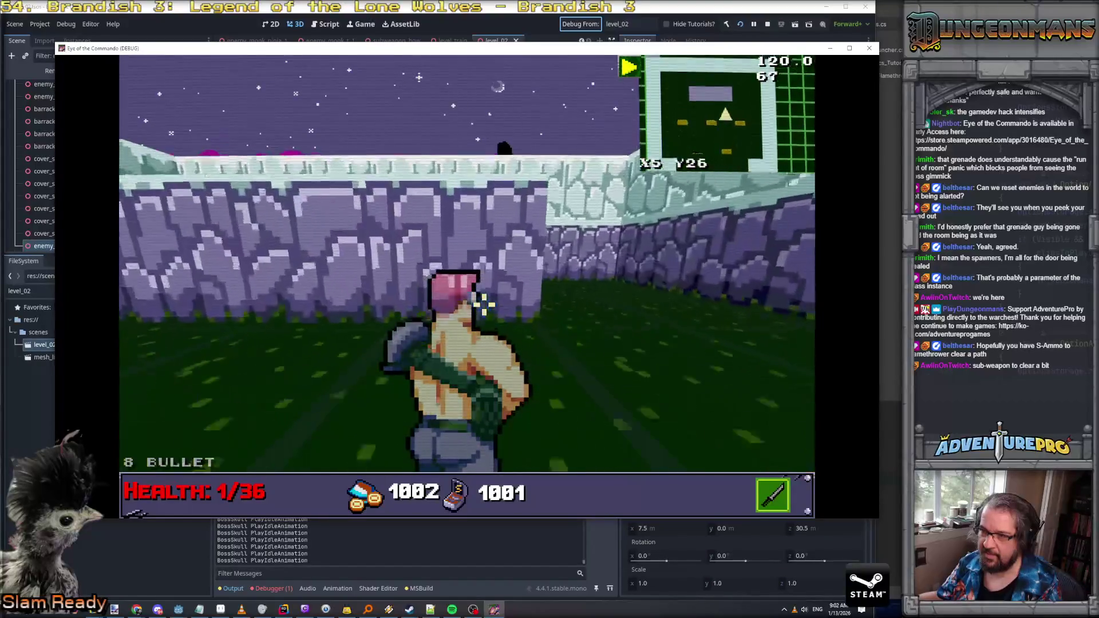
key(Left)
key(Left)
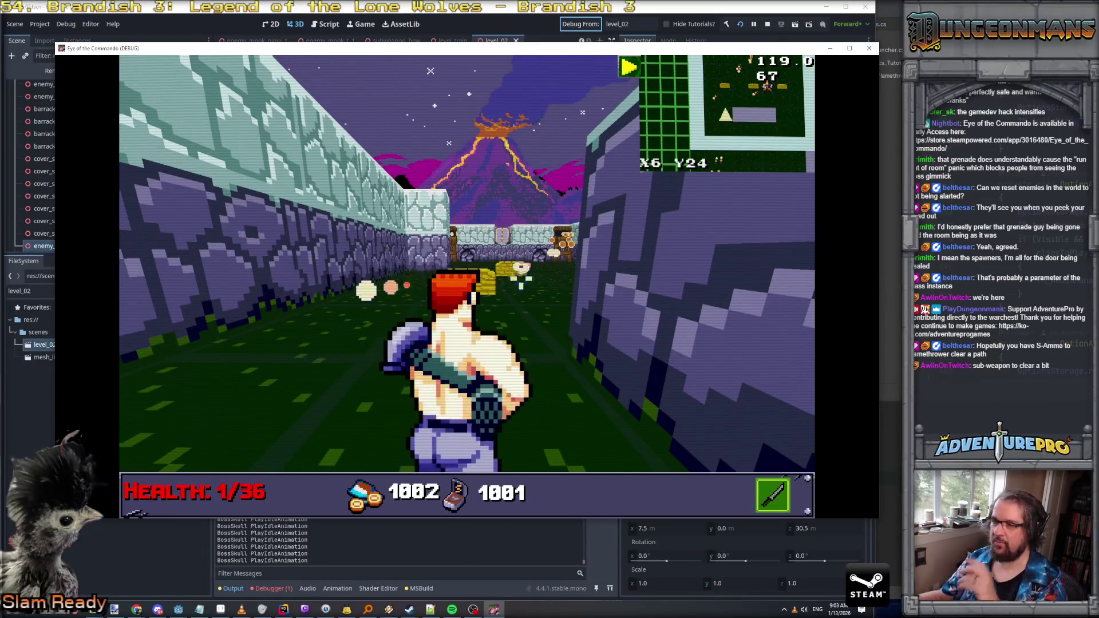
key(Up)
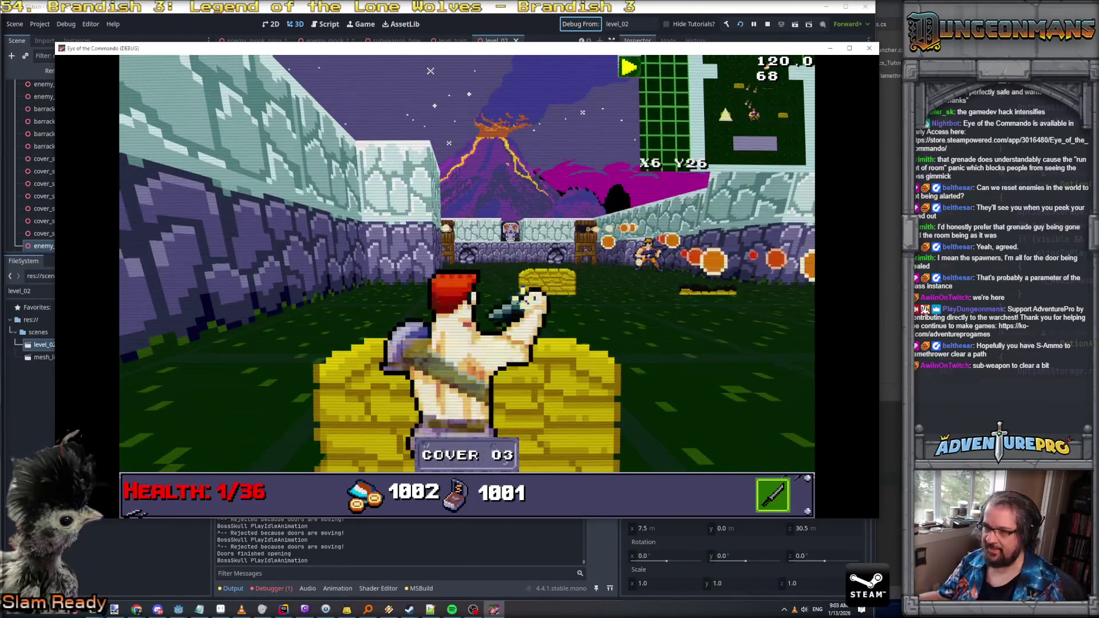
key(Up)
click(467, 252)
key(Down)
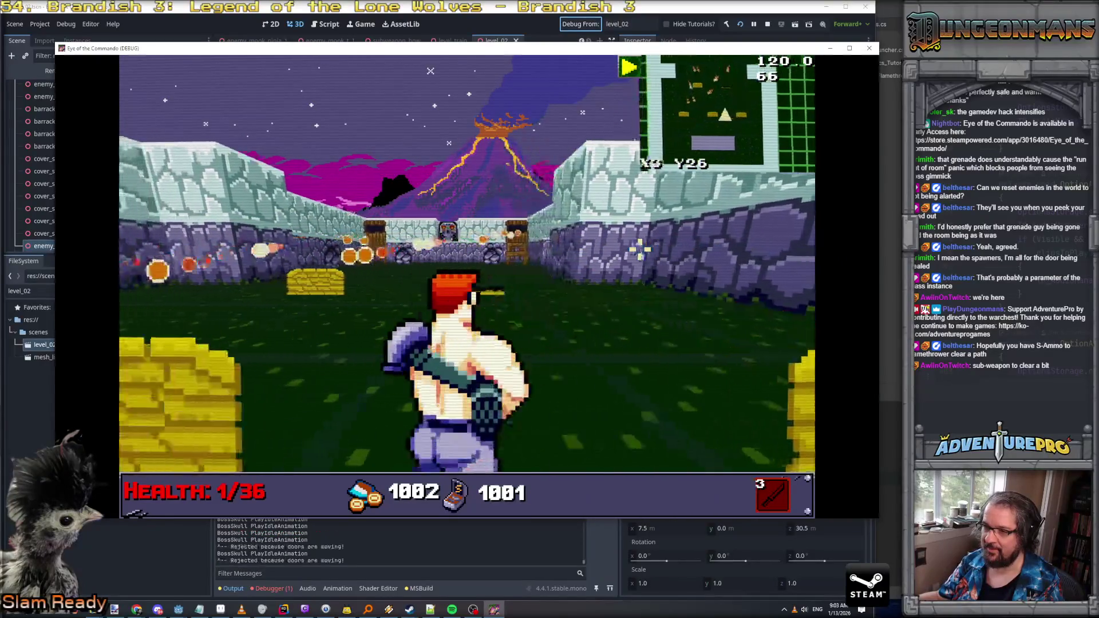
key(Left)
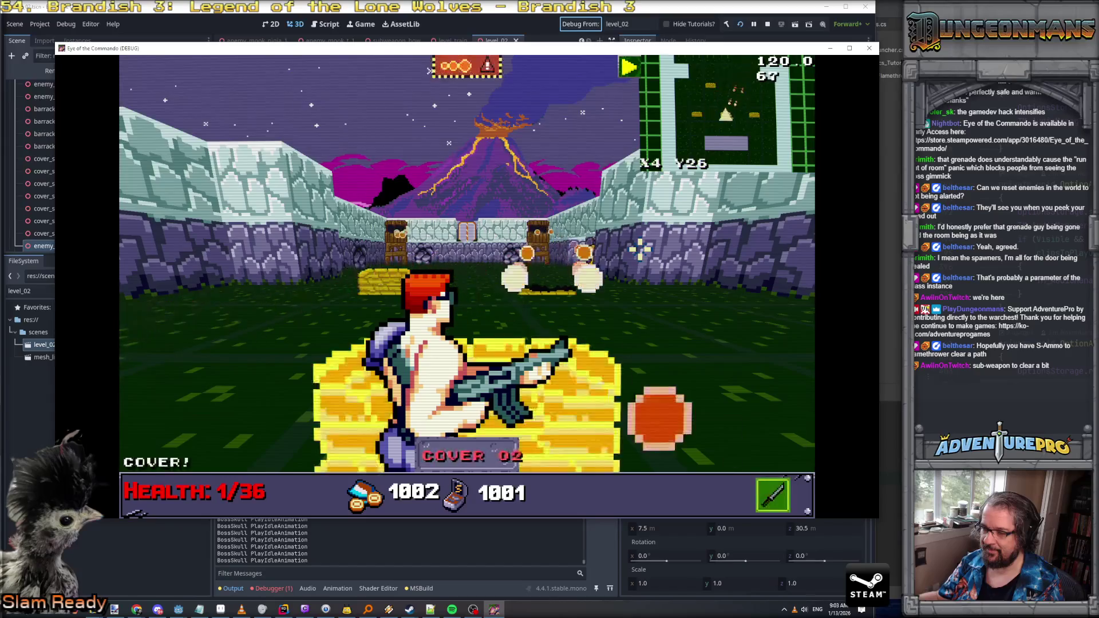
key(Right)
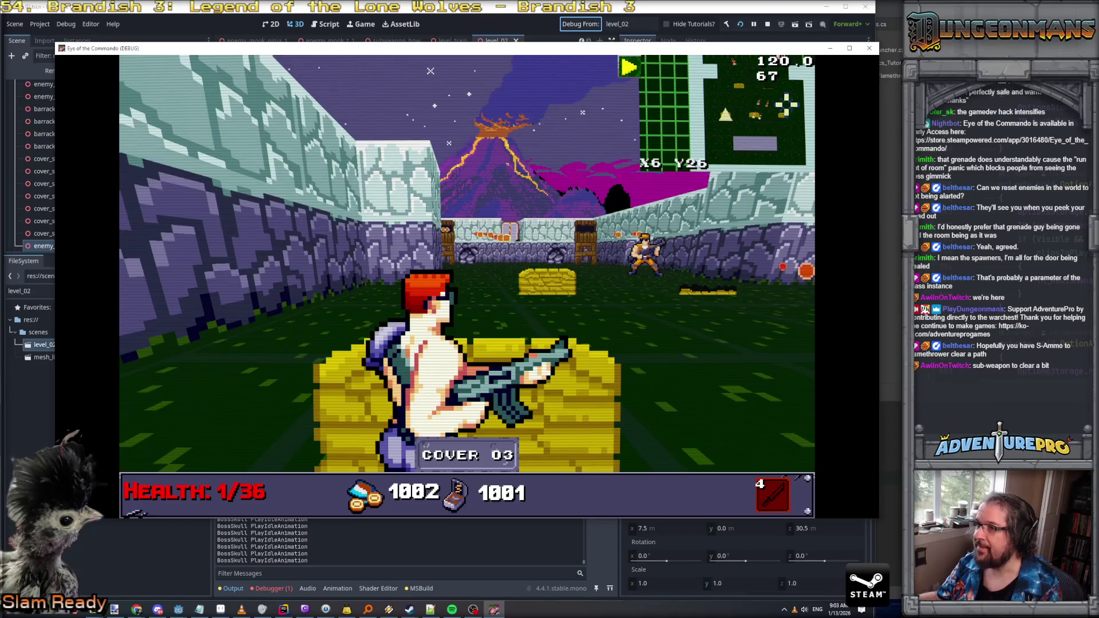
click(870, 51)
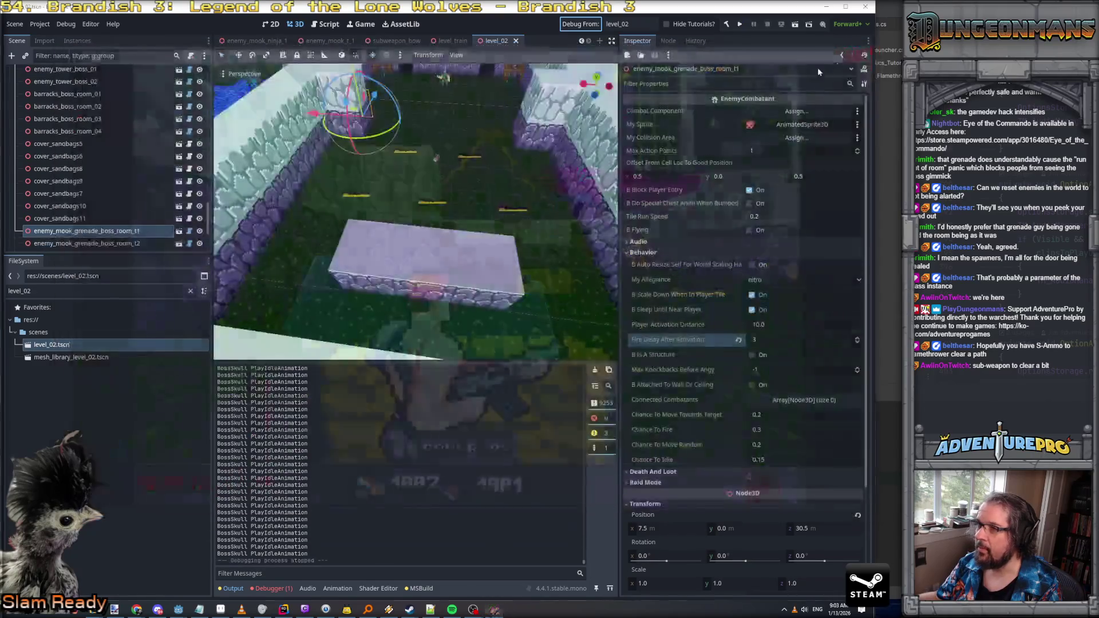
Step: Duplicate cover_sandbags5 as cover_sandbags12 and move the copy into the boss room
scroll(402, 248, up, 5)
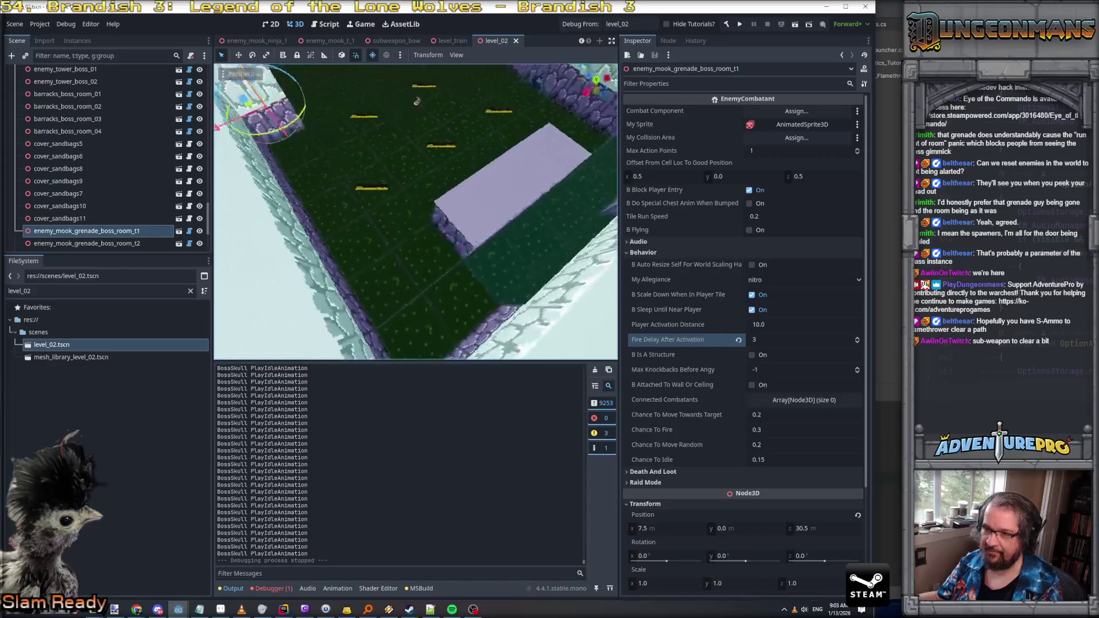
click(393, 200)
right_click(89, 146)
click(144, 345)
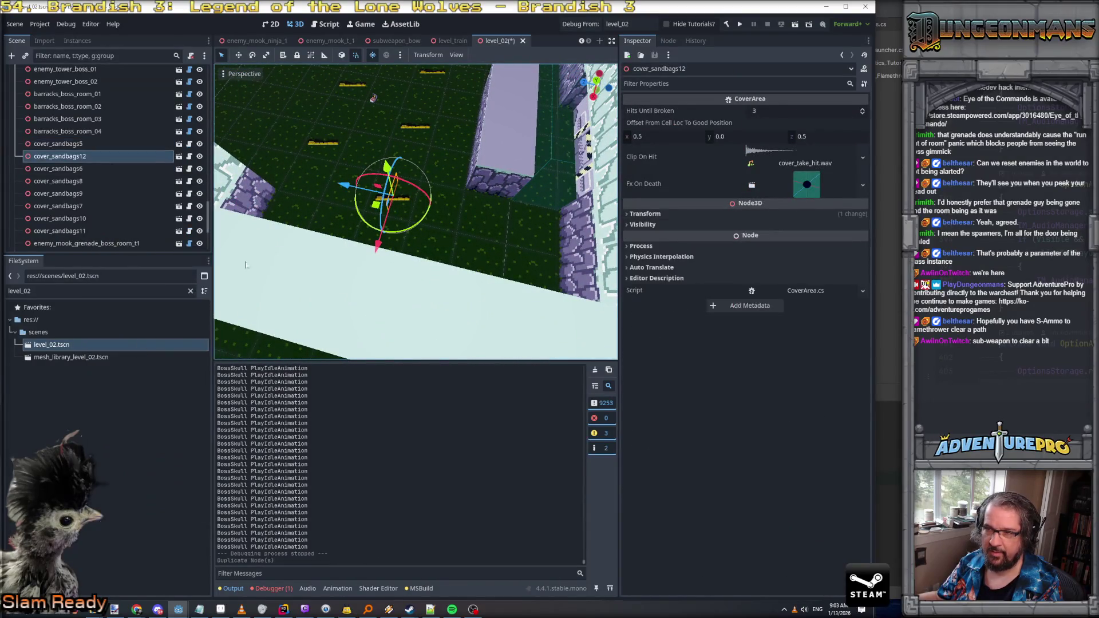
mouse_move(344, 184)
mouse_down()
mouse_move(425, 205)
mouse_move(443, 309)
mouse_up()
Step: Duplicate cover_sandbags7 as cover_sandbags13, move it into position, and deselect it
click(439, 205)
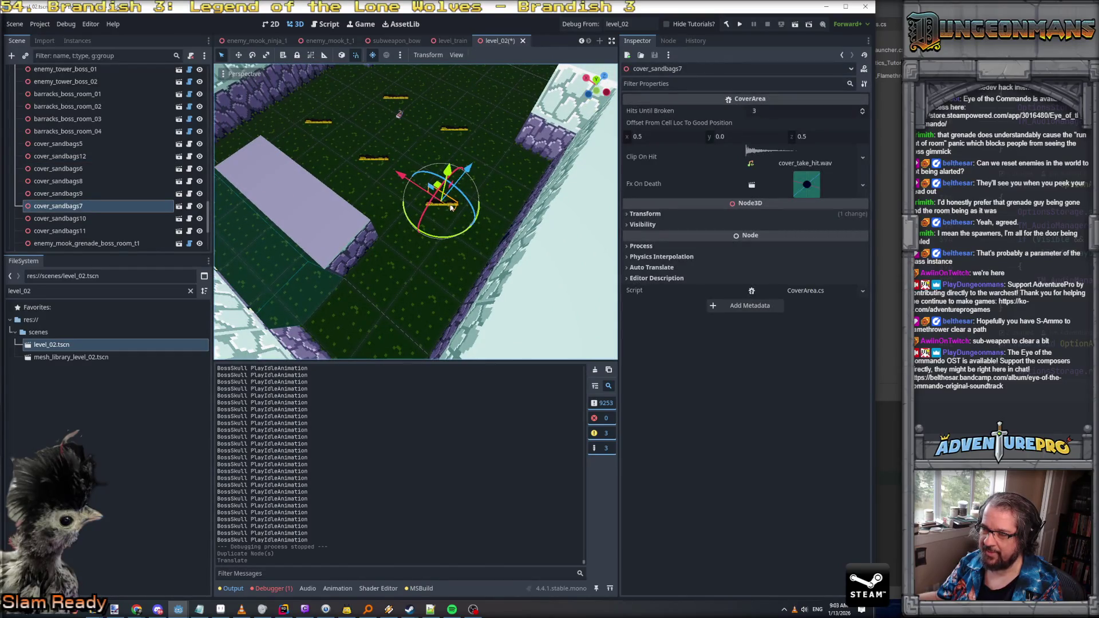
right_click(81, 212)
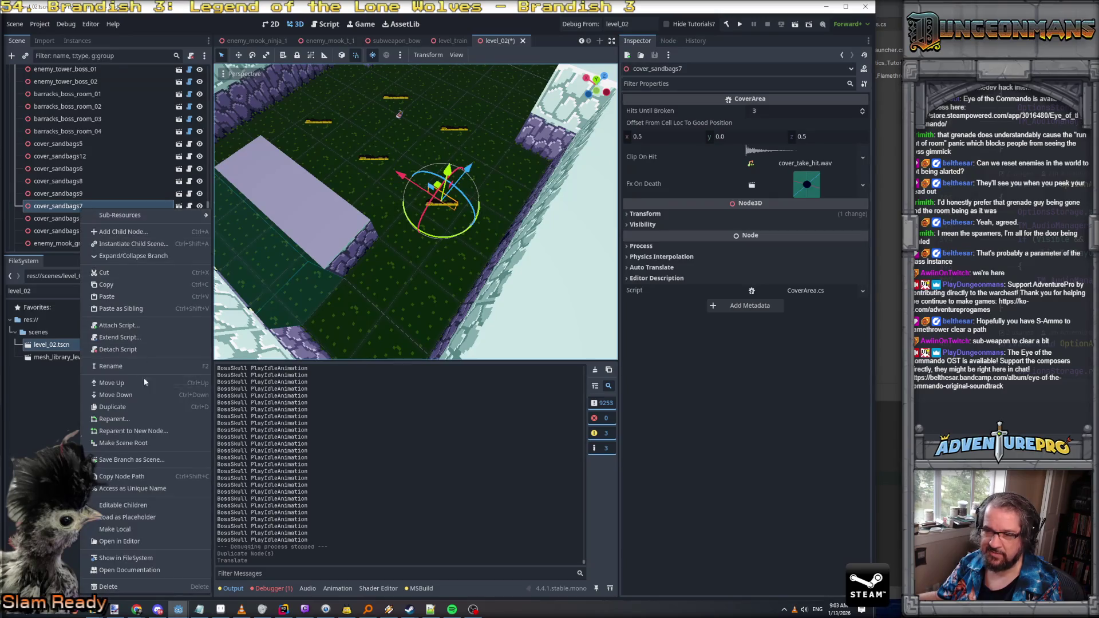
click(166, 395)
mouse_move(463, 181)
mouse_down()
mouse_move(328, 302)
mouse_move(401, 246)
mouse_move(378, 172)
mouse_move(413, 193)
mouse_up()
click(394, 228)
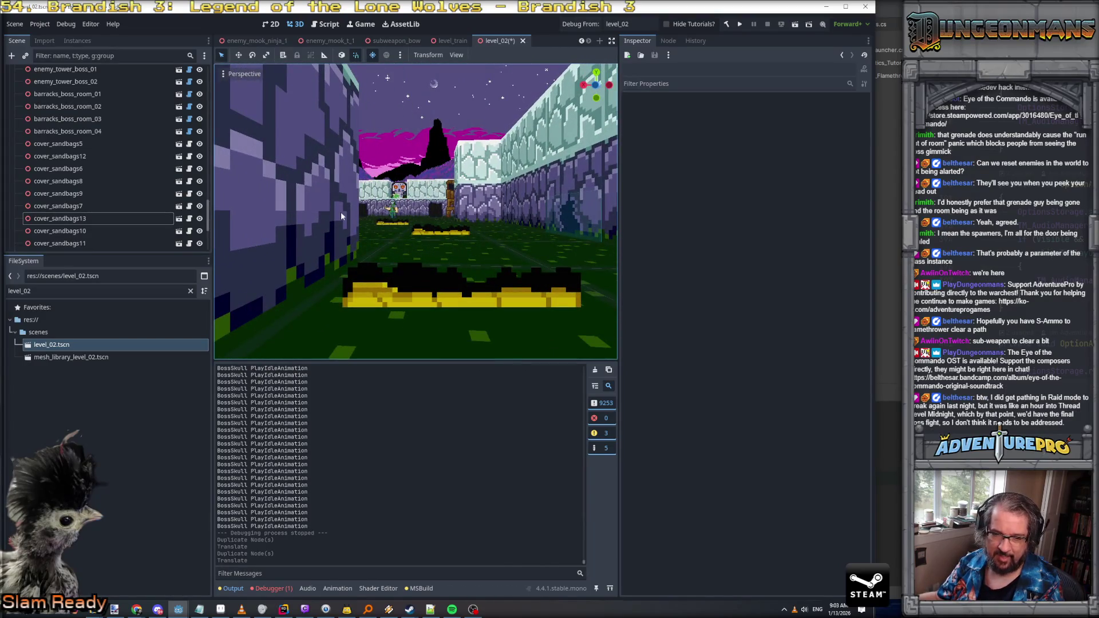